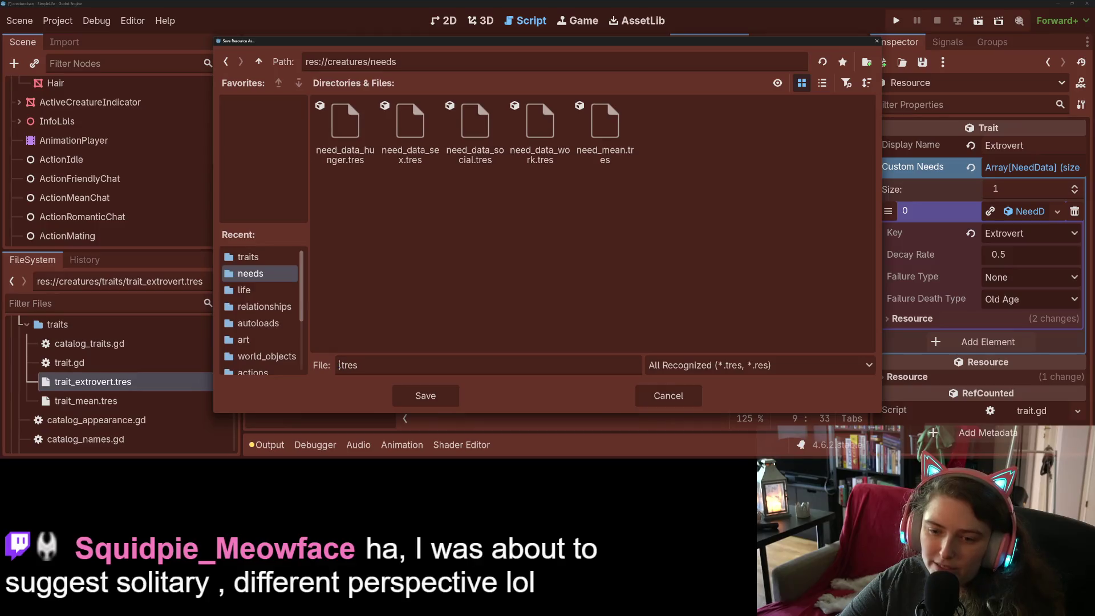
Step: Save the Extrovert need as need_extrovert.tres in res://creatures/needs
type("need_extr")
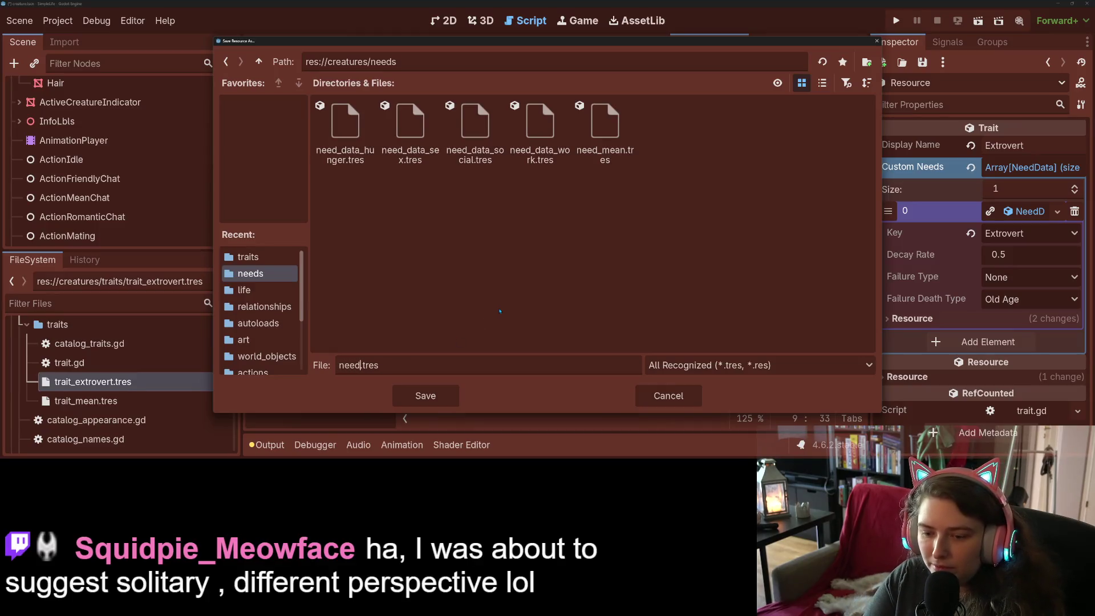
type("overt")
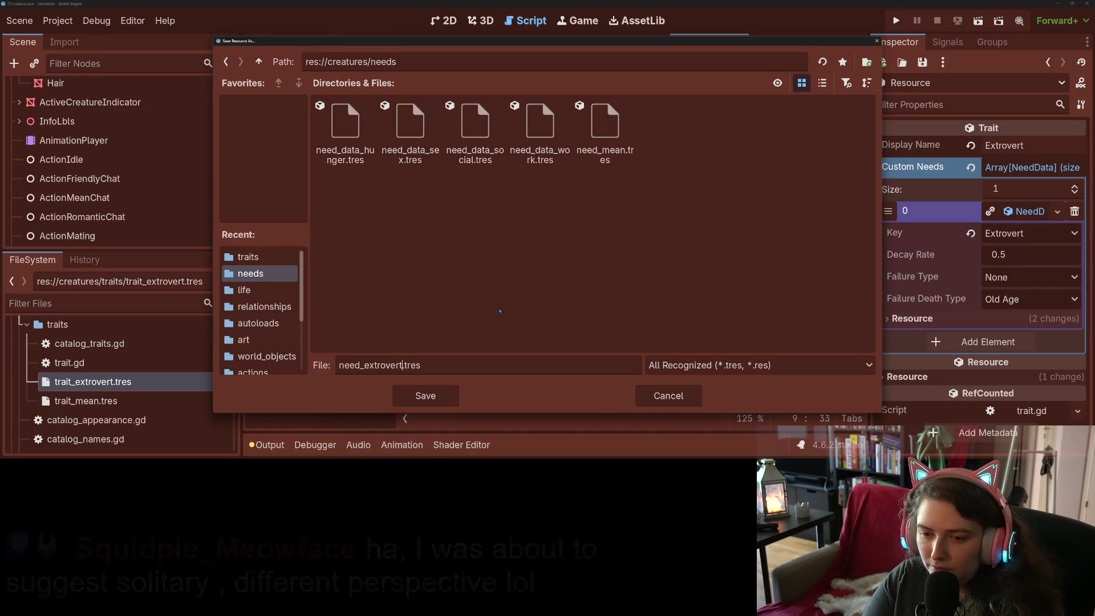
key("Return")
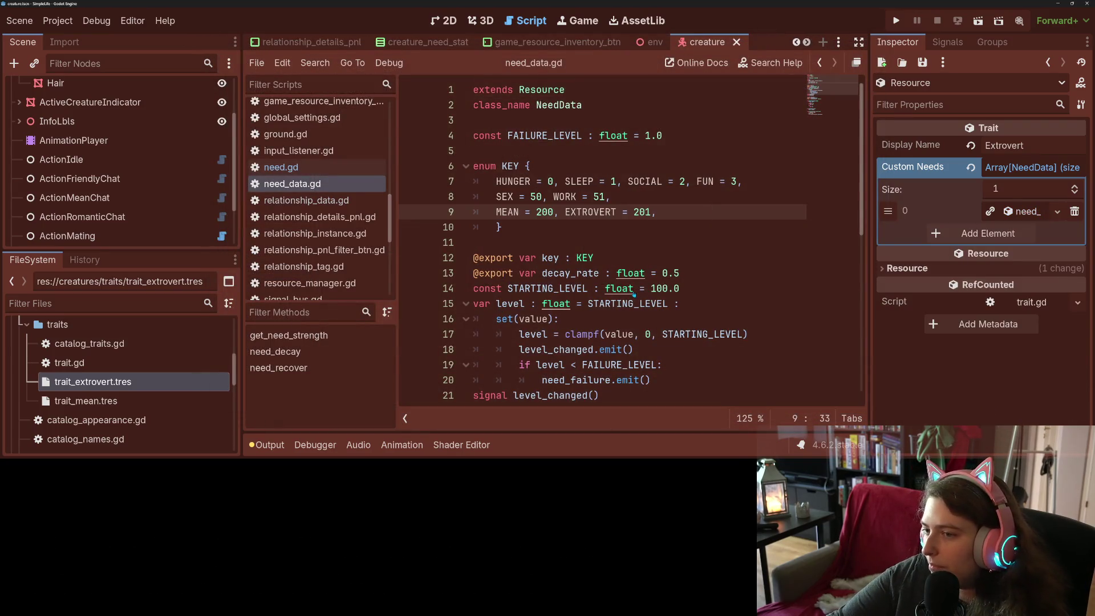
Step: Begin creating a new file in the traits folder, then cancel the new-script dialog
left_click(693, 308)
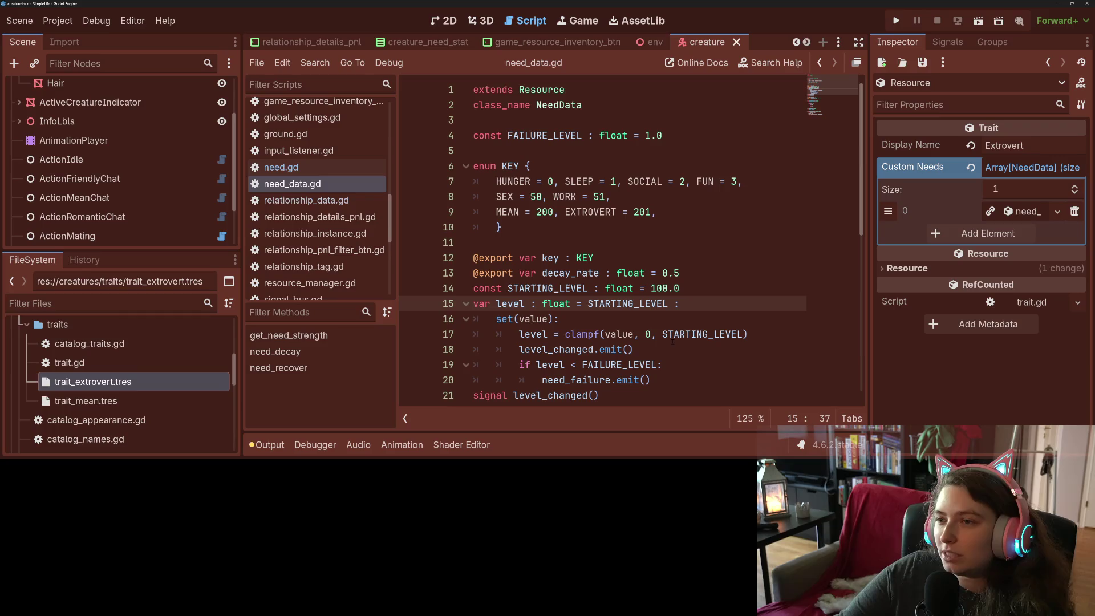
right_click(90, 324)
mouse_move(199, 206)
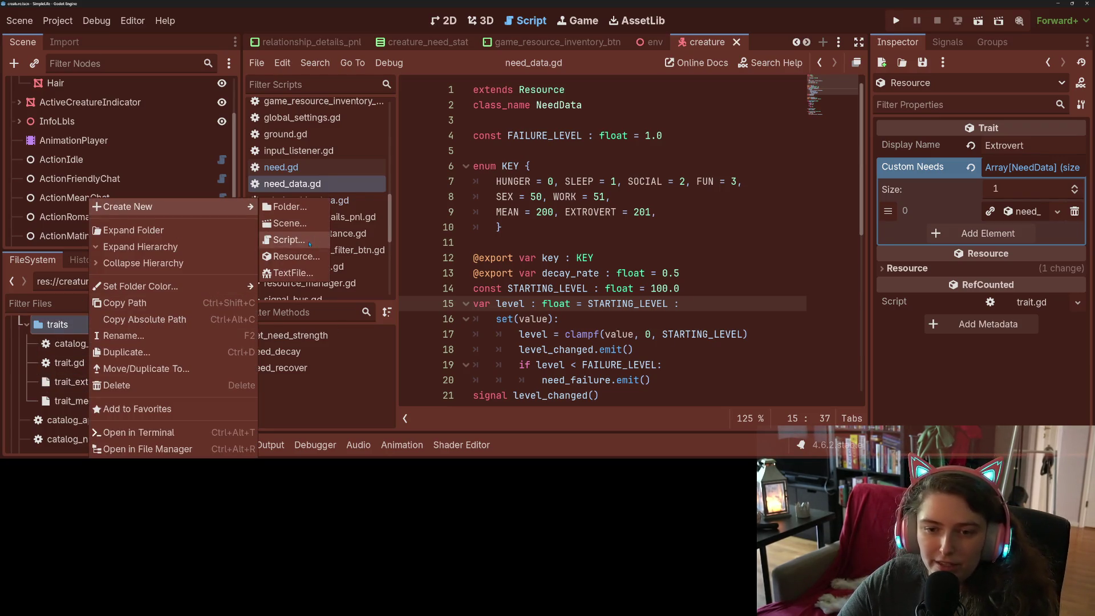
left_click(289, 239)
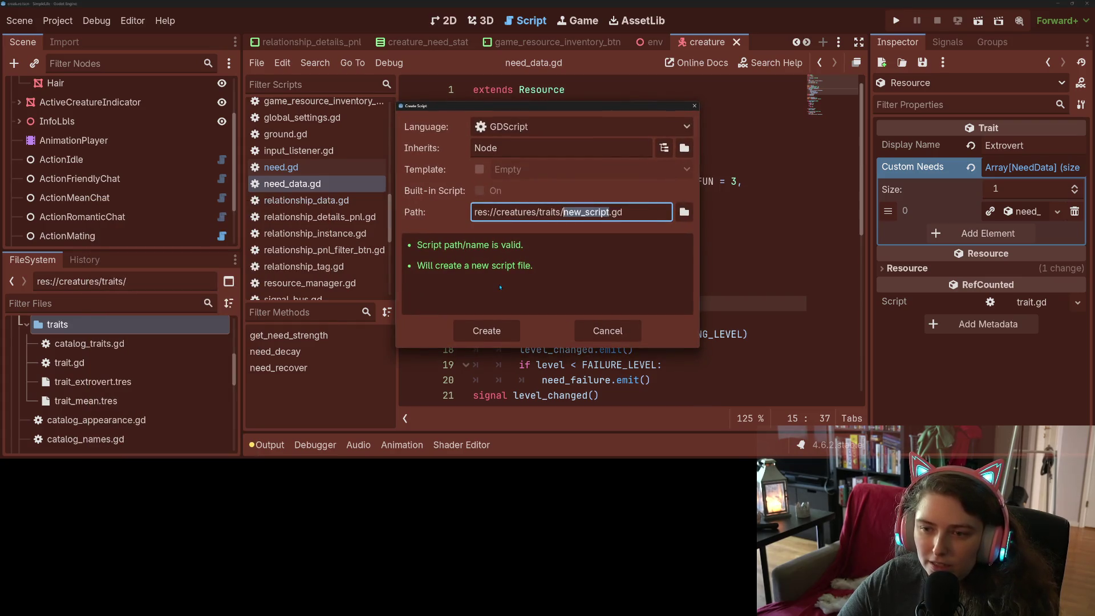
left_click(608, 331)
Step: Create a new Trait resource in traits and save it as trait_introvert.tres
right_click(156, 321)
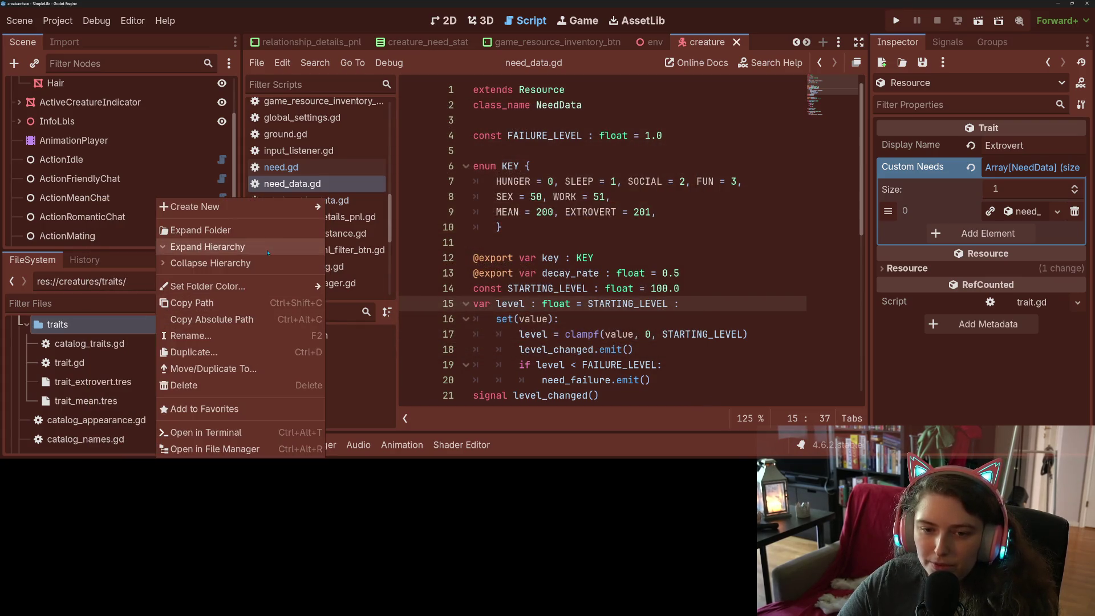
mouse_move(274, 207)
left_click(374, 257)
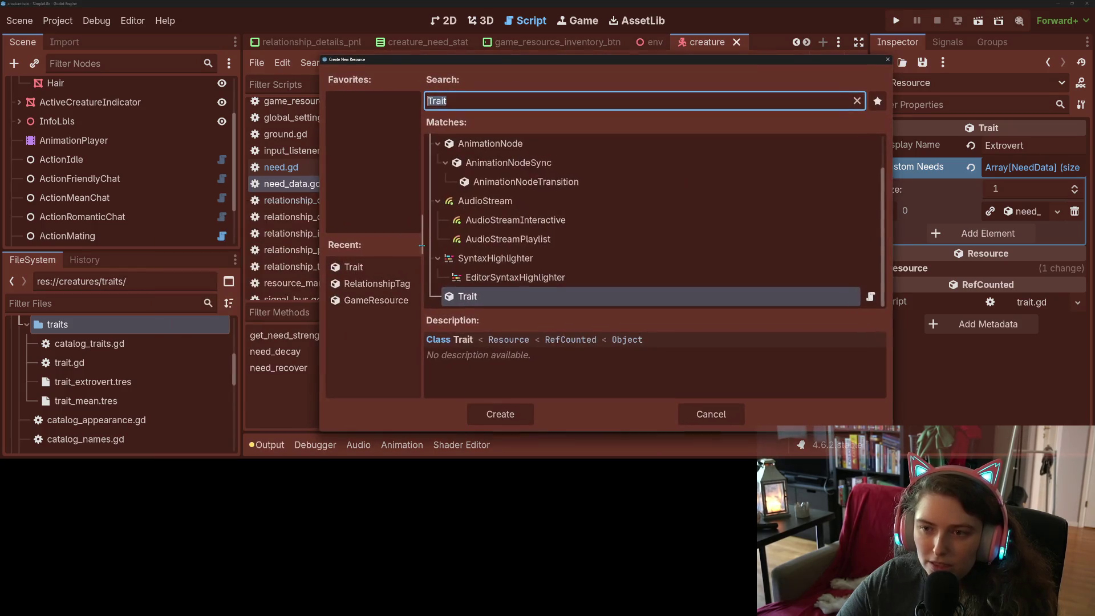
left_click(501, 431)
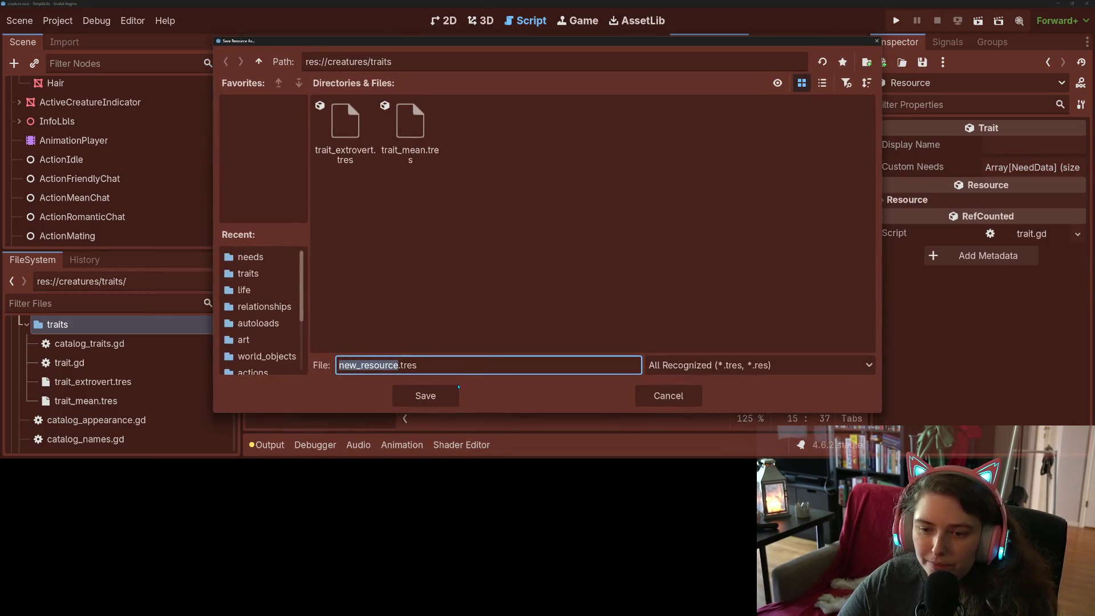
type("trait")
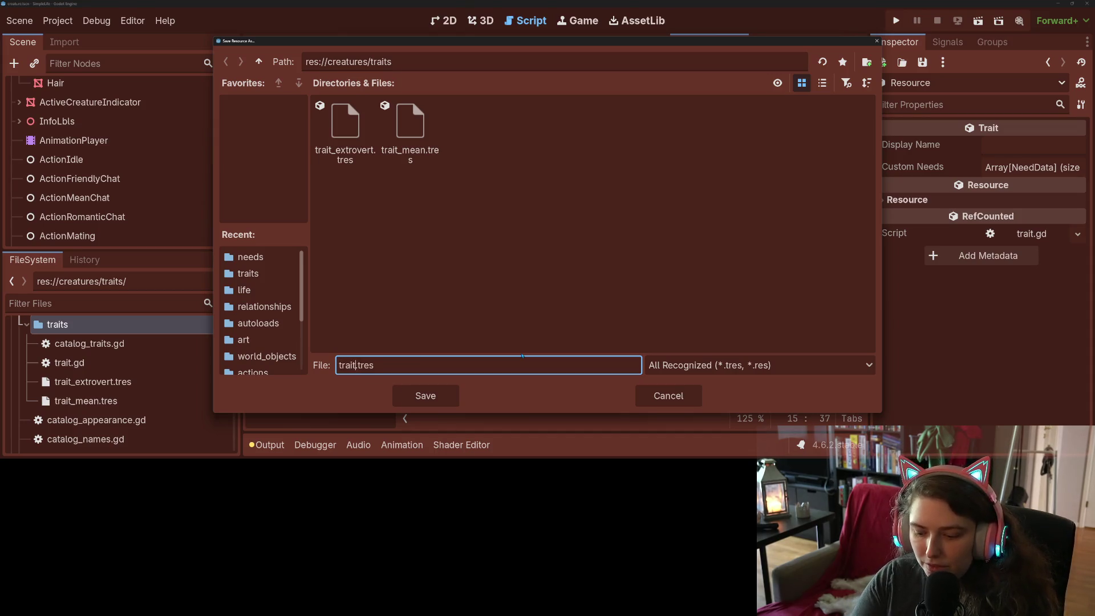
type("_introvert")
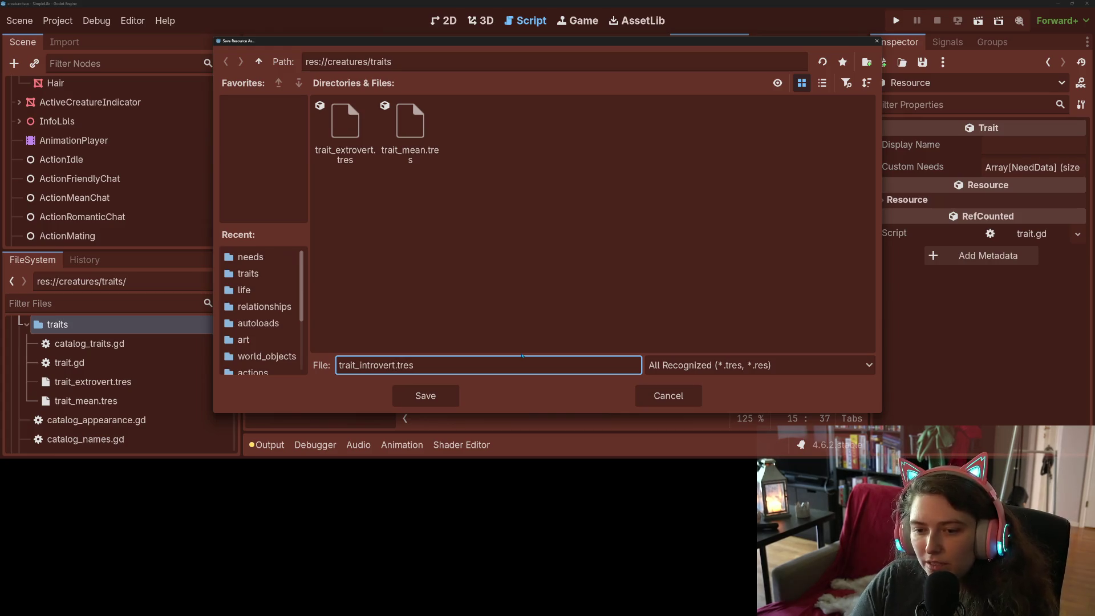
key("Return")
Step: Open trait_introvert.tres and enter the Introvert display name, comparing against the extrovert and mean traits
left_click(108, 420)
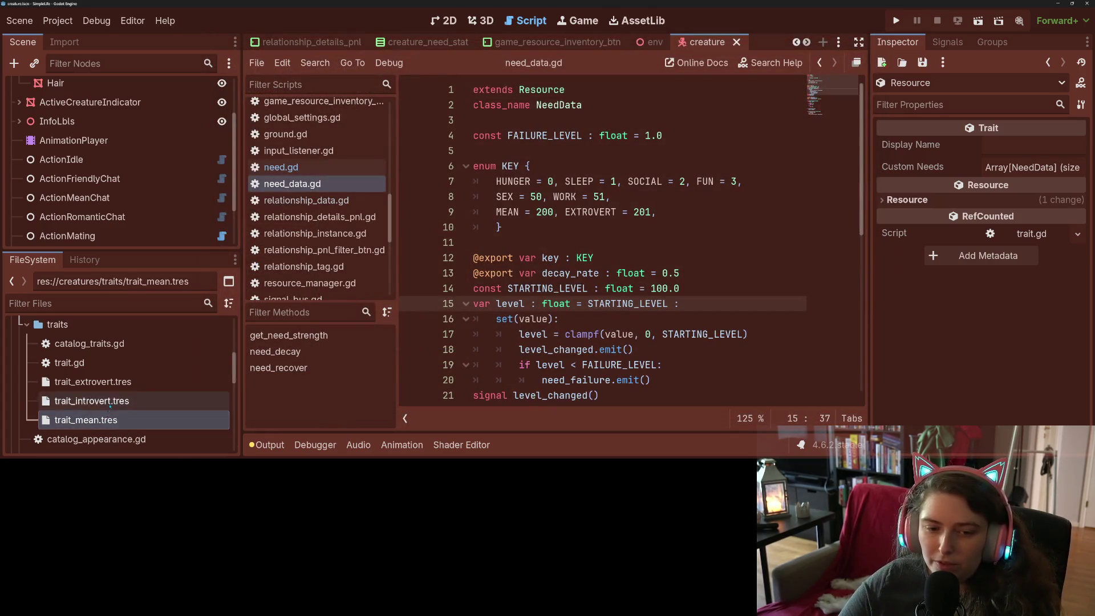
left_click(97, 401)
left_click(1003, 143)
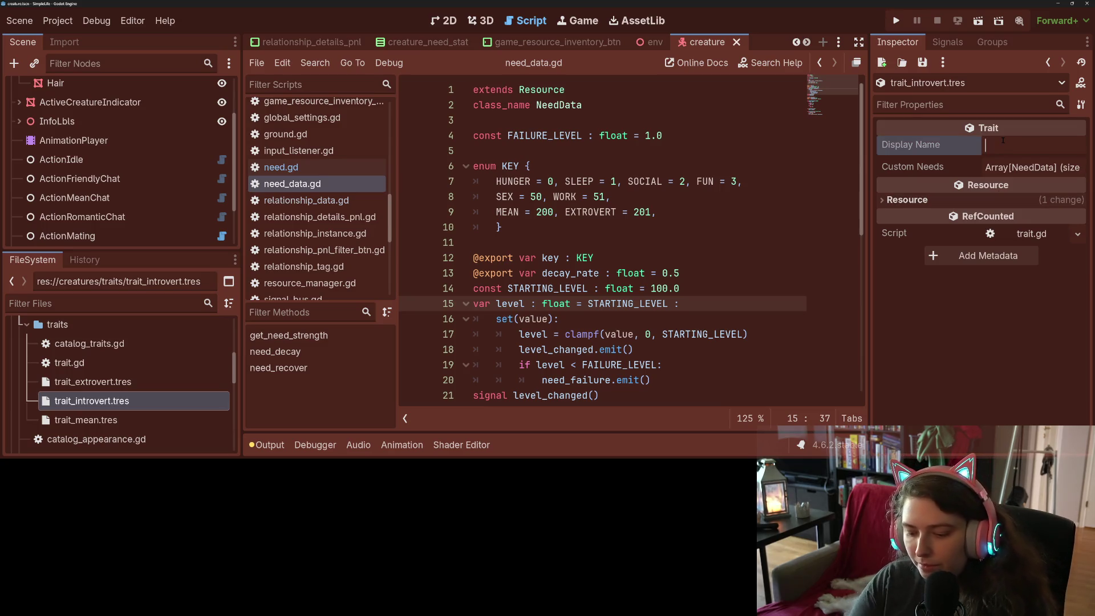
type("Intro")
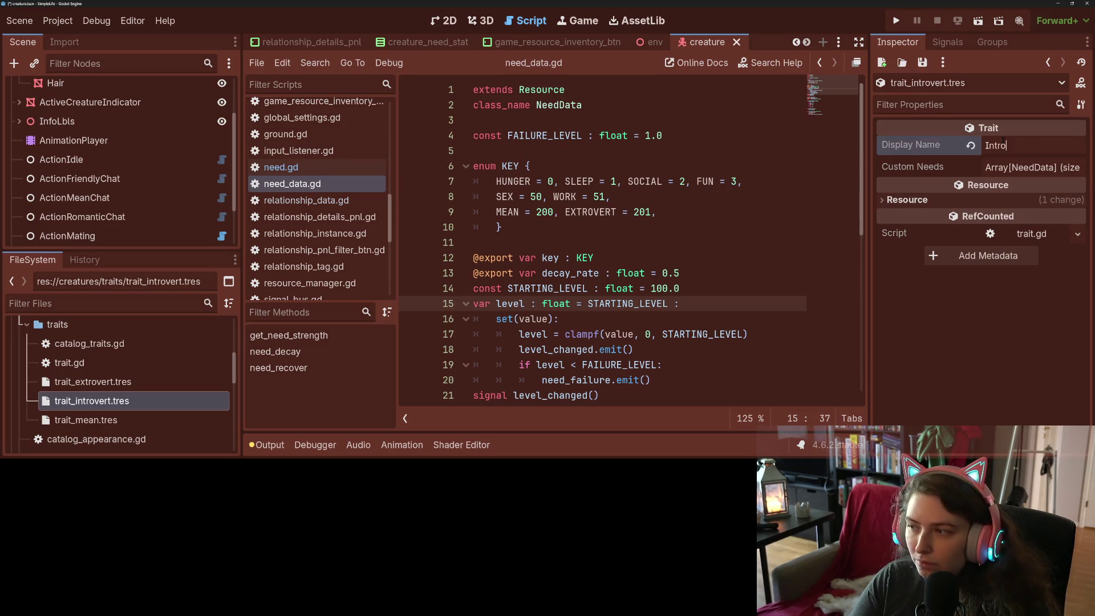
type("t")
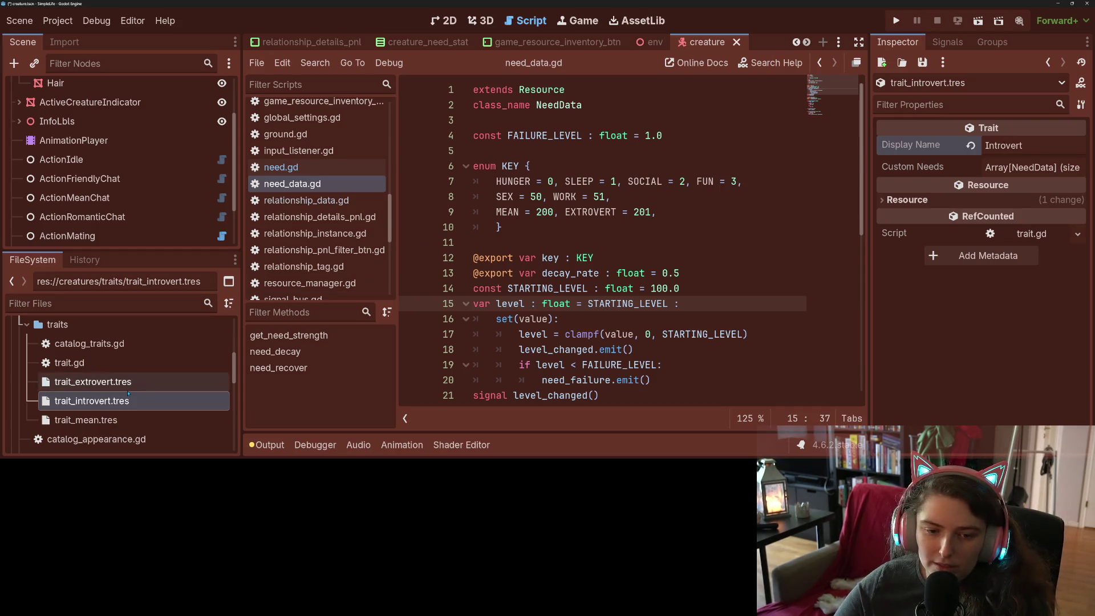
left_click(120, 382)
left_click(121, 401)
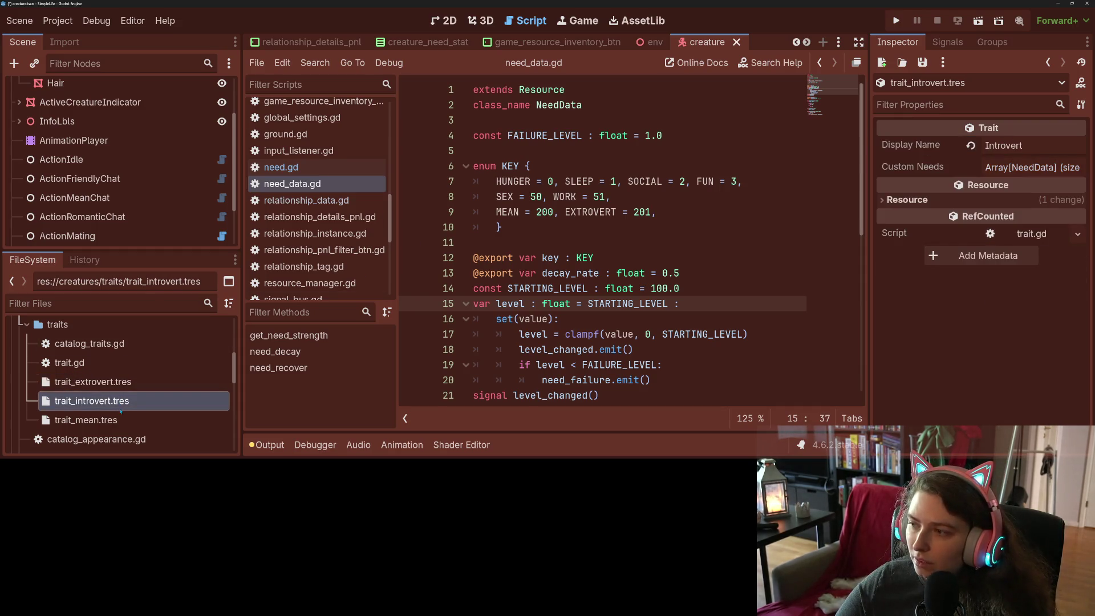
left_click(124, 421)
left_click(130, 406)
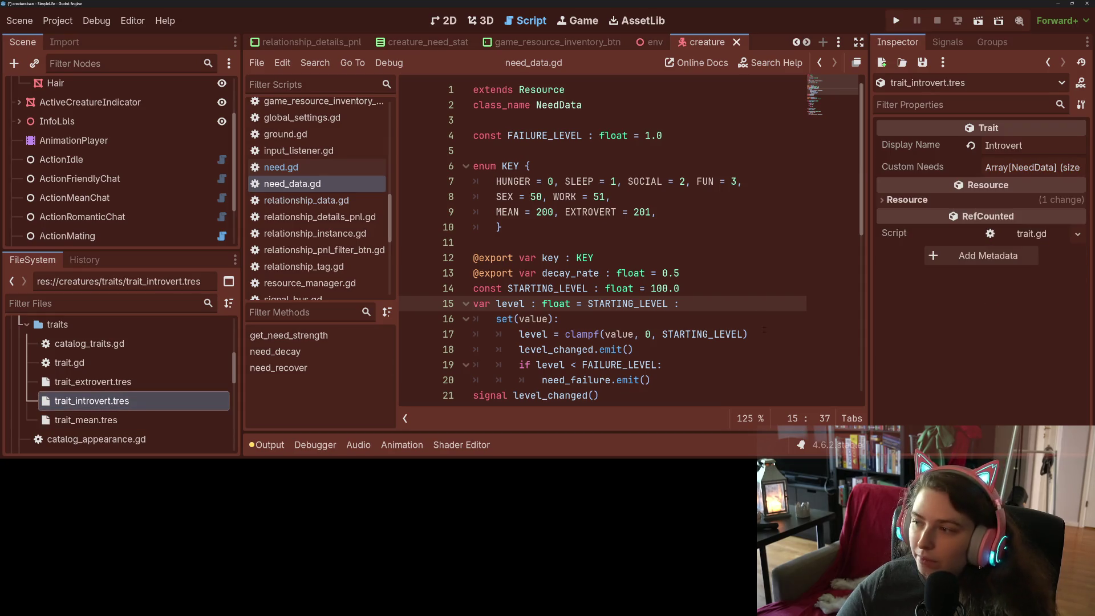
Step: Add one Custom Needs element holding a new NeedData, key left at Hunger
left_click(1032, 167)
left_click(988, 211)
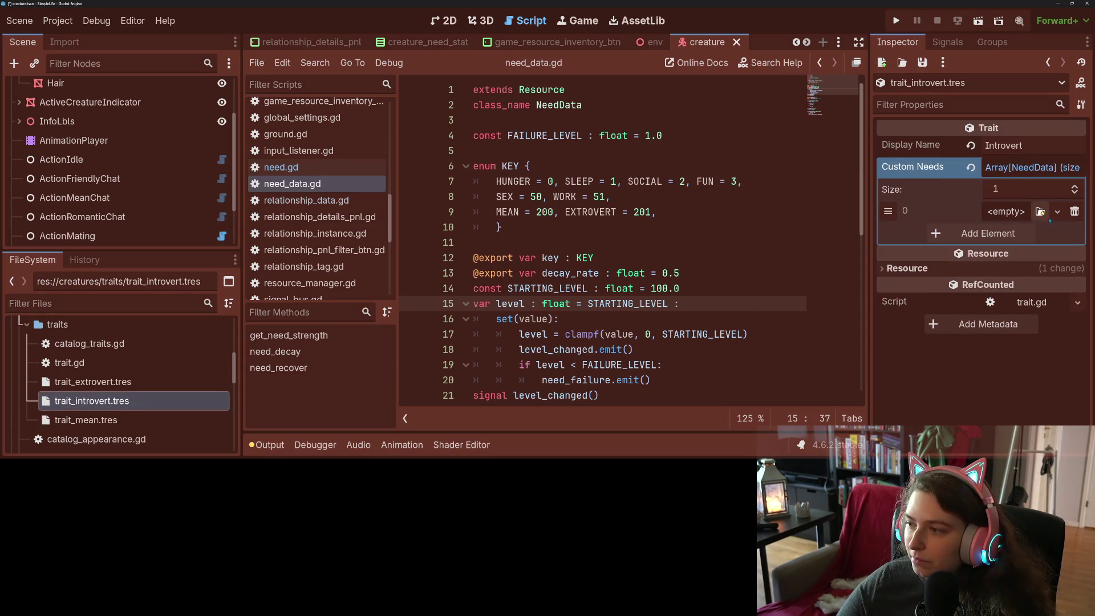
left_click(1056, 212)
left_click(1022, 246)
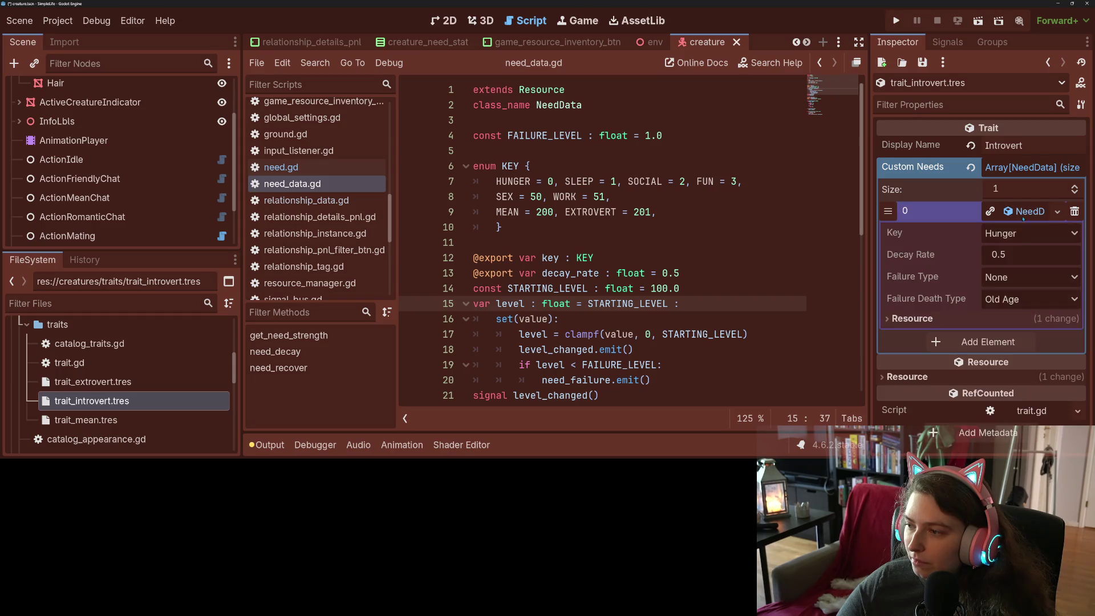
left_click(1020, 234)
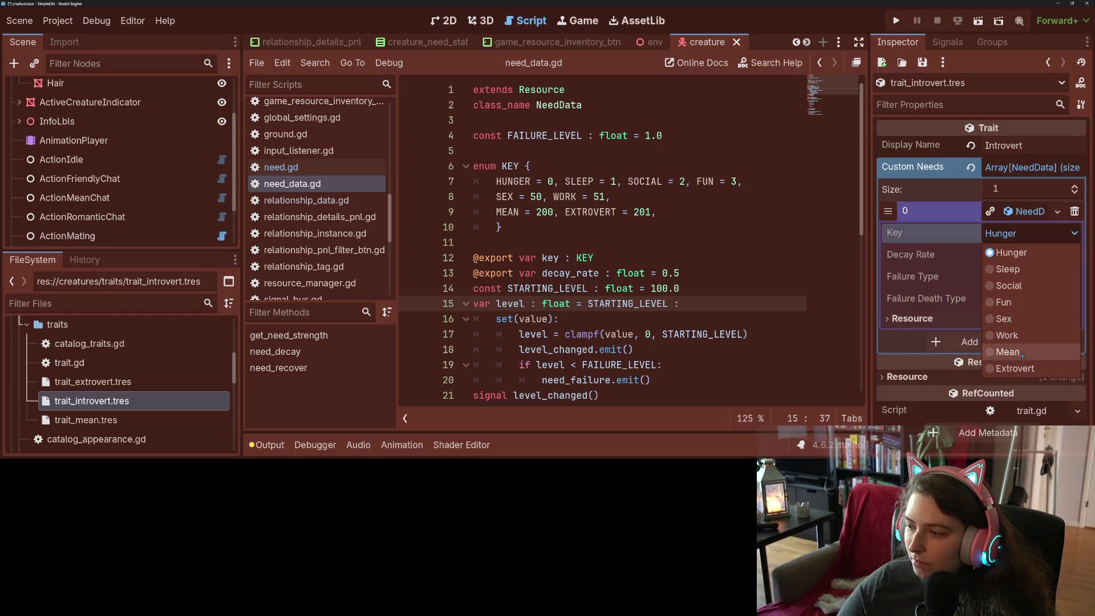
left_click(974, 262)
Step: Add INTROVERT = 202 after EXTROVERT in need_data.gd's KEY enum and save
left_click(663, 212)
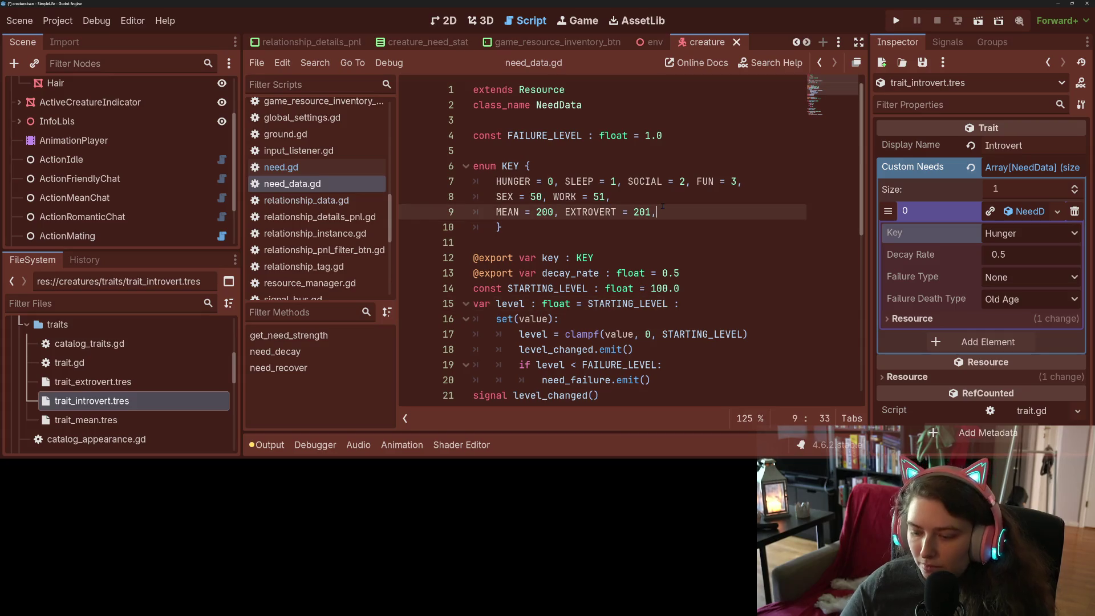
type("INTROV")
type("ERT = ")
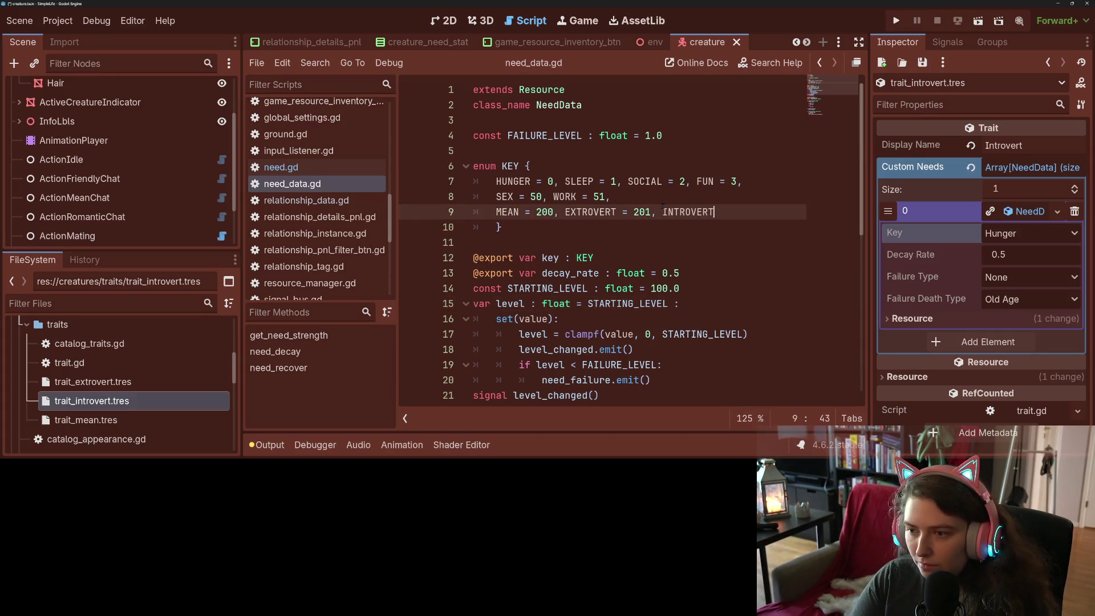
type("202,")
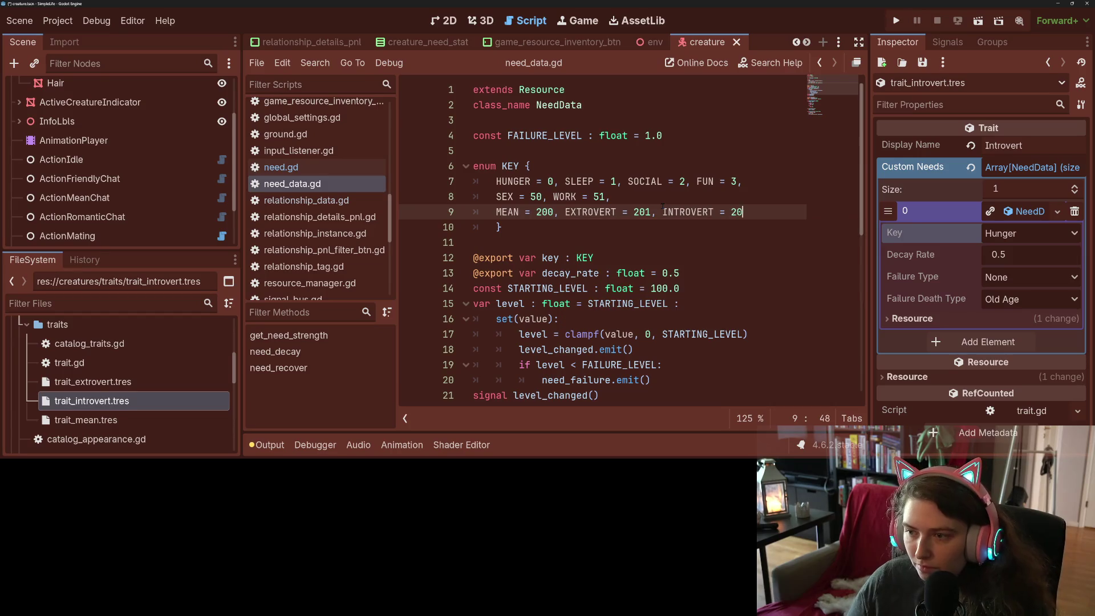
key("ctrl+s")
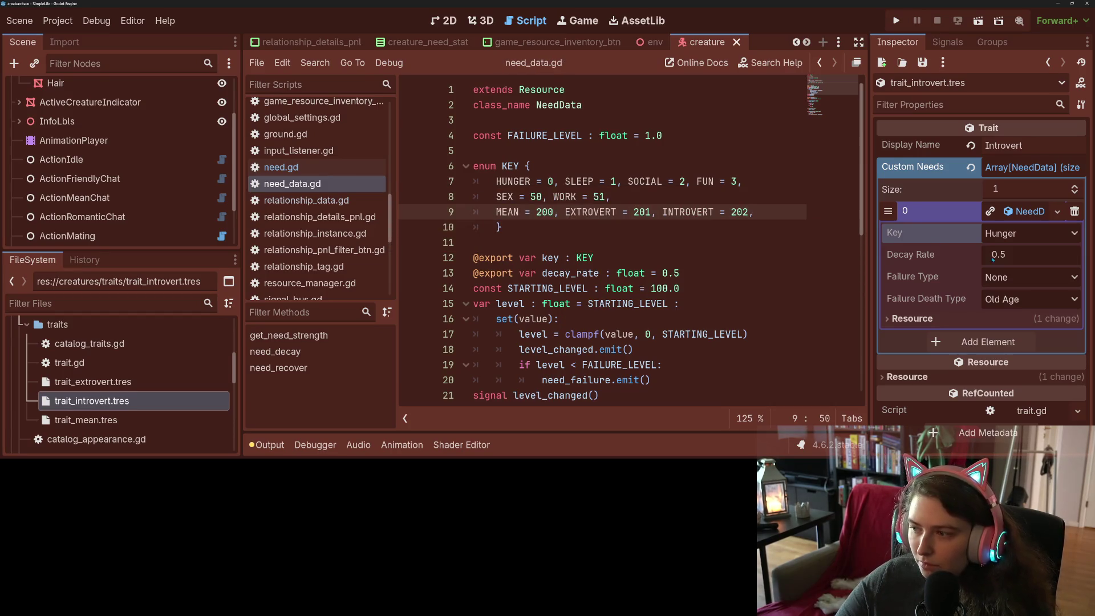
Step: Set the custom need's key to Introvert and save the trait
left_click(1016, 241)
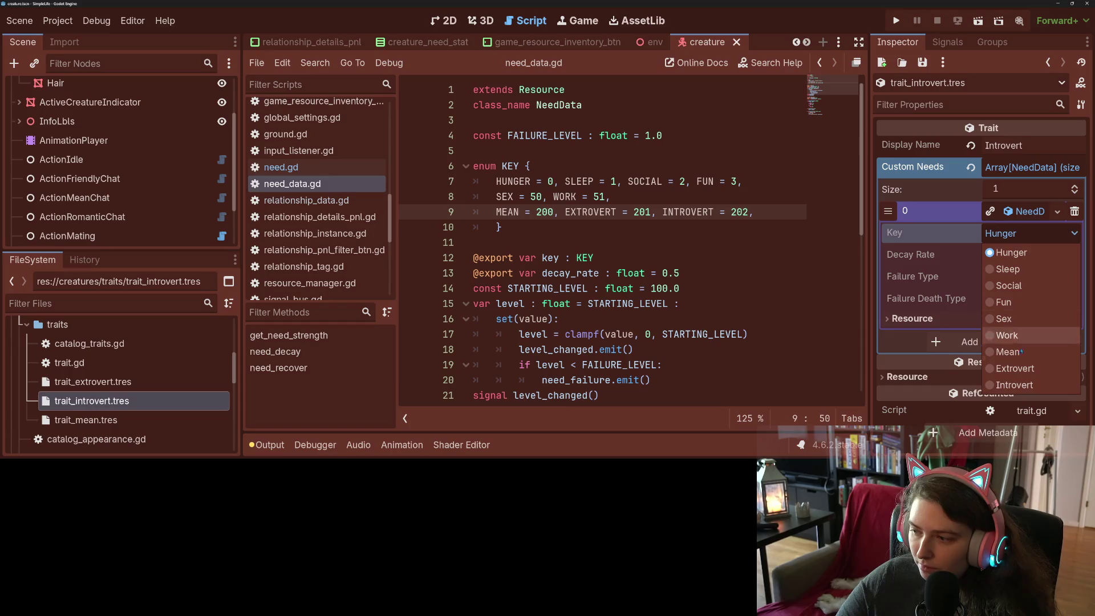
left_click(1024, 385)
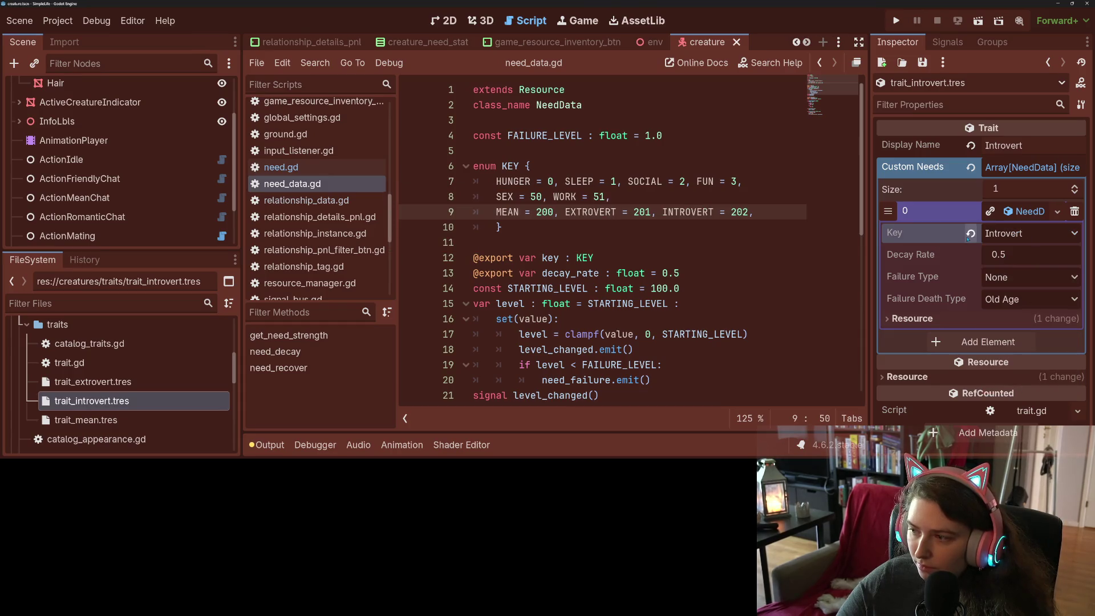
left_click(913, 318)
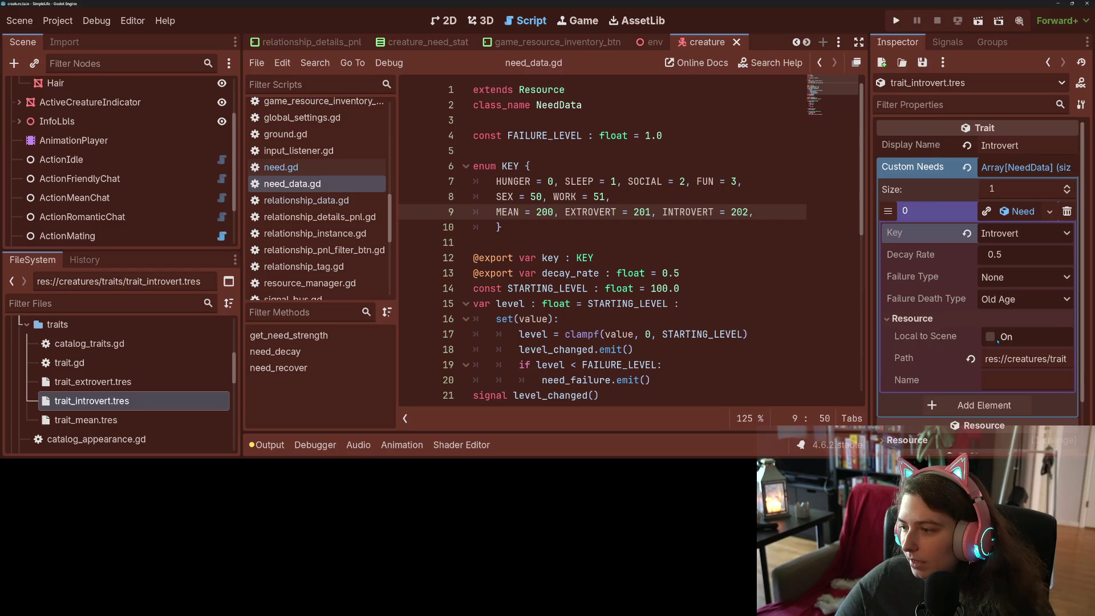
key("ctrl+s")
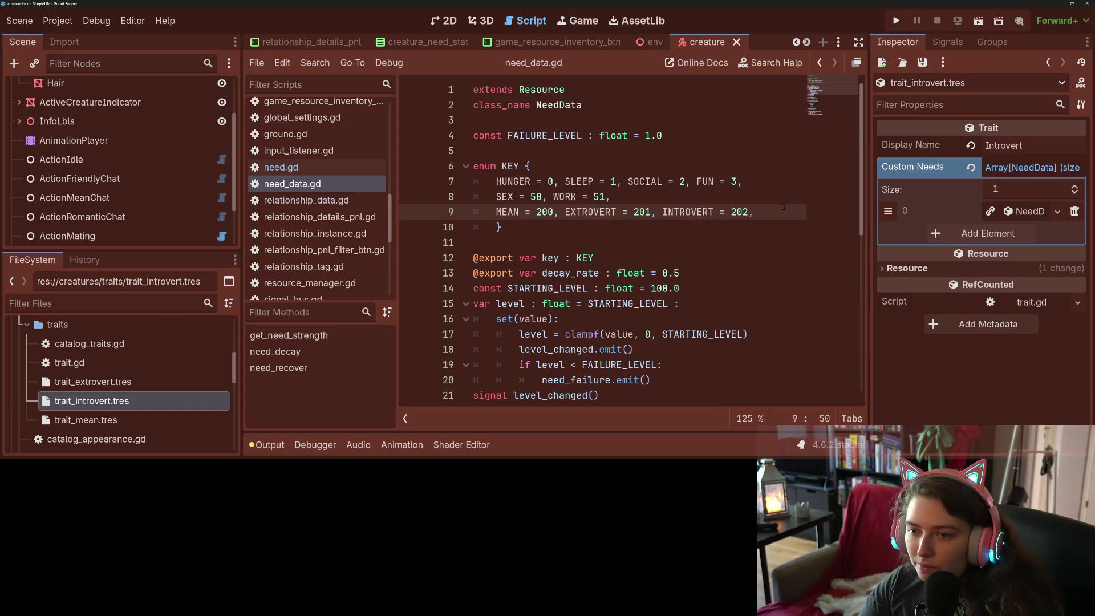
Step: Complete the FLIRTY = 203 line in need_data.gd's KEY enum and save the script
key("Return")
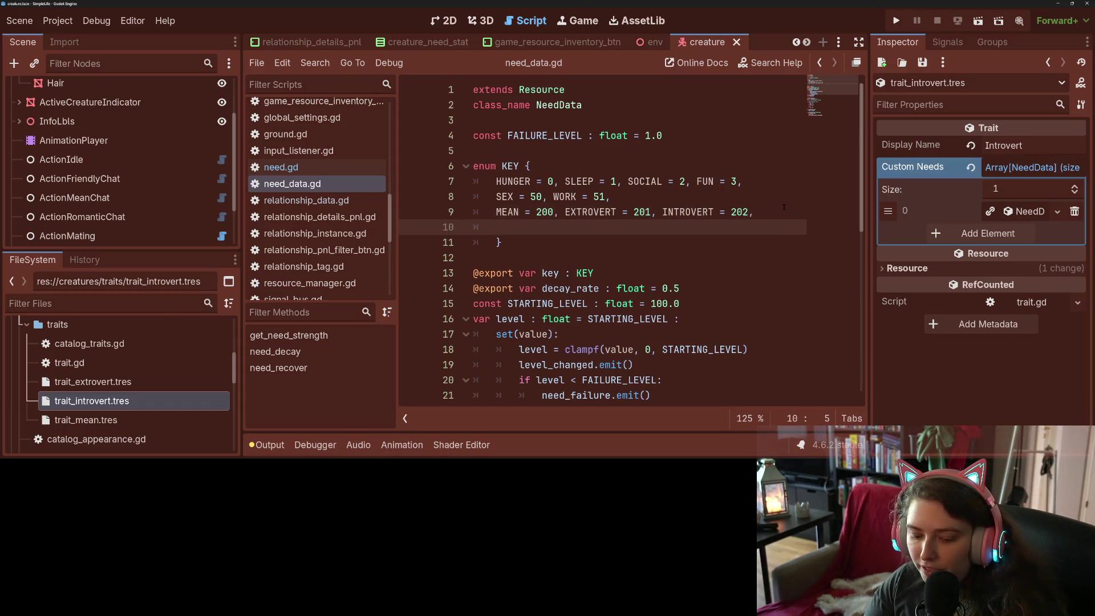
type("TY")
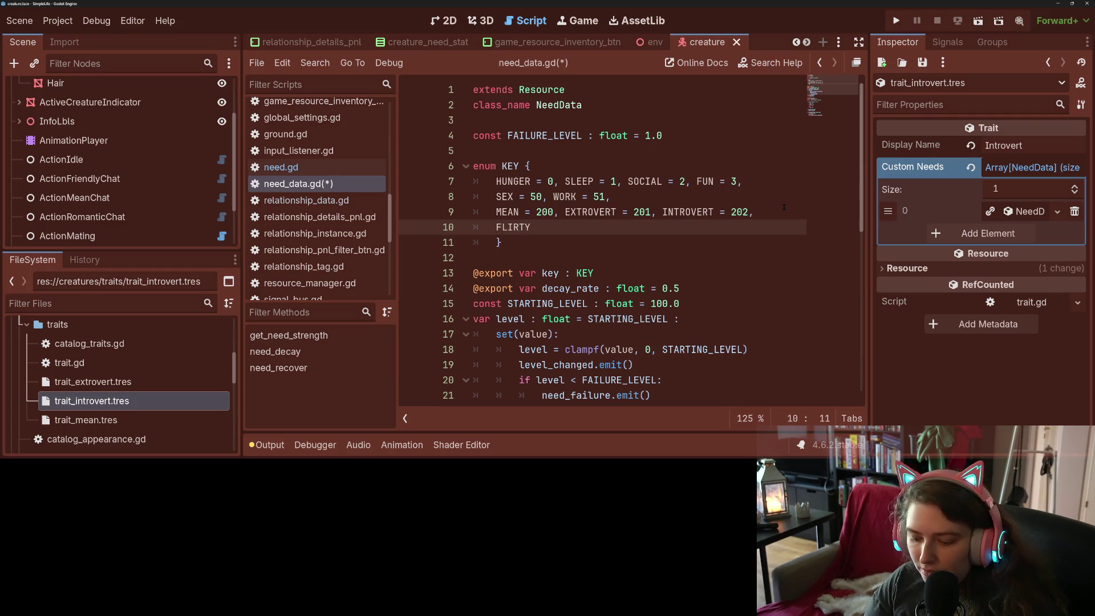
type(" = 2023")
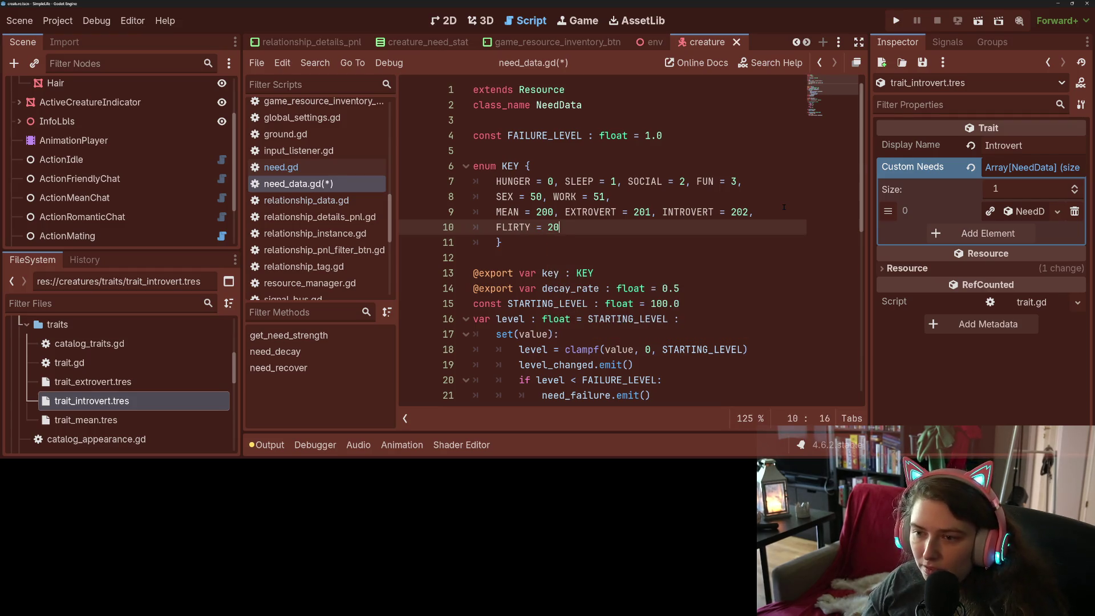
type("3,")
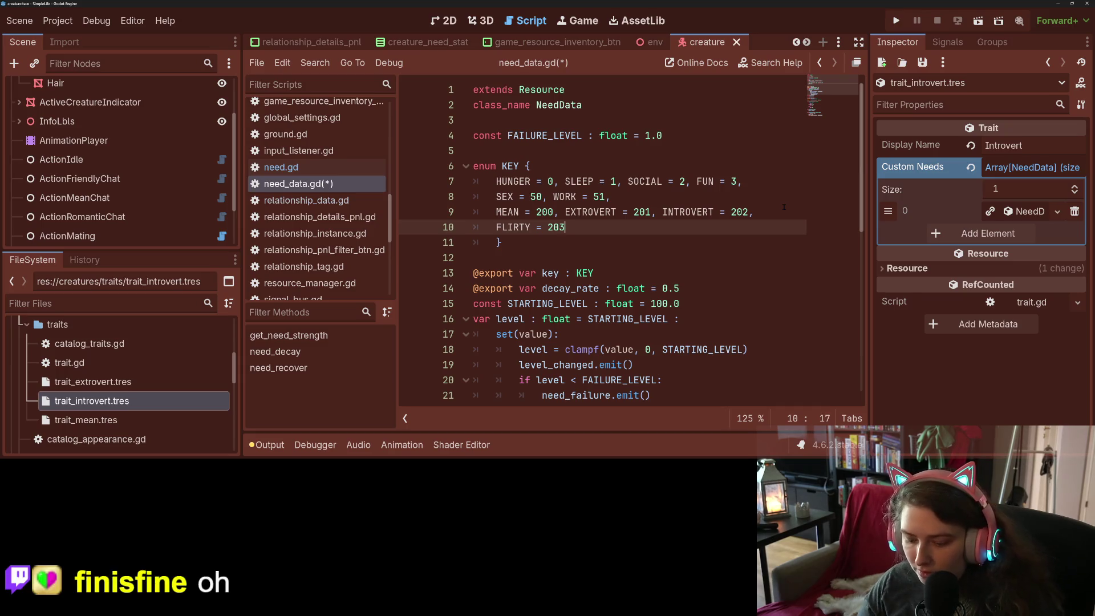
key("ctrl+s")
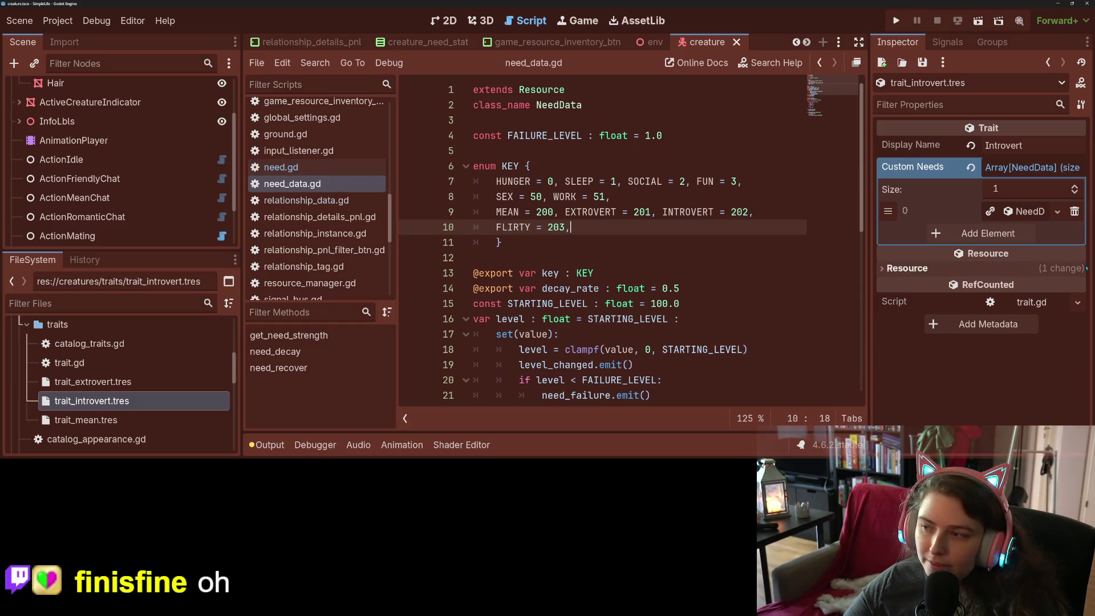
Step: Create a Trait resource saved as trait_flirty.tres in traits and open it in the Inspector
right_click(89, 324)
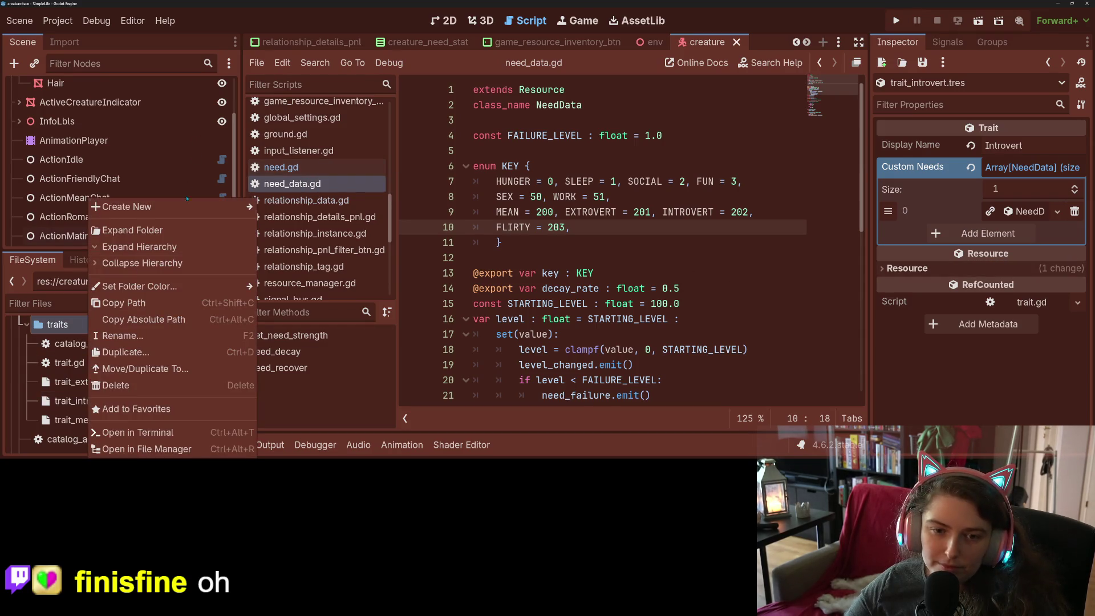
mouse_move(229, 206)
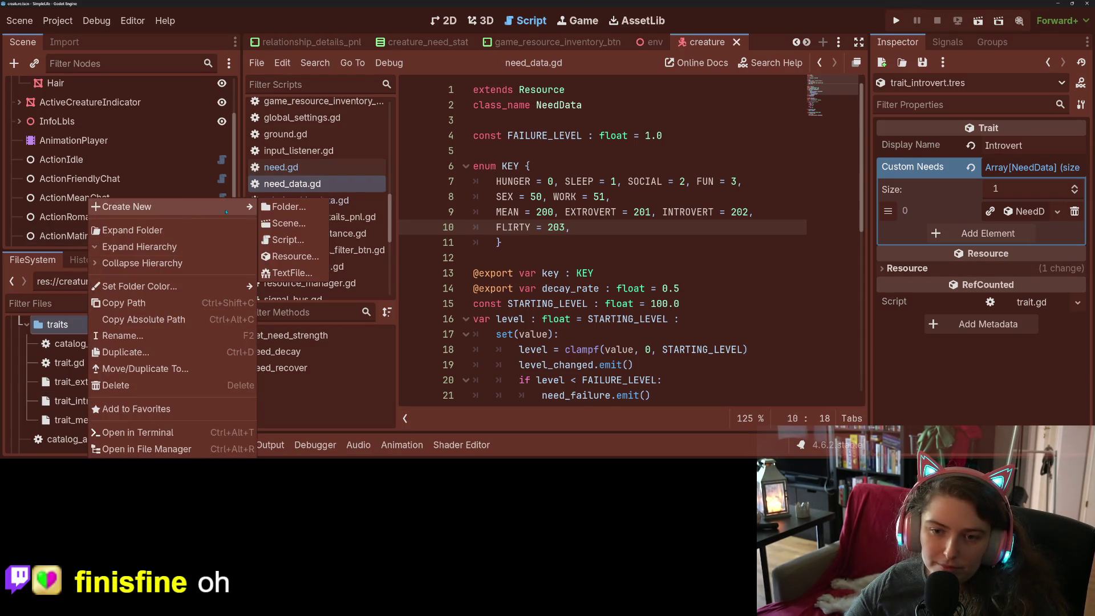
left_click(303, 257)
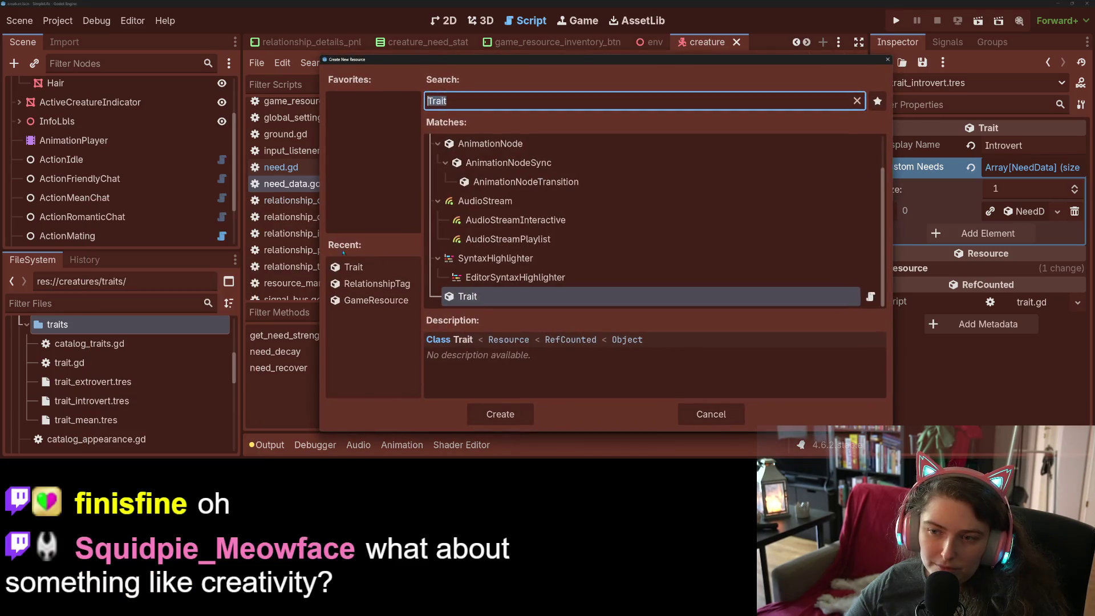
double_click(493, 304)
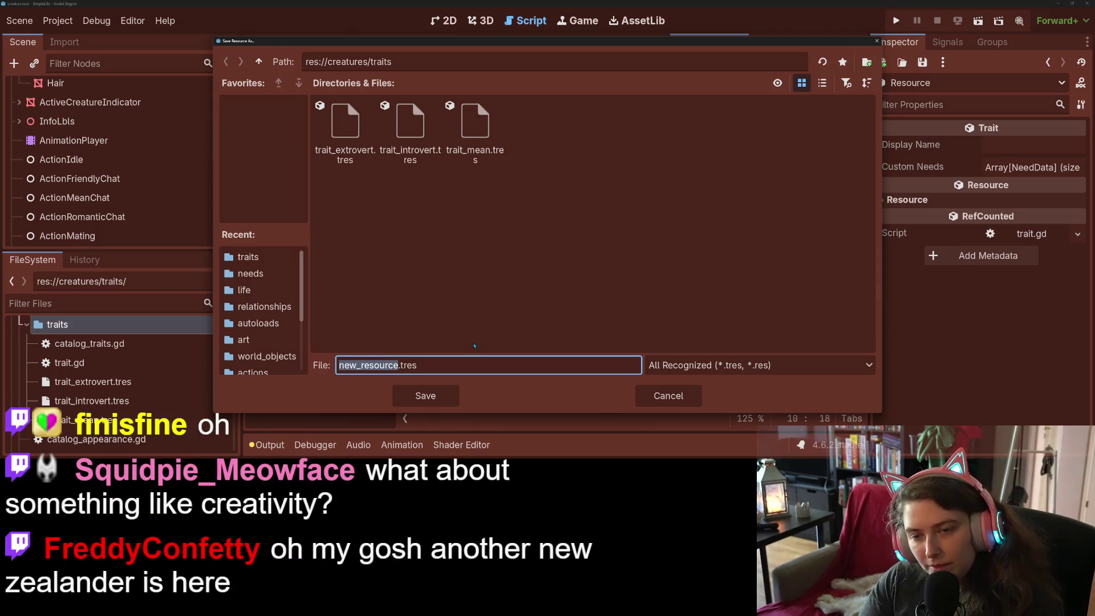
type("trait_flirt")
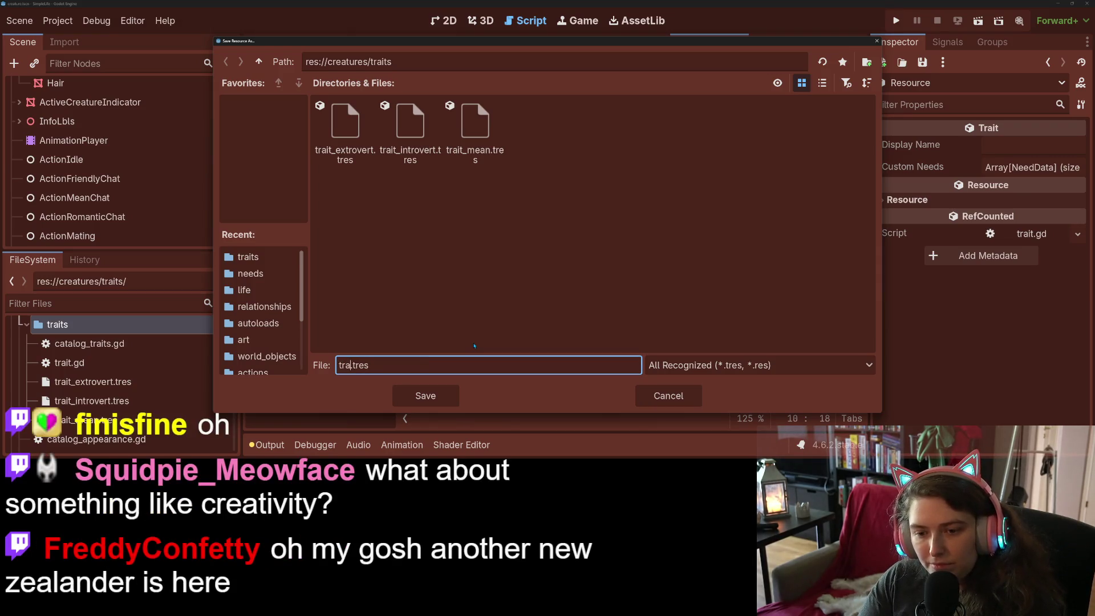
type("y")
key("Return")
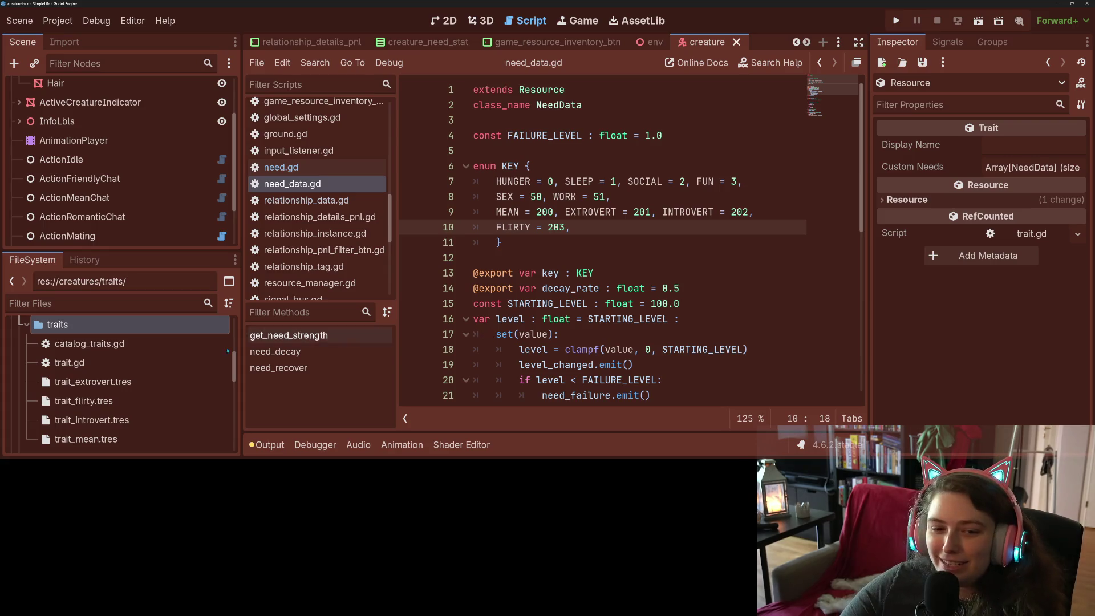
scroll(137, 383, "down", 2)
scroll(131, 384, "up", 1)
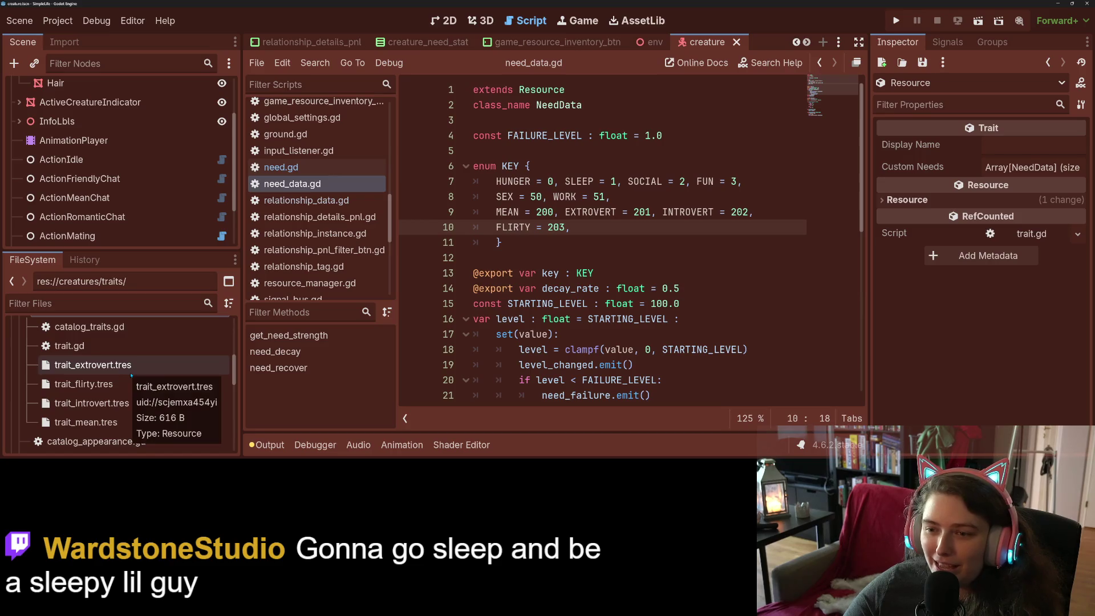
left_click(131, 383)
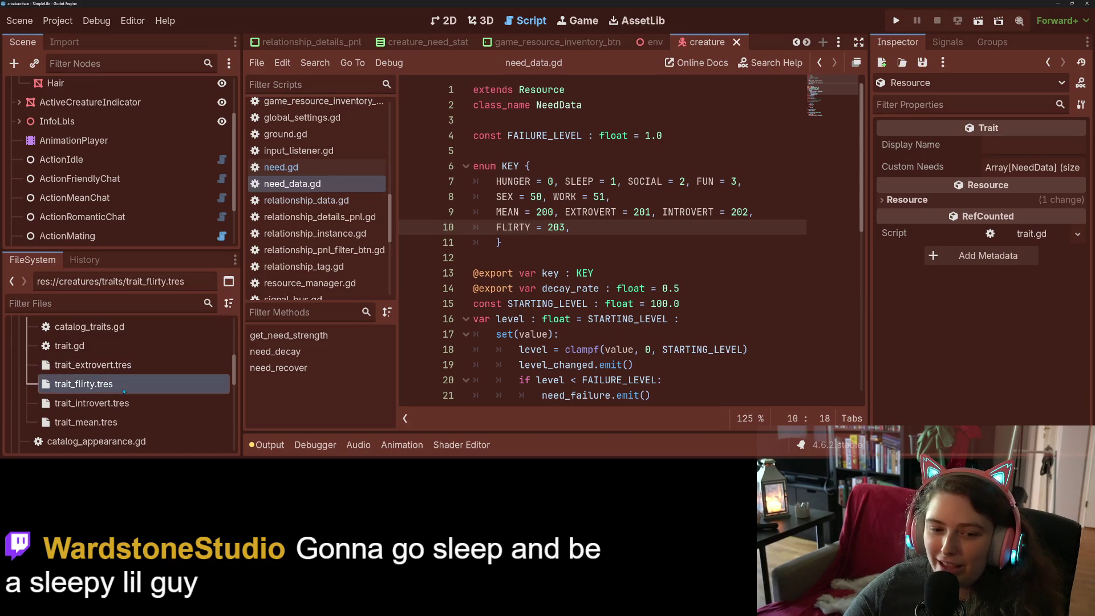
left_click(997, 145)
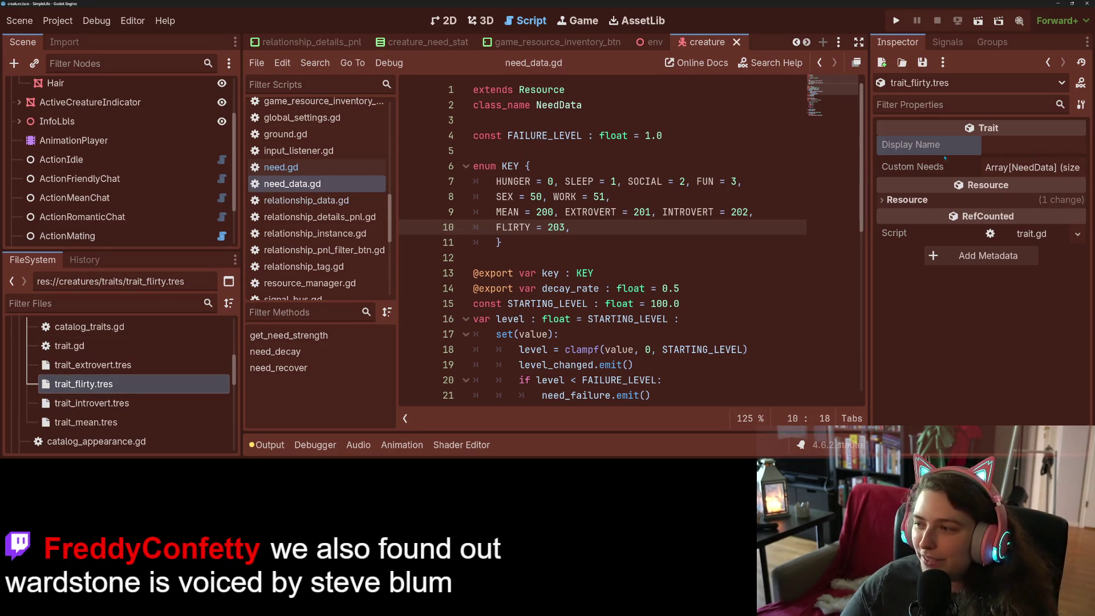
Step: Set the trait's display name to Flirty
type("Flior")
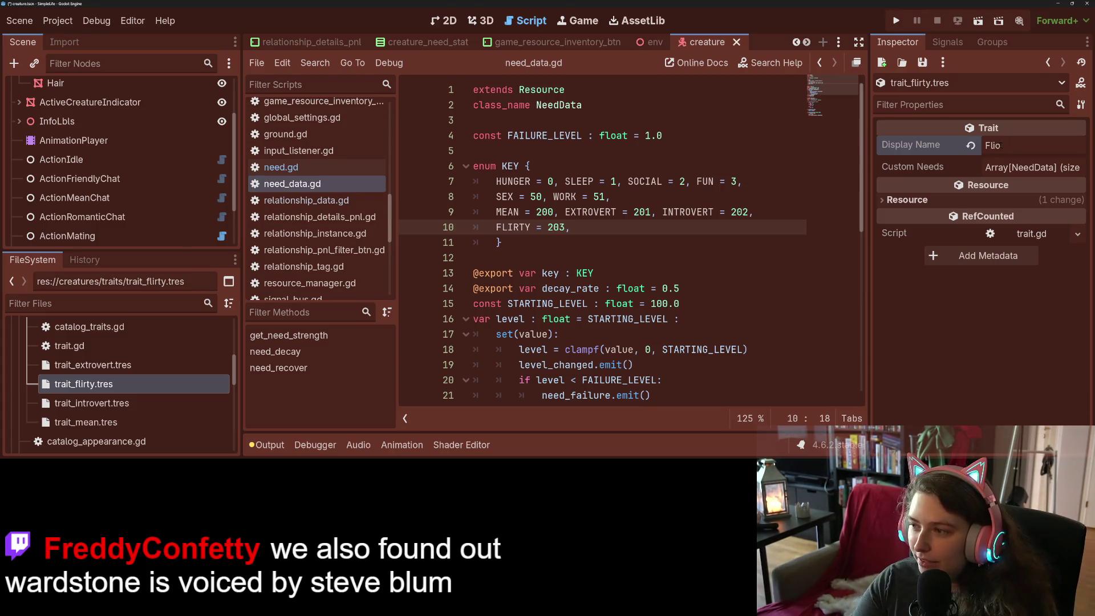
key("BackSpace")
key("BackSpace")
type("rty")
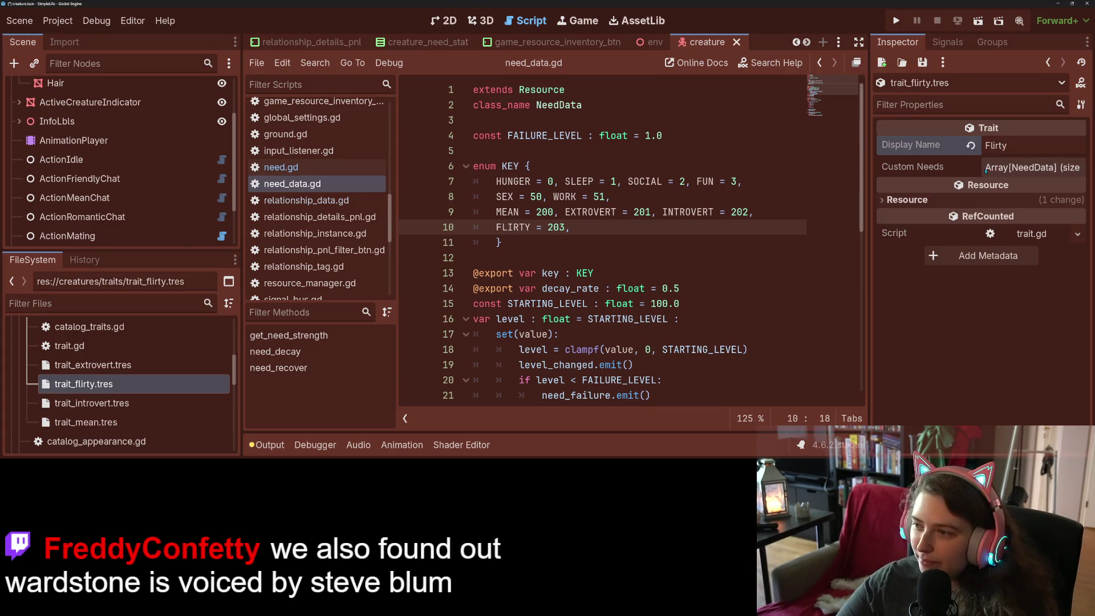
Step: Add a Custom Needs slot loaded from need_mean.tres, set its key to Flirty, and save
left_click(1022, 167)
left_click(1003, 211)
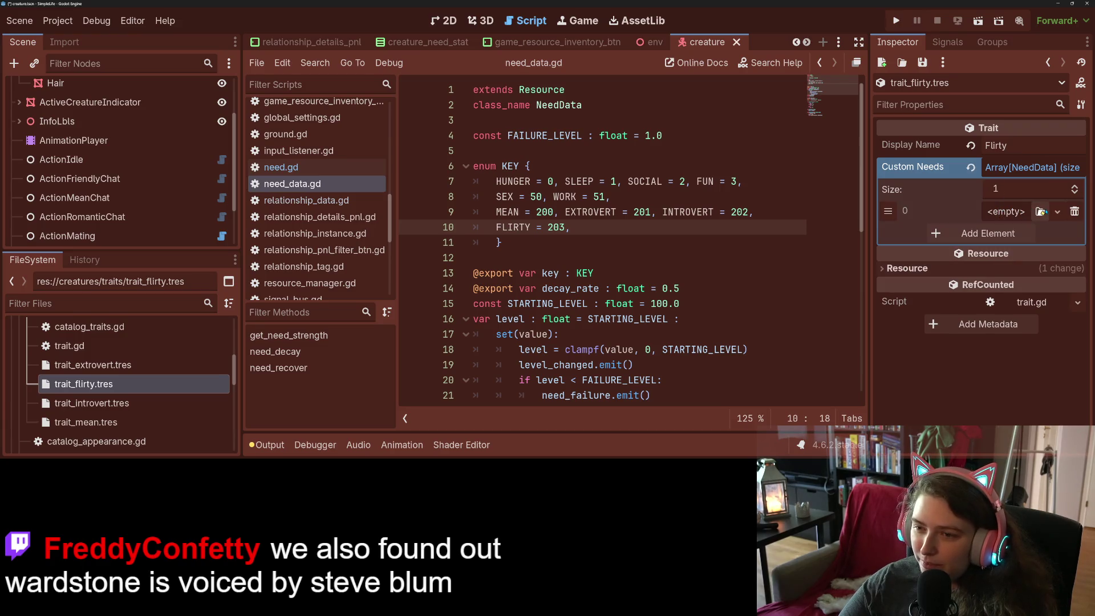
left_click(1040, 212)
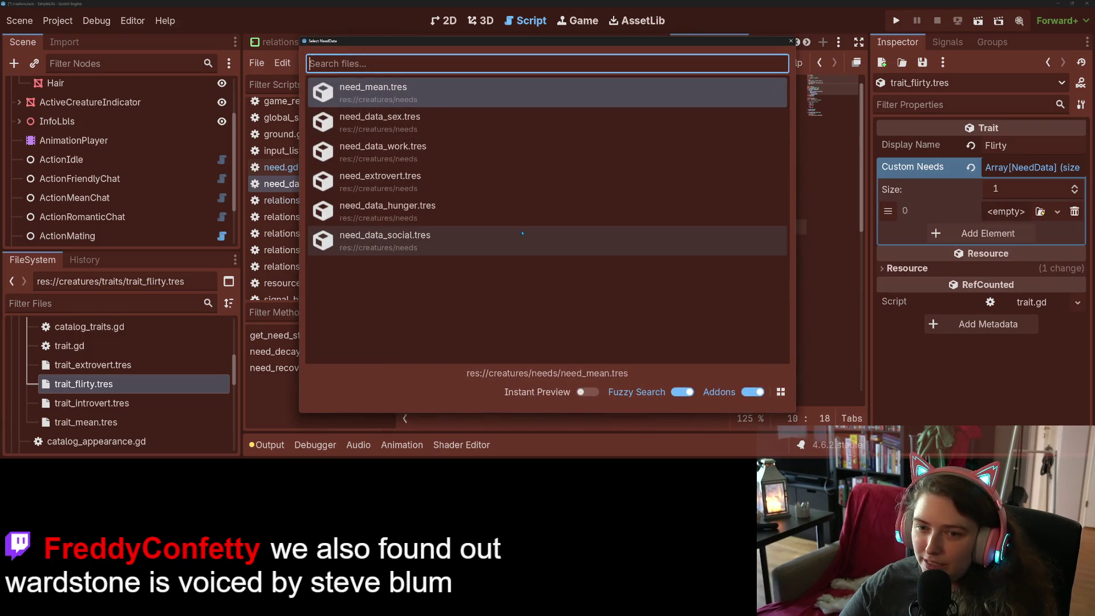
key("Return")
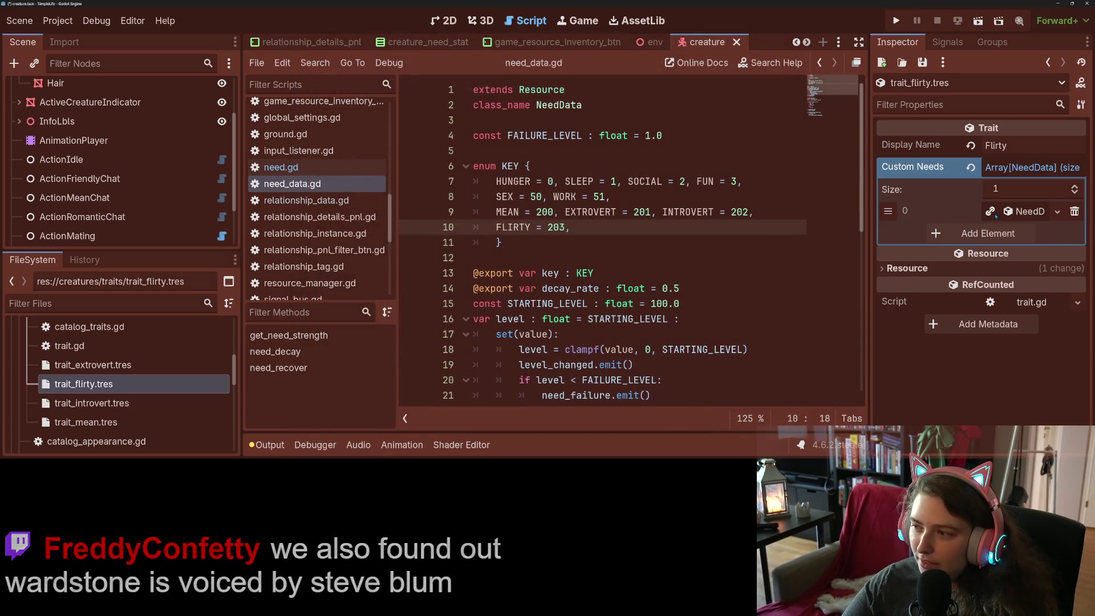
left_click(1027, 212)
left_click(1024, 233)
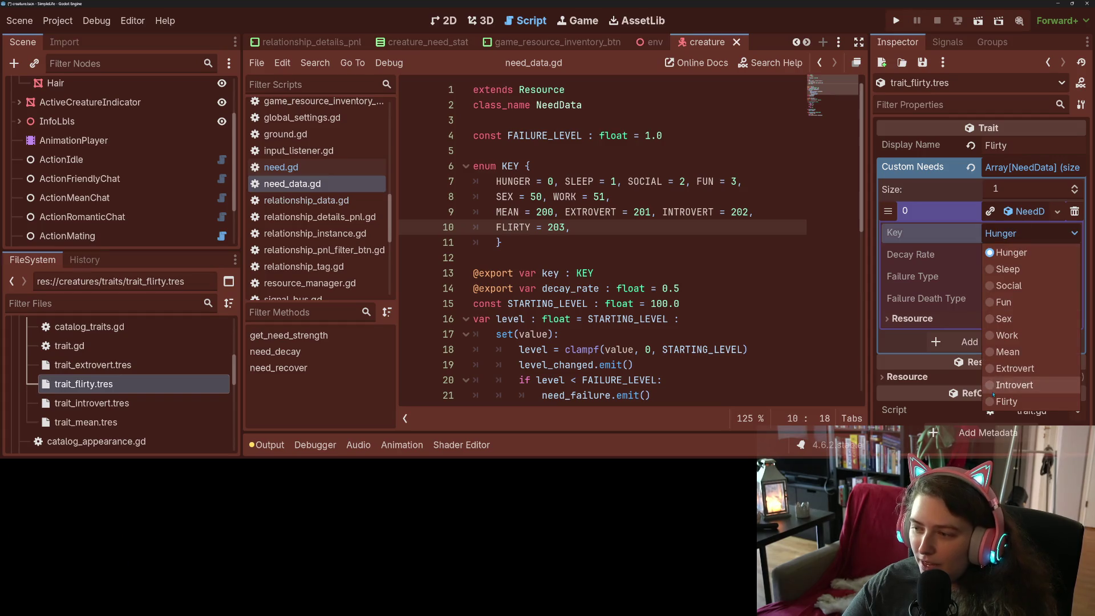
left_click(1006, 402)
left_click(947, 318)
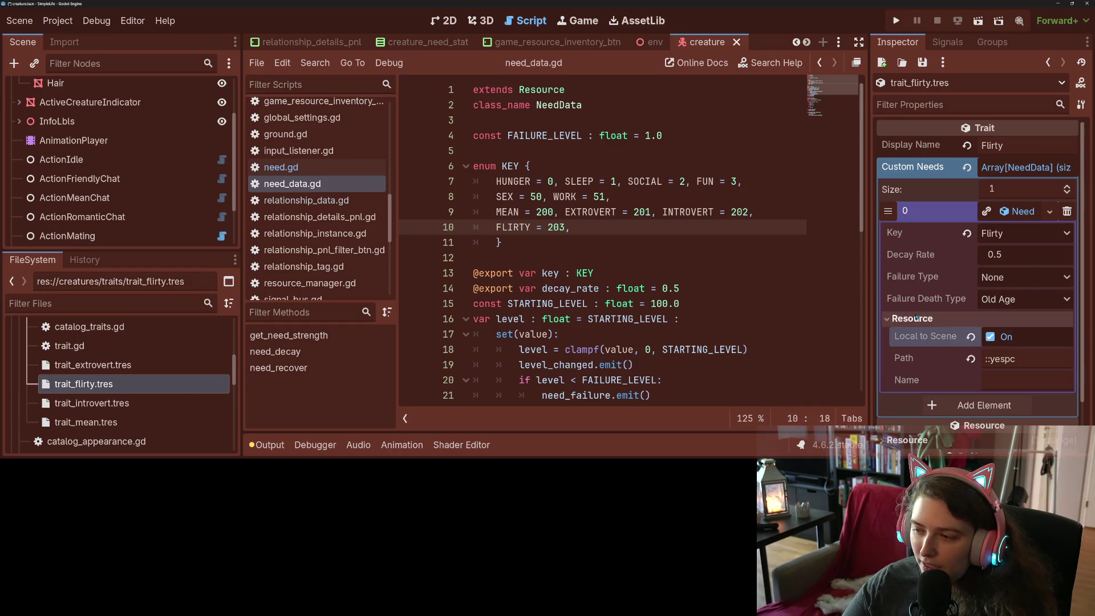
left_click(952, 319)
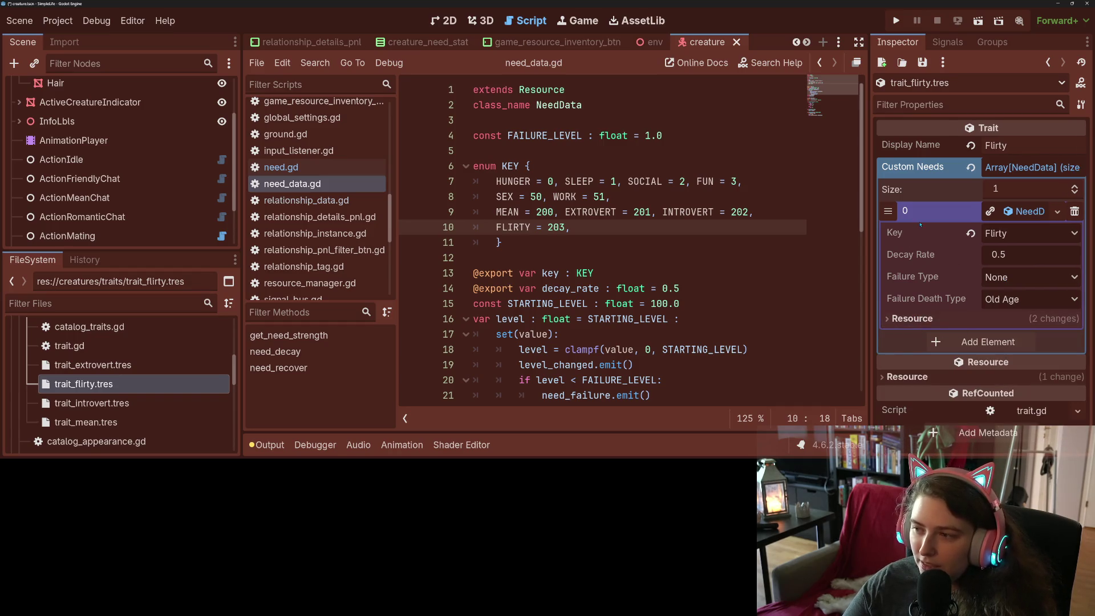
key("ctrl+s")
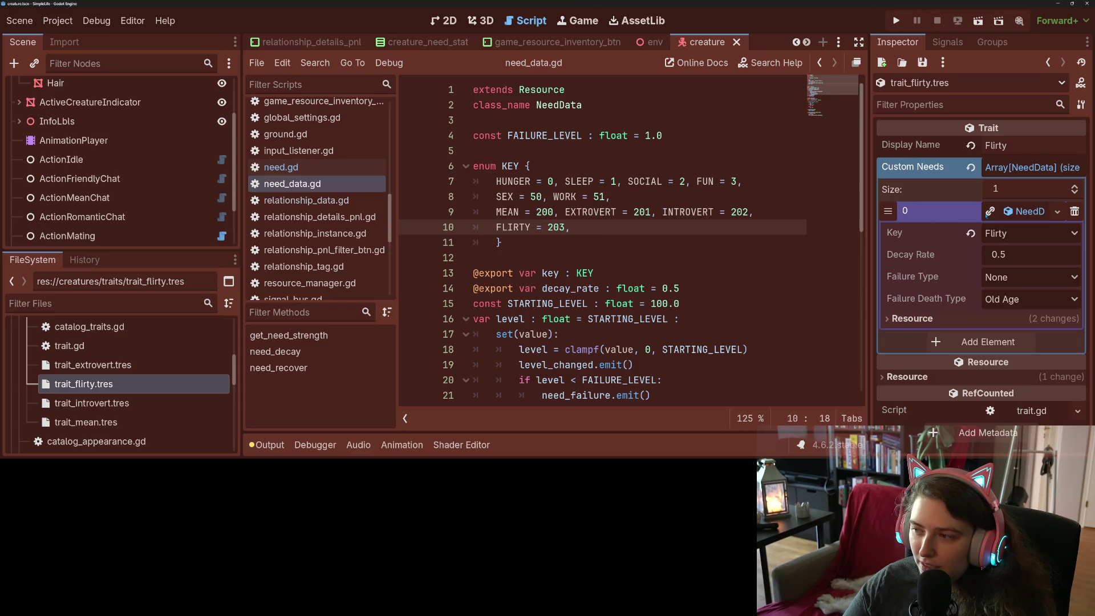
Step: Save that need as need_flirty.tres in the needs folder and save the trait
left_click(1058, 211)
left_click(1003, 370)
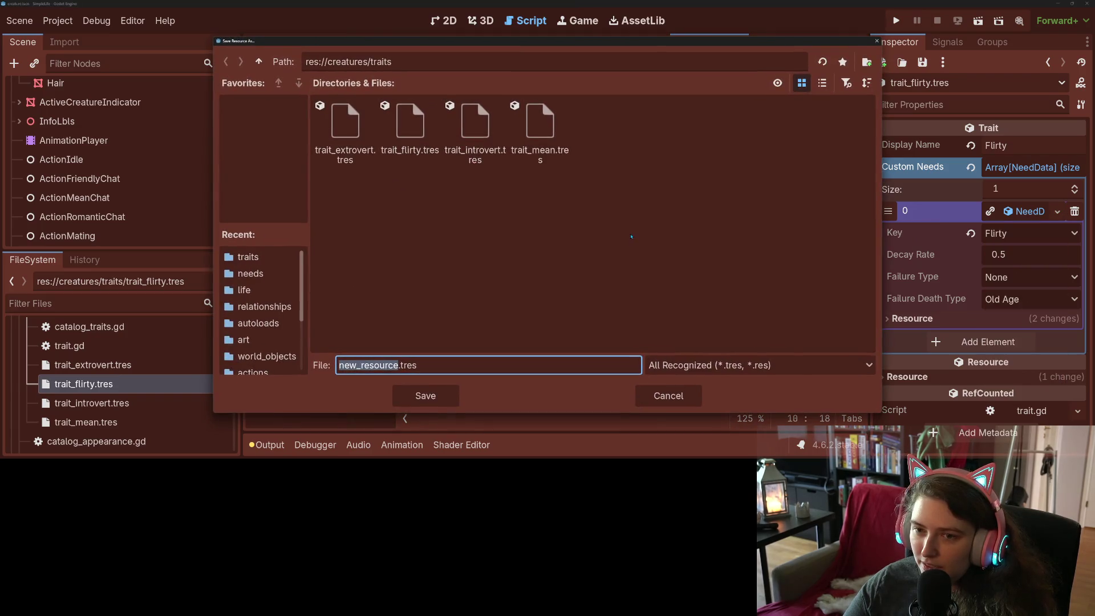
left_click(259, 274)
double_click(377, 365)
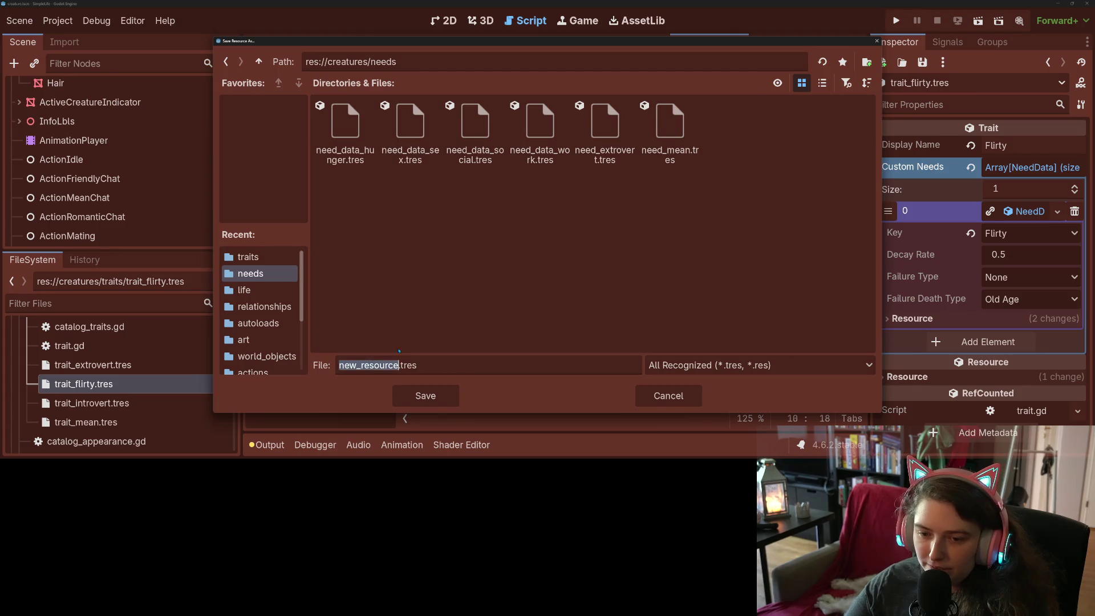
type("need")
type("_flirty")
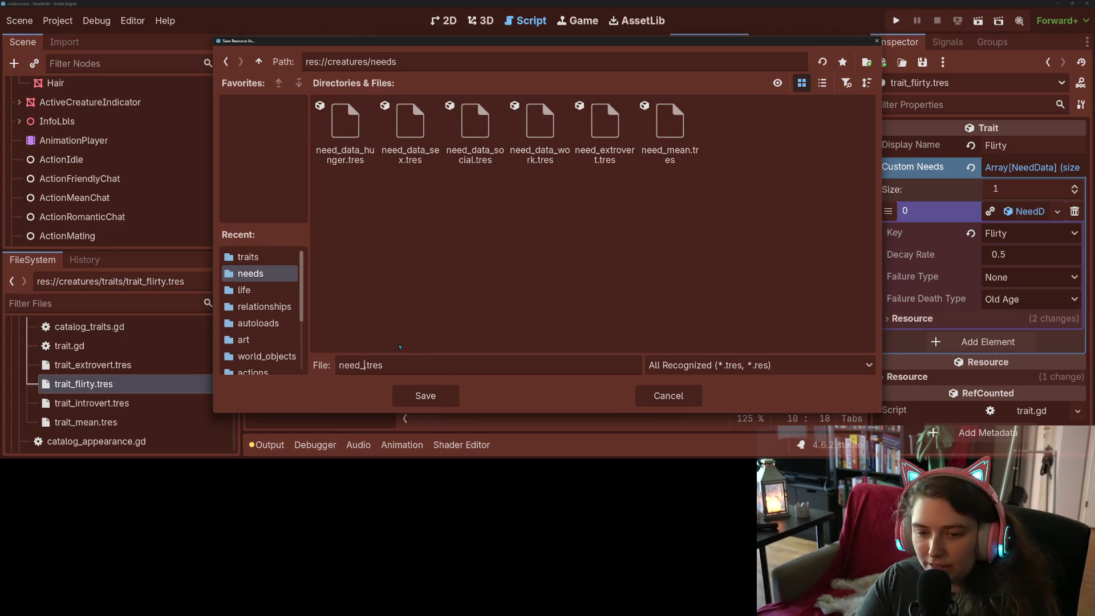
key("Return")
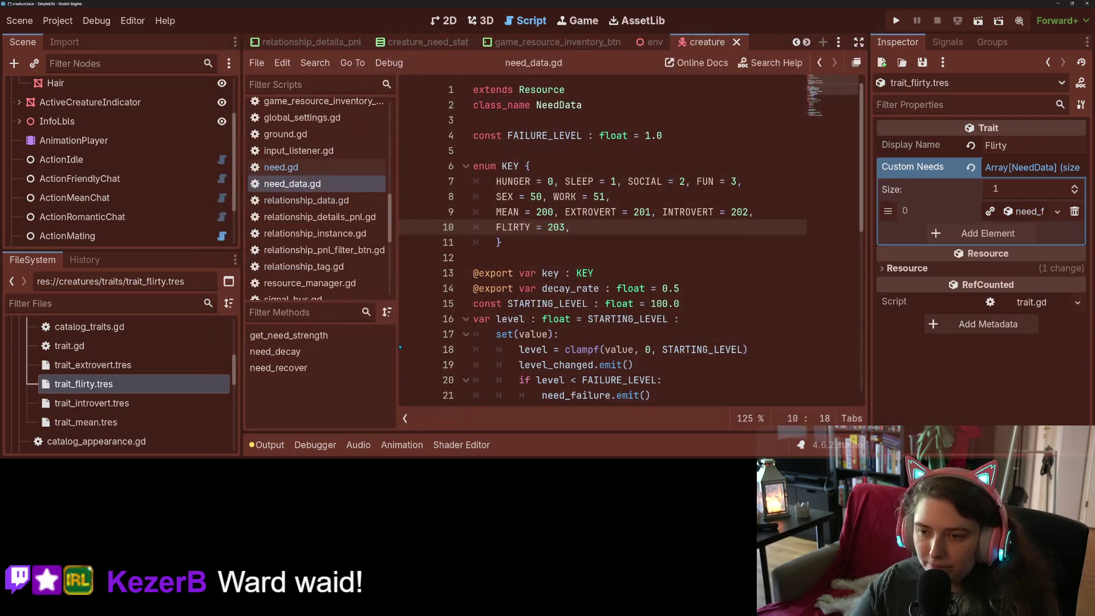
key("ctrl+s")
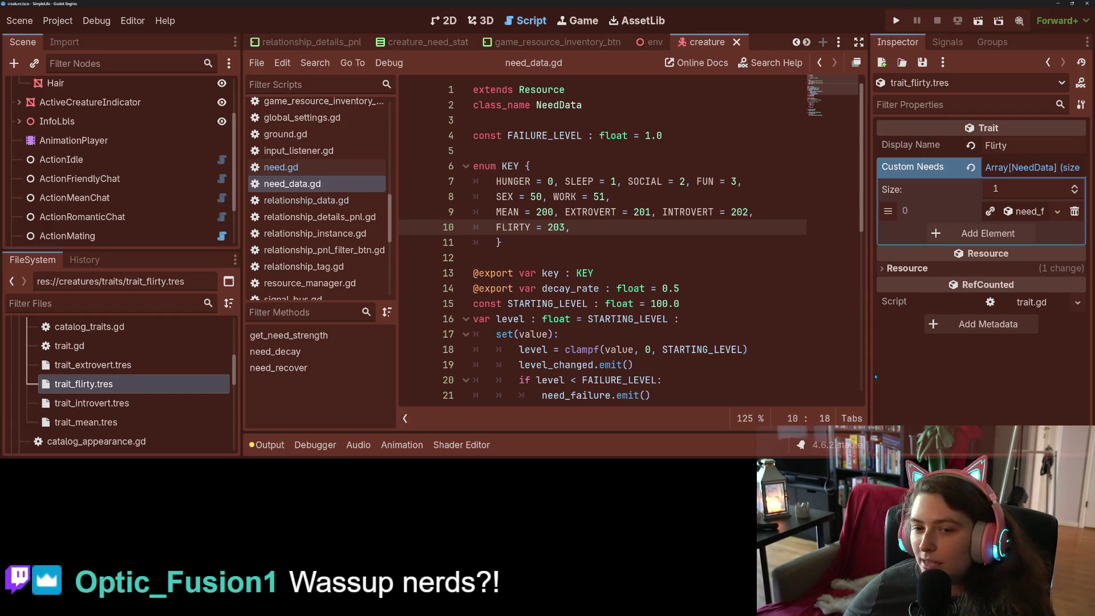
scroll(320, 253, "down", 5)
scroll(320, 253, "up", 3)
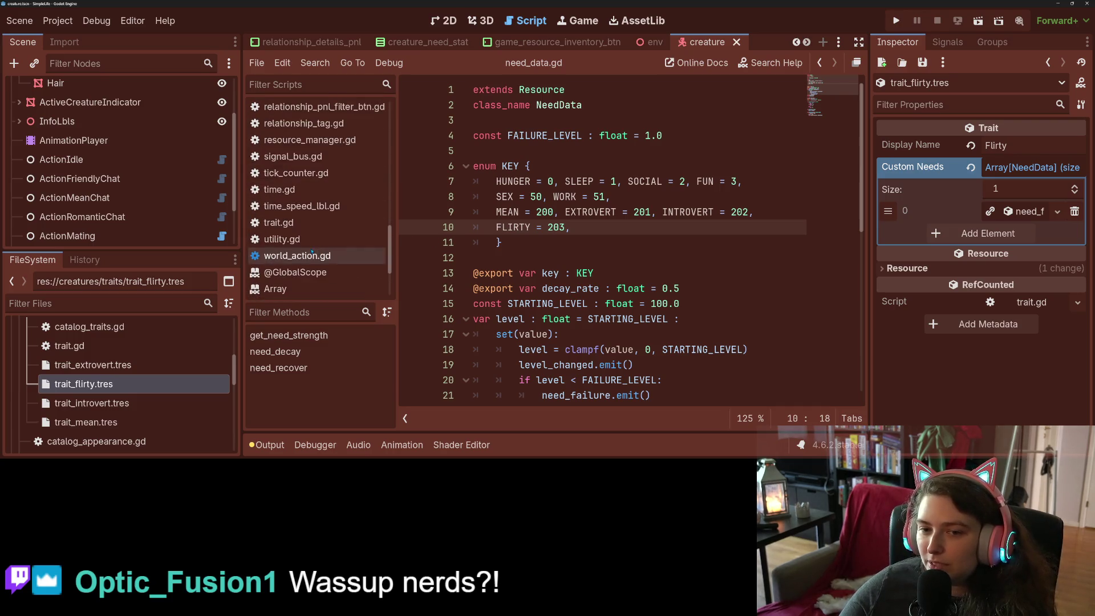
left_click(278, 222)
left_click(652, 166)
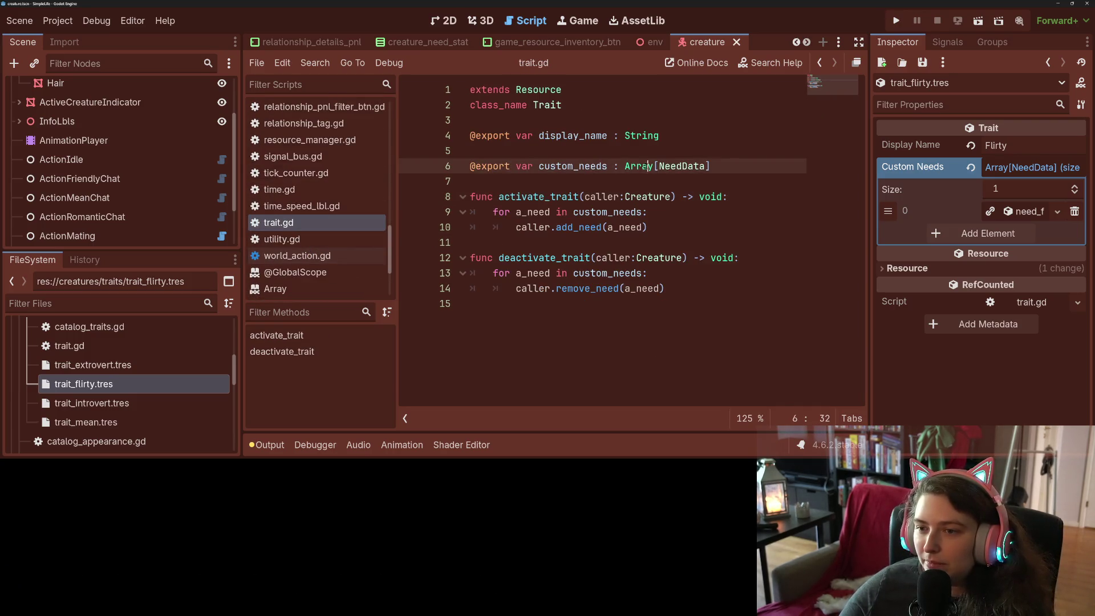
left_click(732, 143)
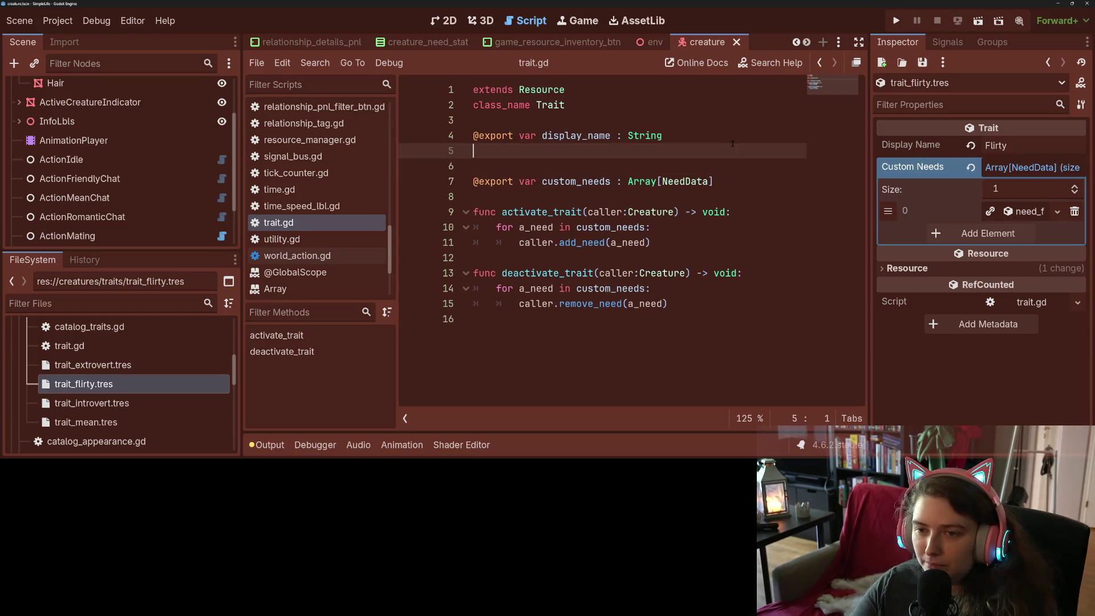
key("Return")
type("@export var confl")
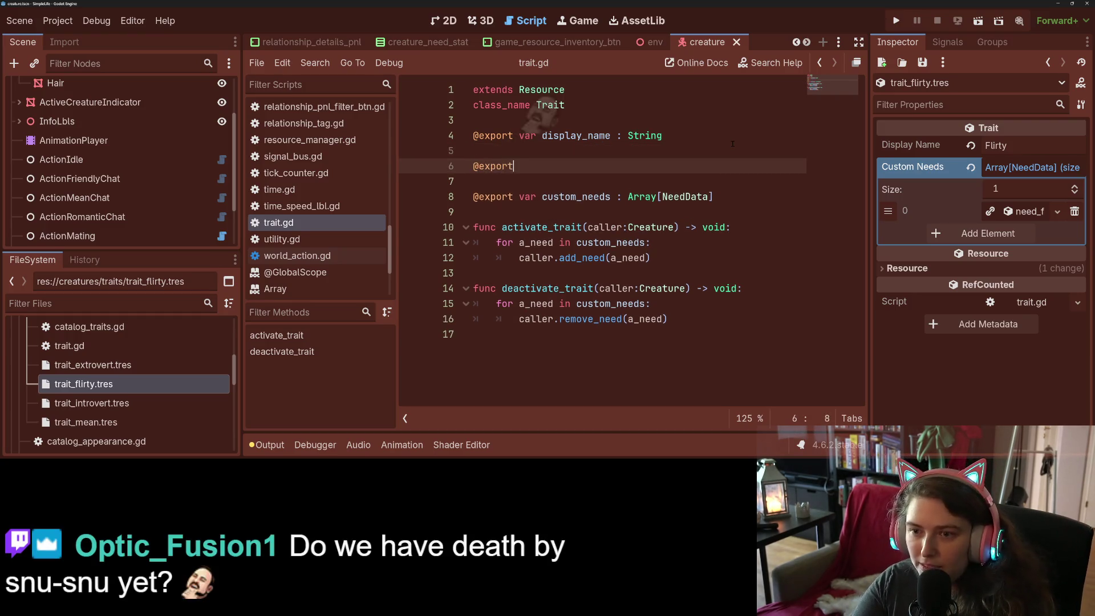
type("icting_tra")
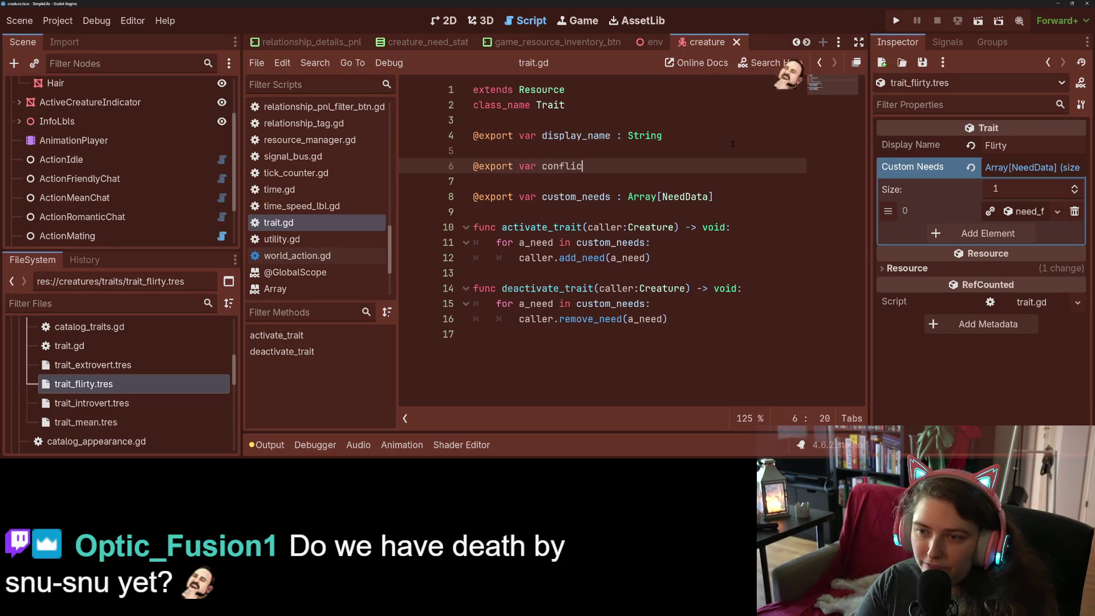
type("its : Arrya")
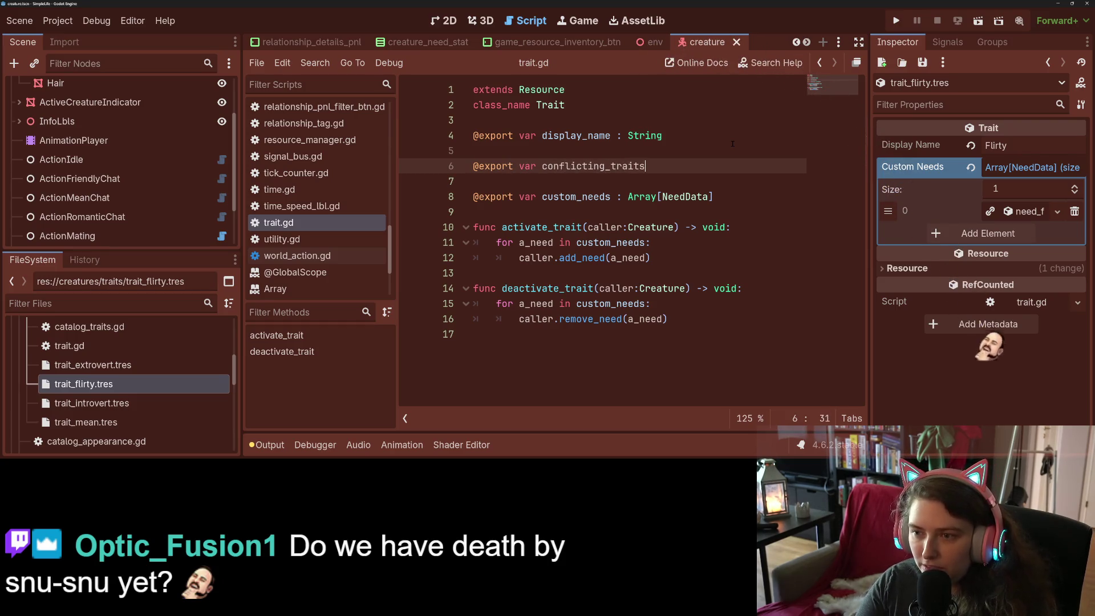
key("BackSpace")
key("BackSpace")
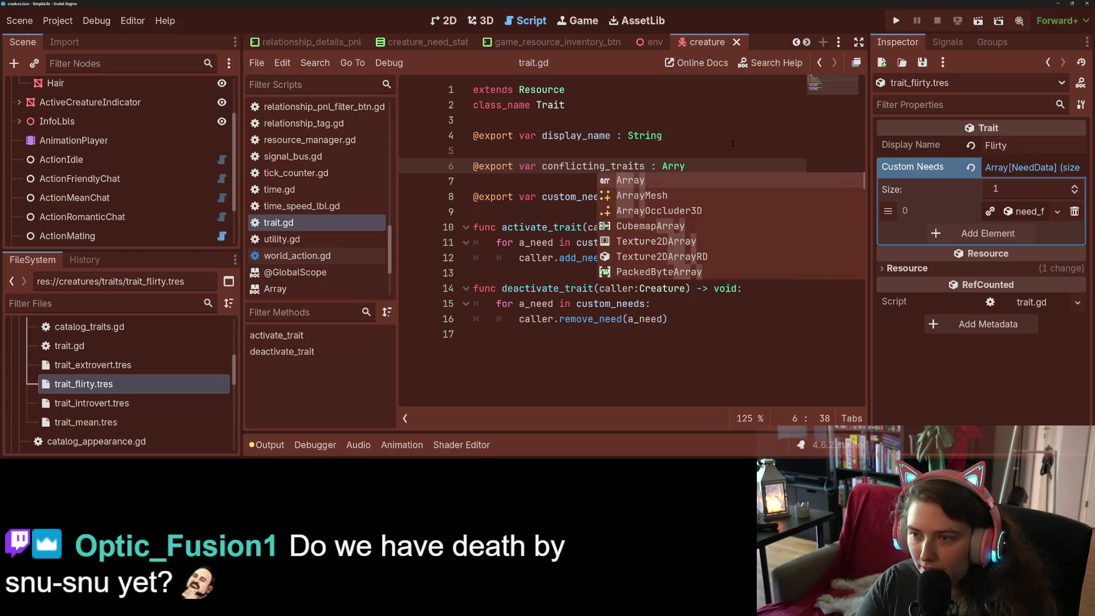
type("ay[Trait")
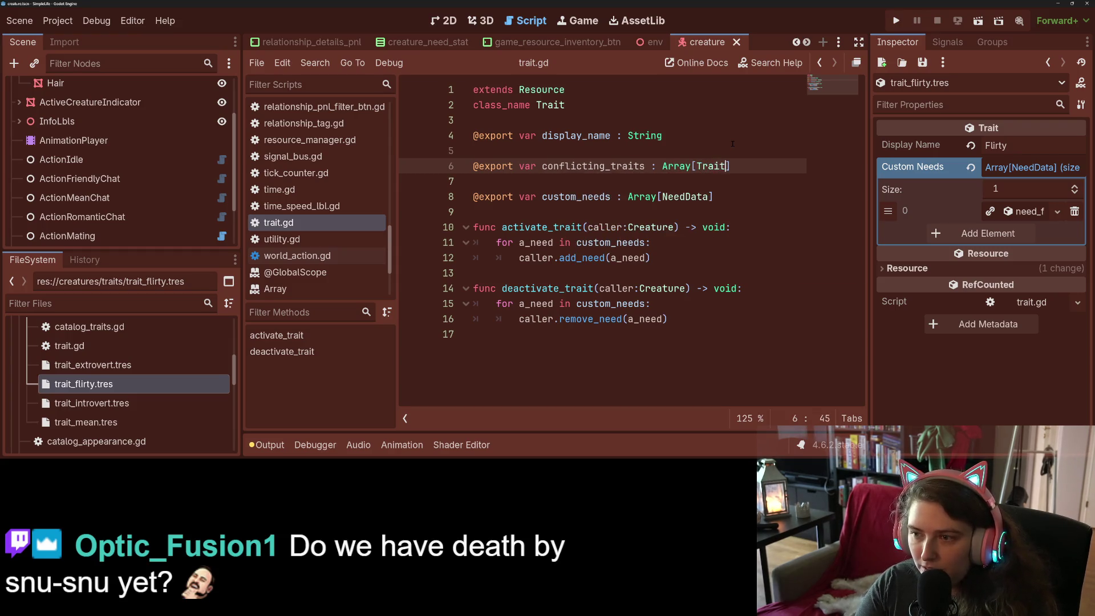
left_click(732, 143)
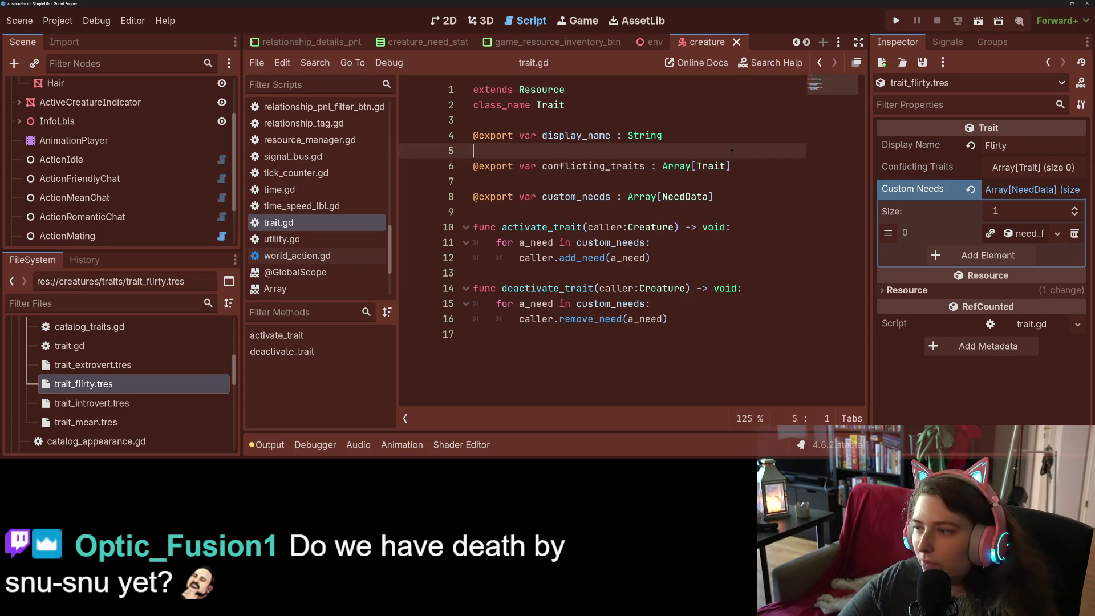
Step: Leave Flirty's Conflicting Traits empty and give Introvert Extrovert as a conflicting trait
left_click(1033, 167)
left_click(995, 212)
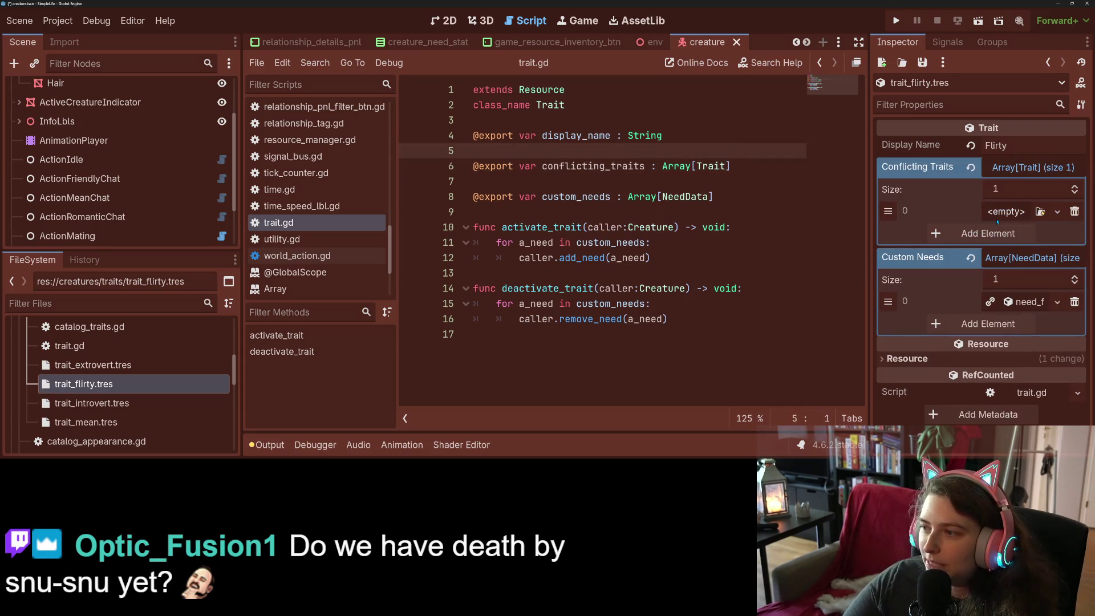
left_click(970, 167)
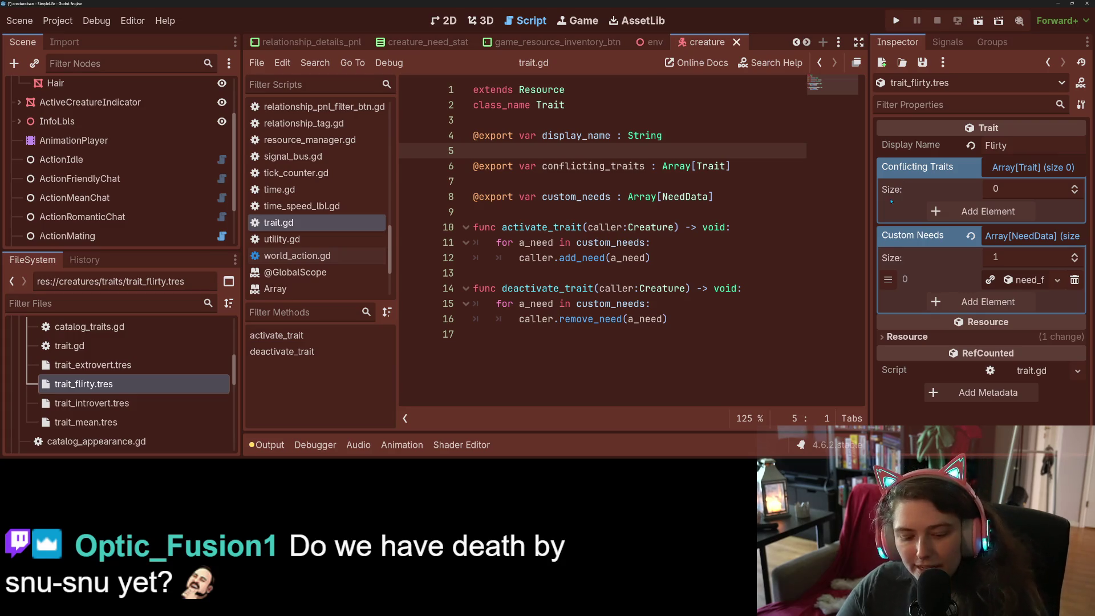
left_click(92, 403)
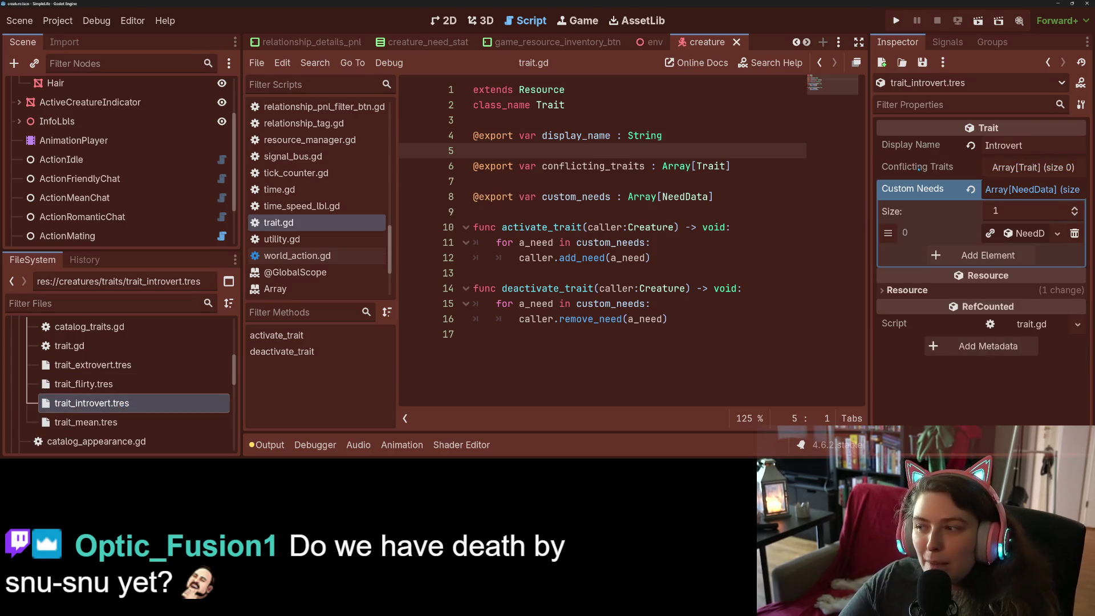
left_click(1033, 167)
left_click(995, 212)
left_click(1011, 212)
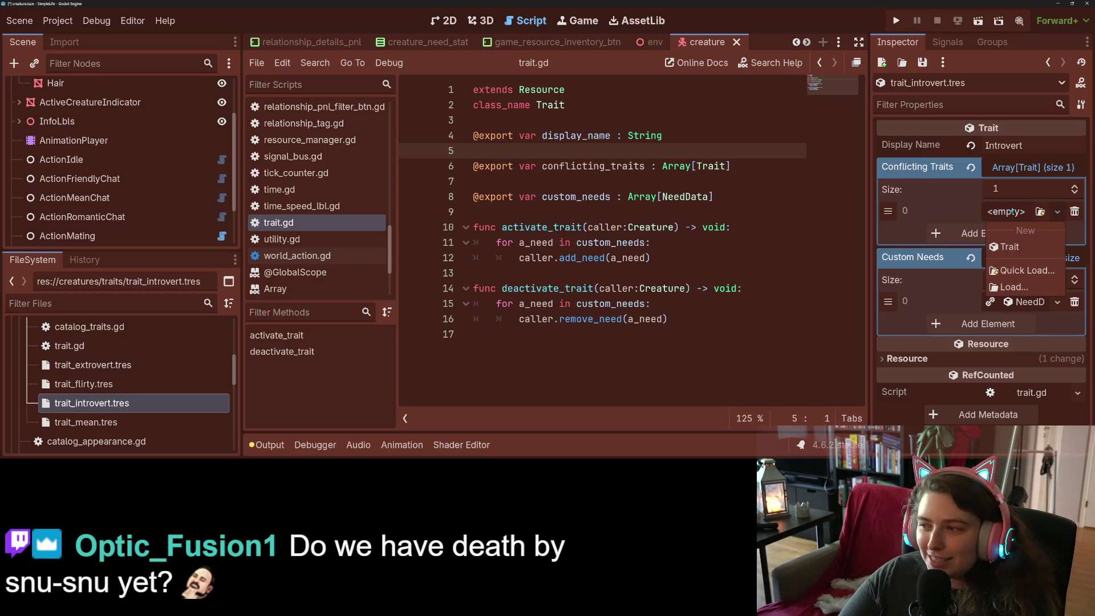
left_click(1021, 270)
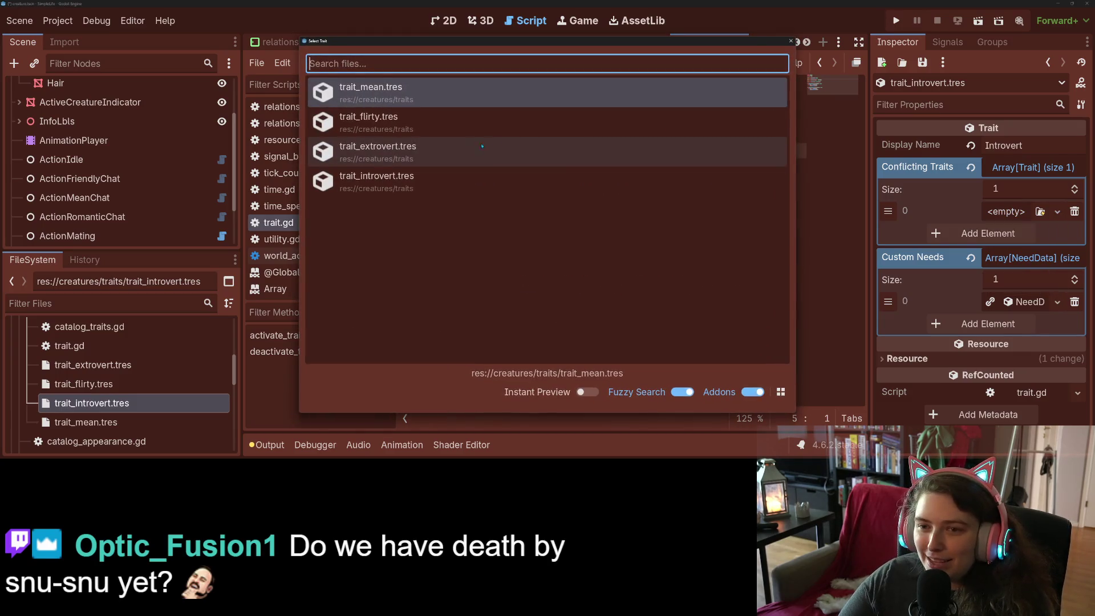
left_click(388, 153)
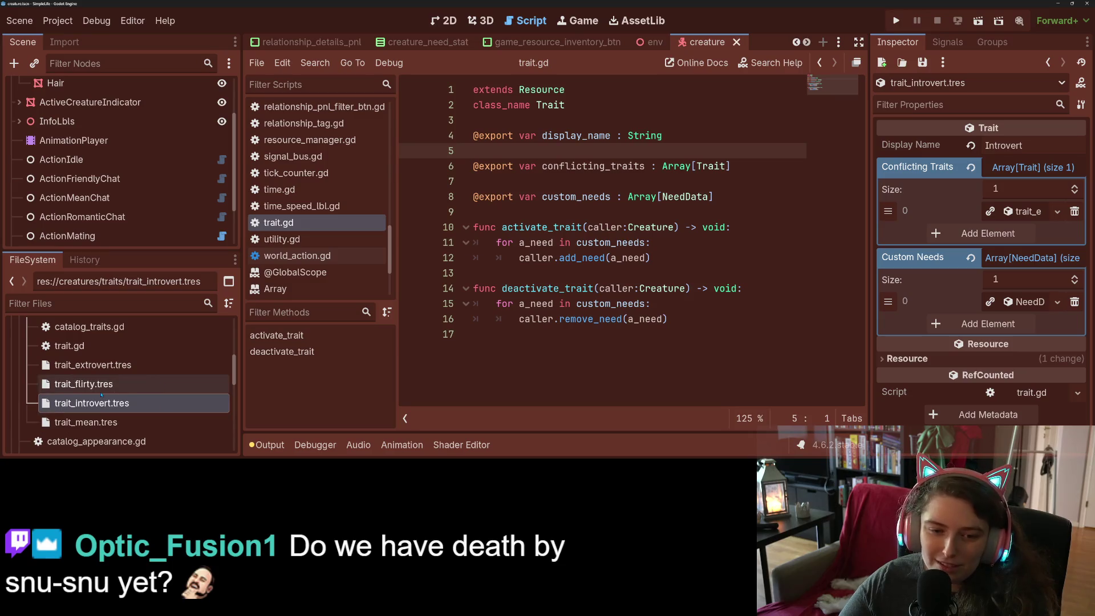
Step: Set Introvert as Extrovert's conflicting trait, replacing a mistaken Flirty pick, and save
left_click(92, 365)
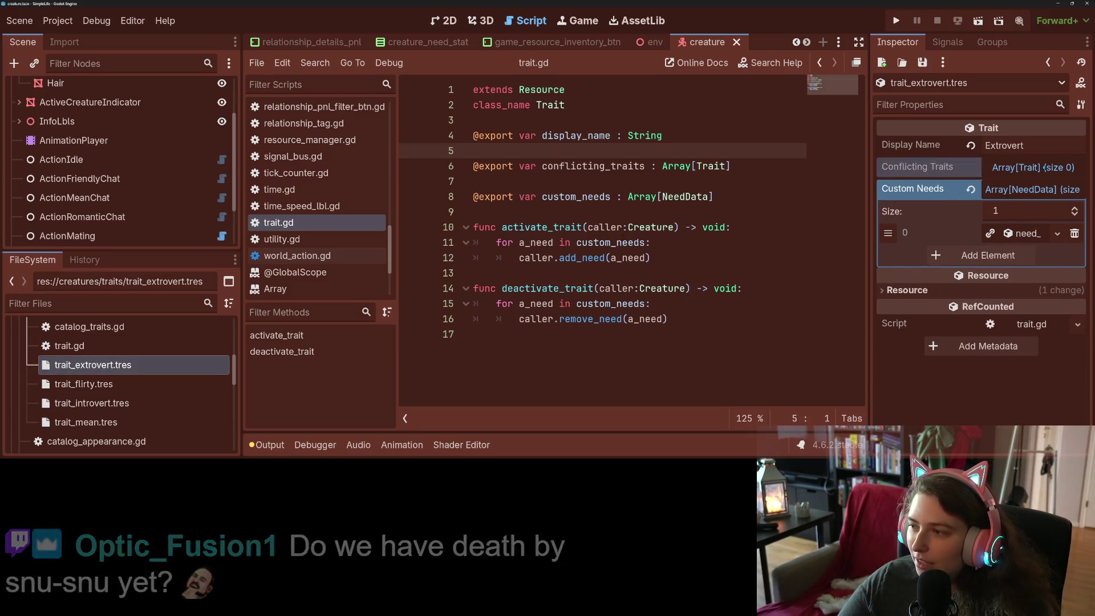
left_click(987, 167)
left_click(988, 211)
left_click(1007, 212)
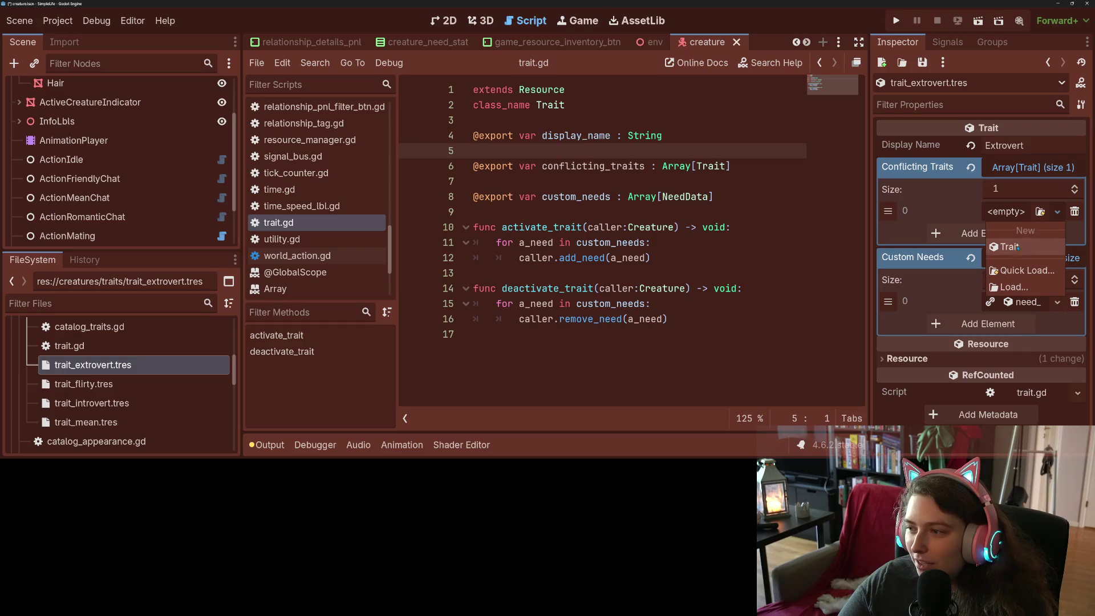
left_click(1021, 270)
left_click(421, 156)
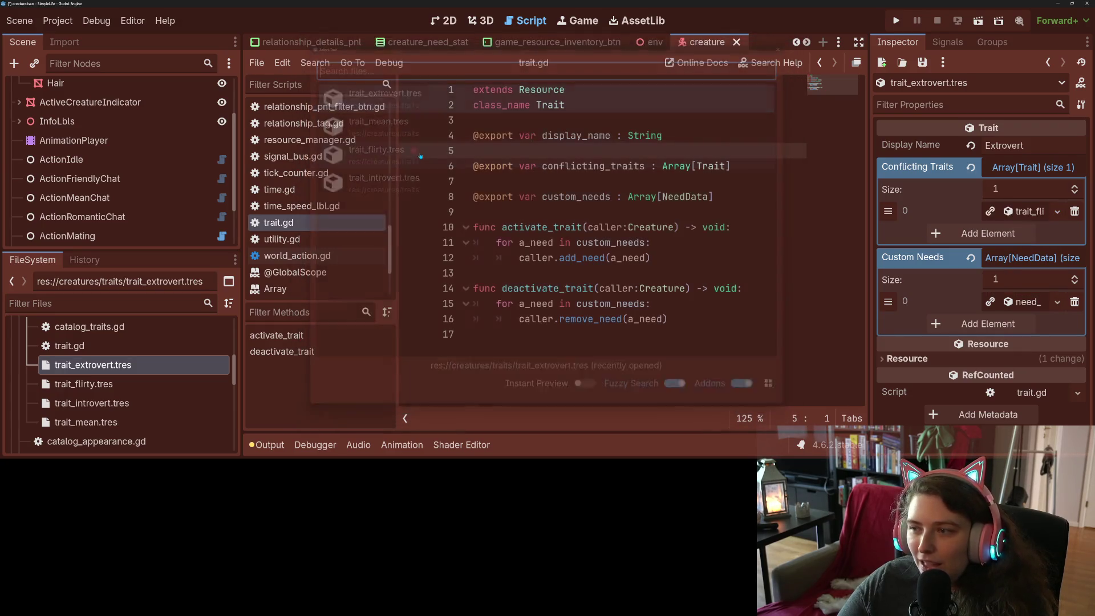
left_click(1058, 212)
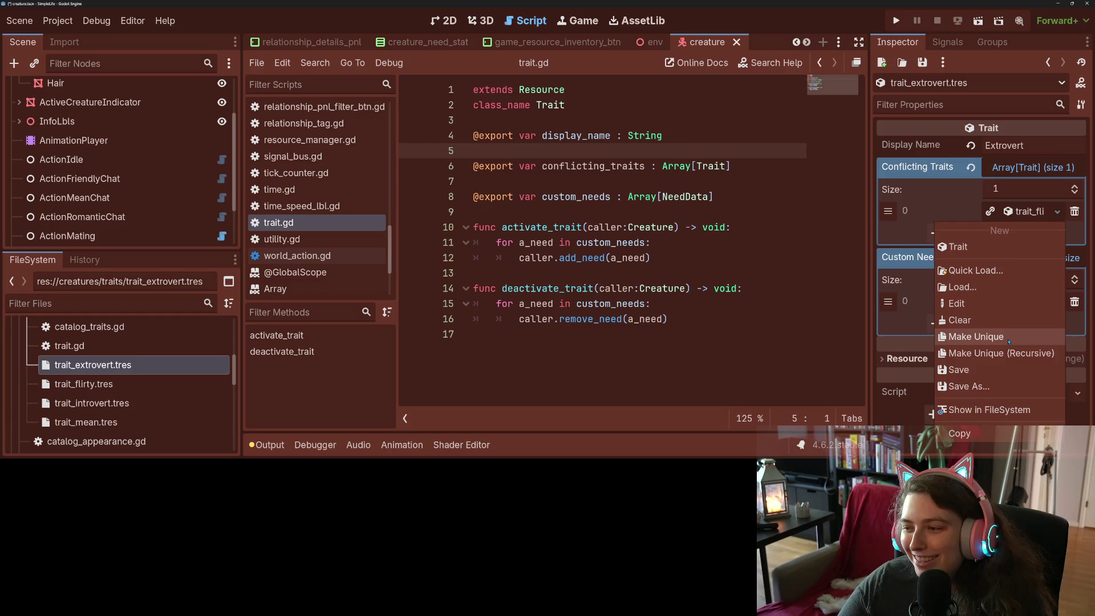
left_click(976, 270)
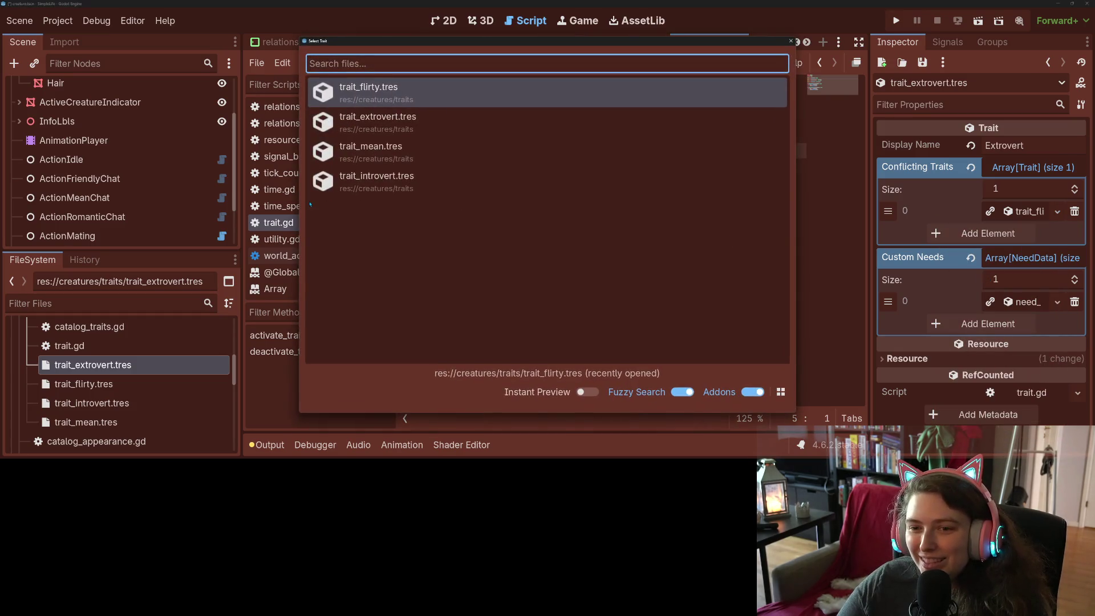
left_click(381, 178)
key("ctrl+s")
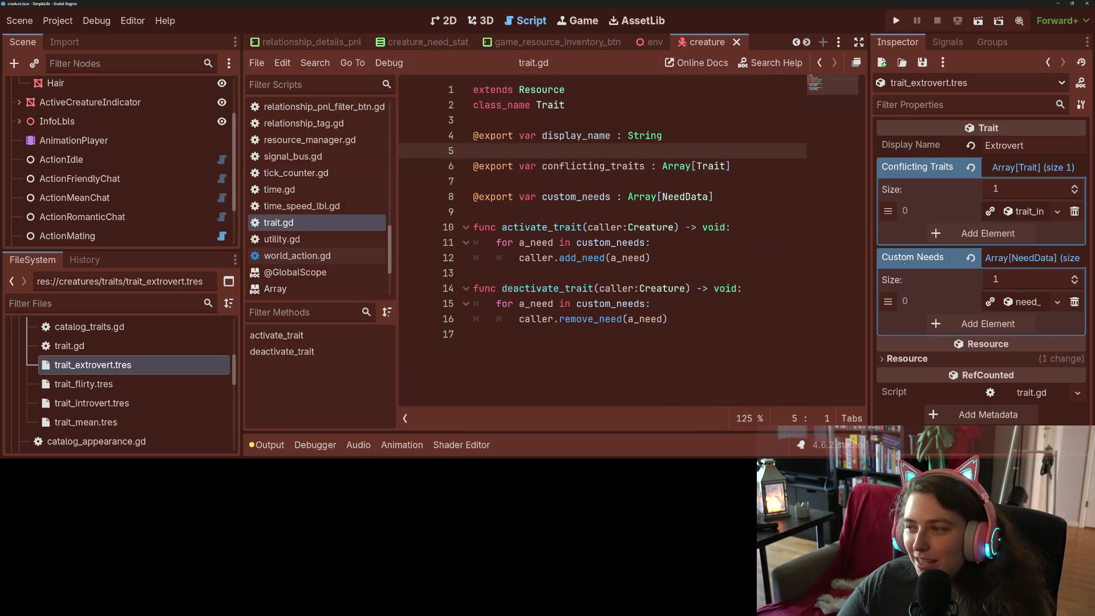
left_click(1029, 167)
left_click(1034, 190)
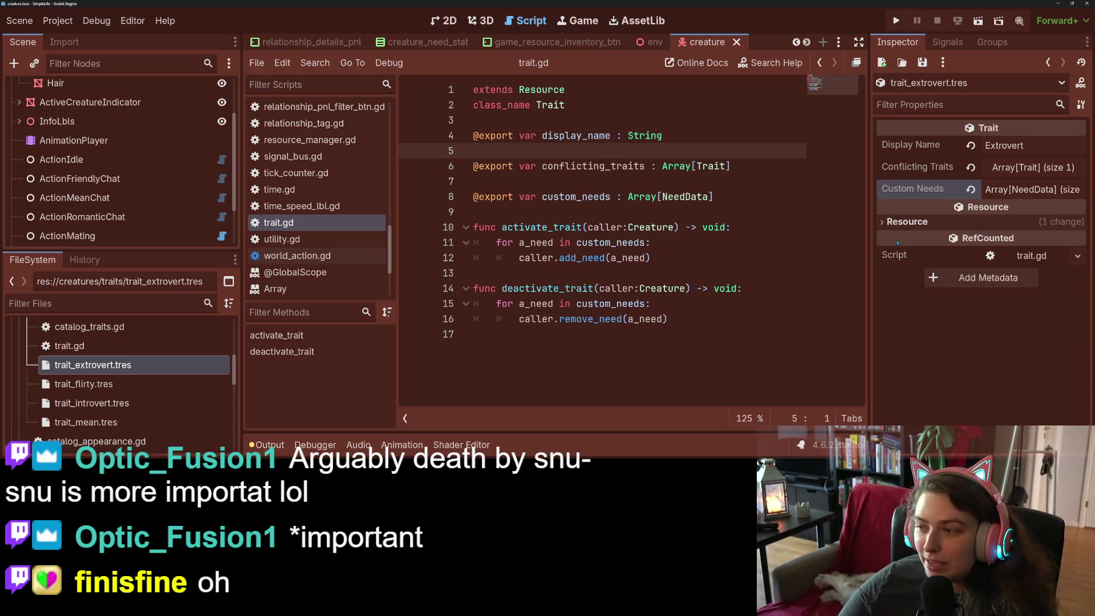
mouse_move(897, 244)
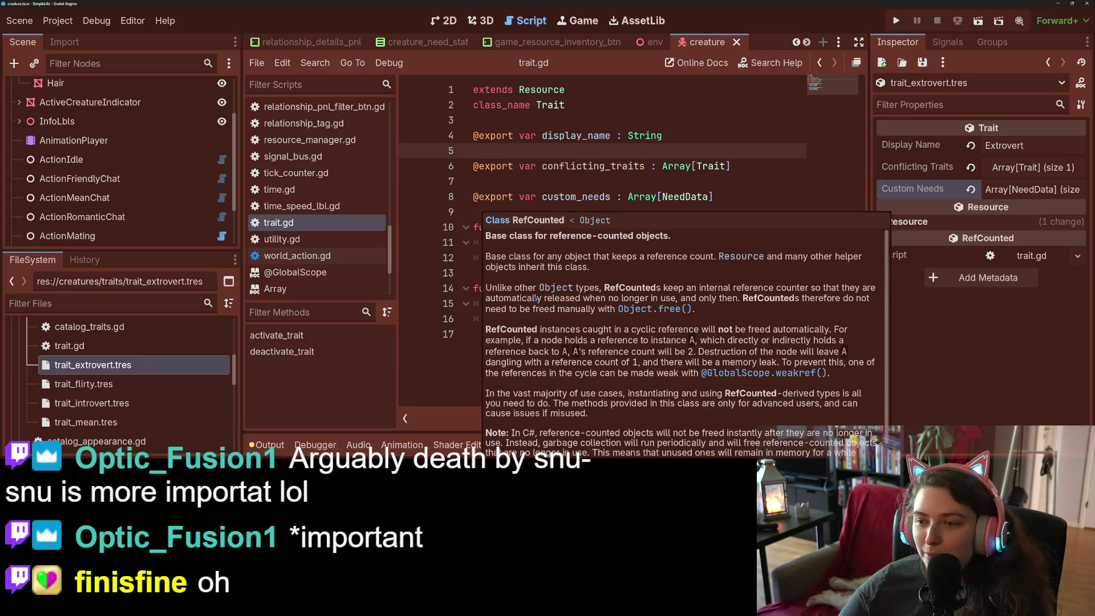
left_click(490, 350)
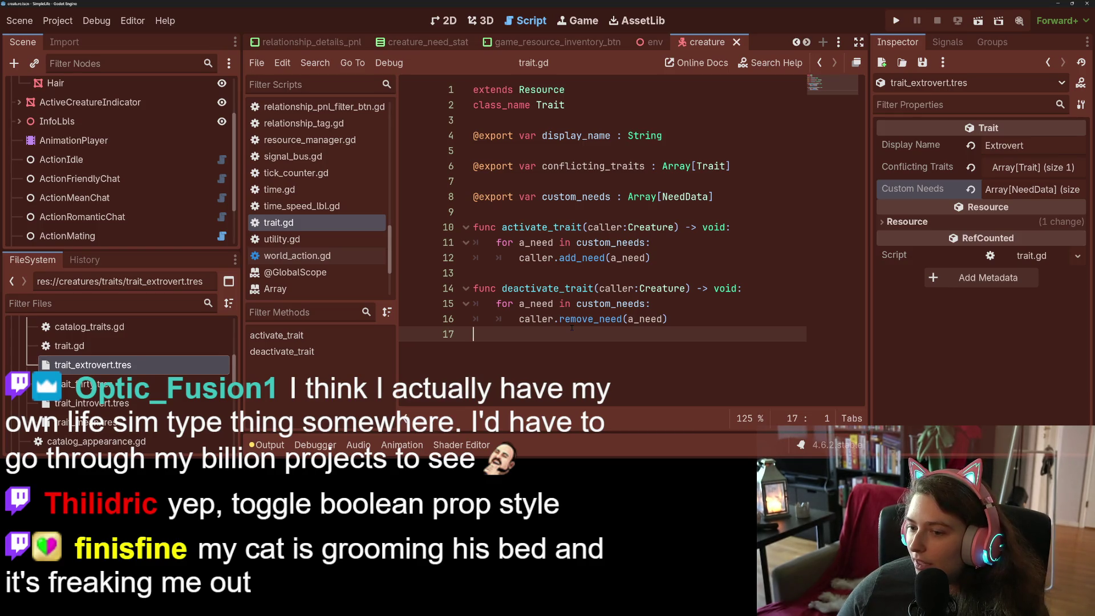
double_click(586, 318)
double_click(592, 257)
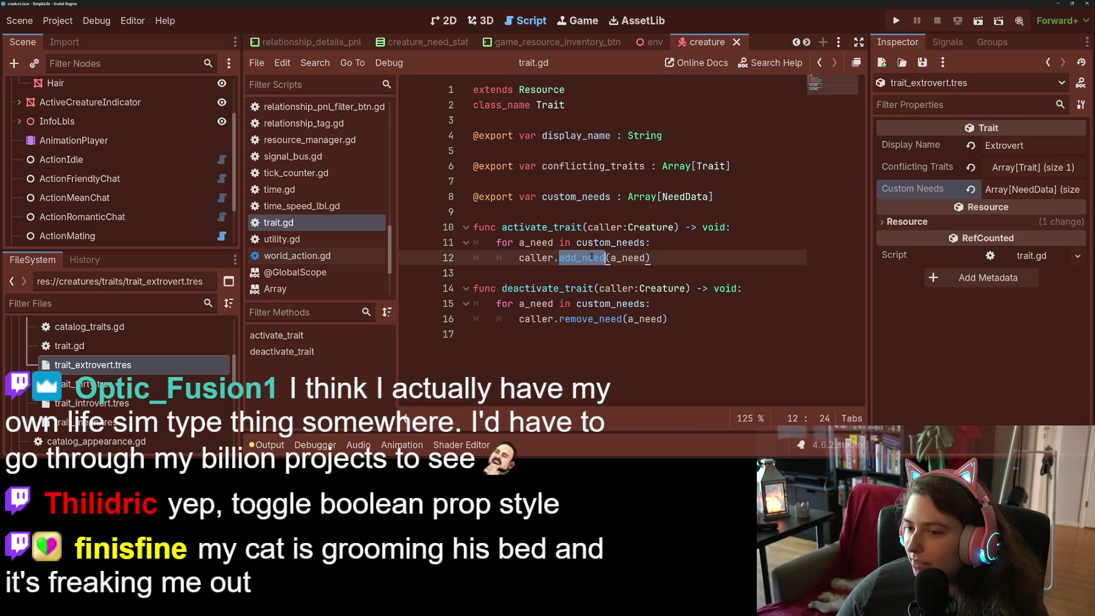
left_click(622, 320)
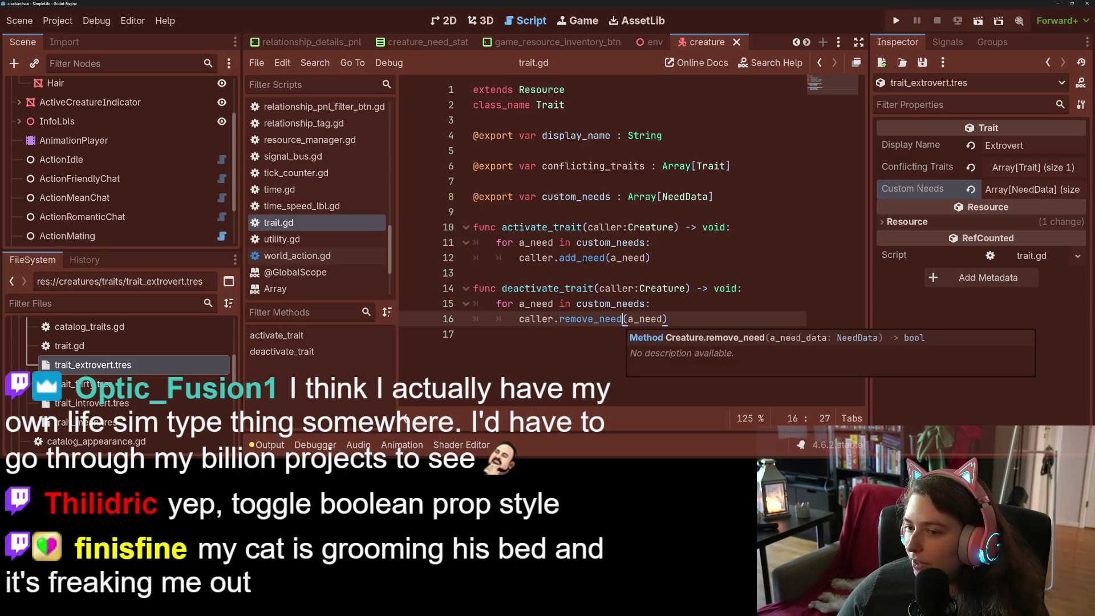
left_click(616, 366)
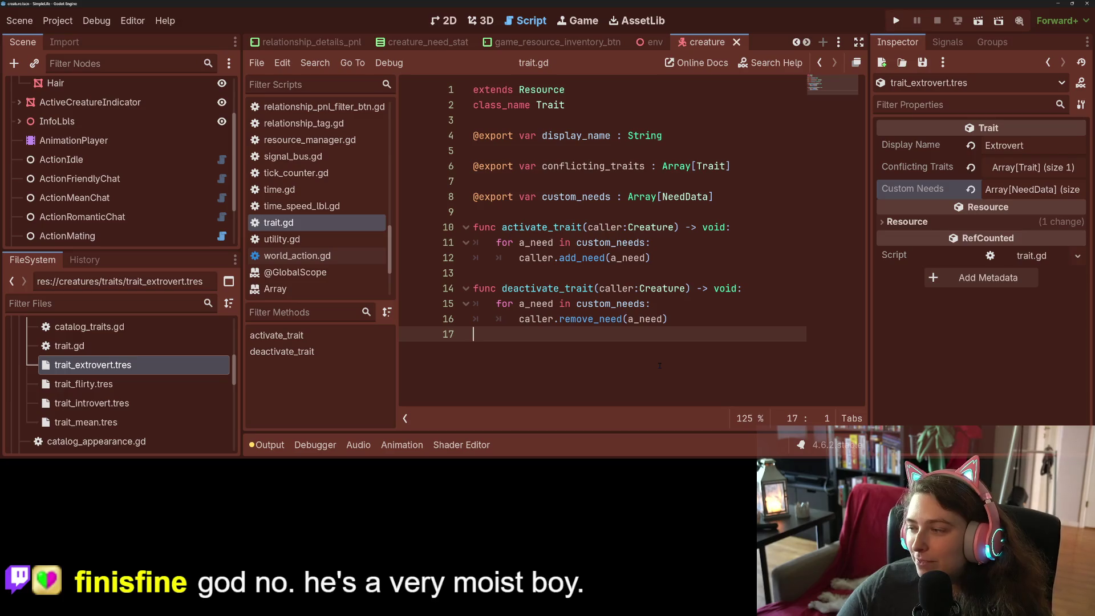
left_click(696, 323)
key("Return")
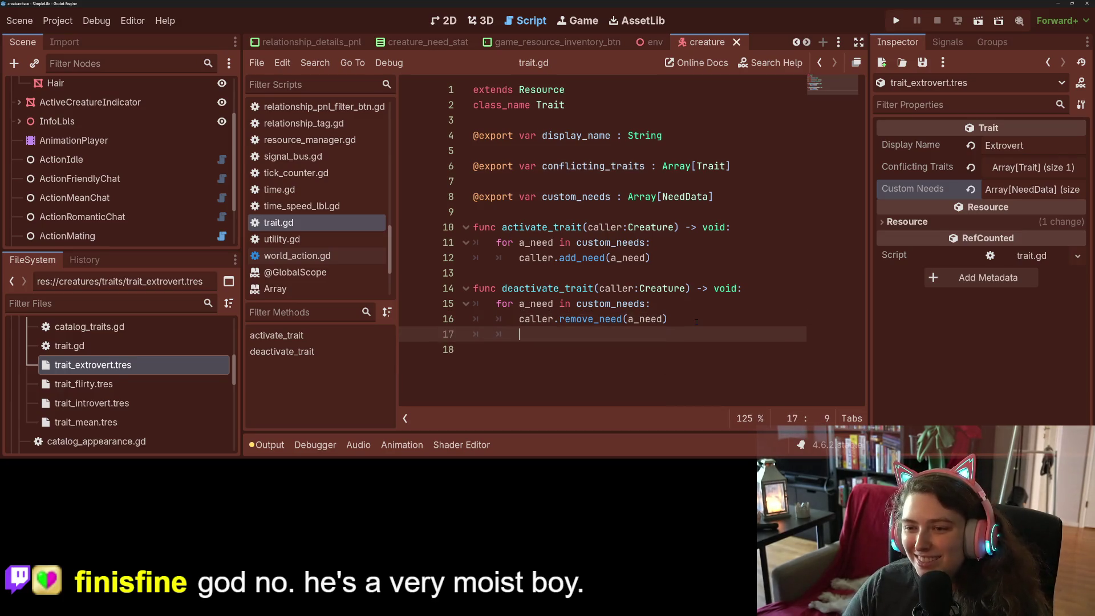
key("ctrl+z")
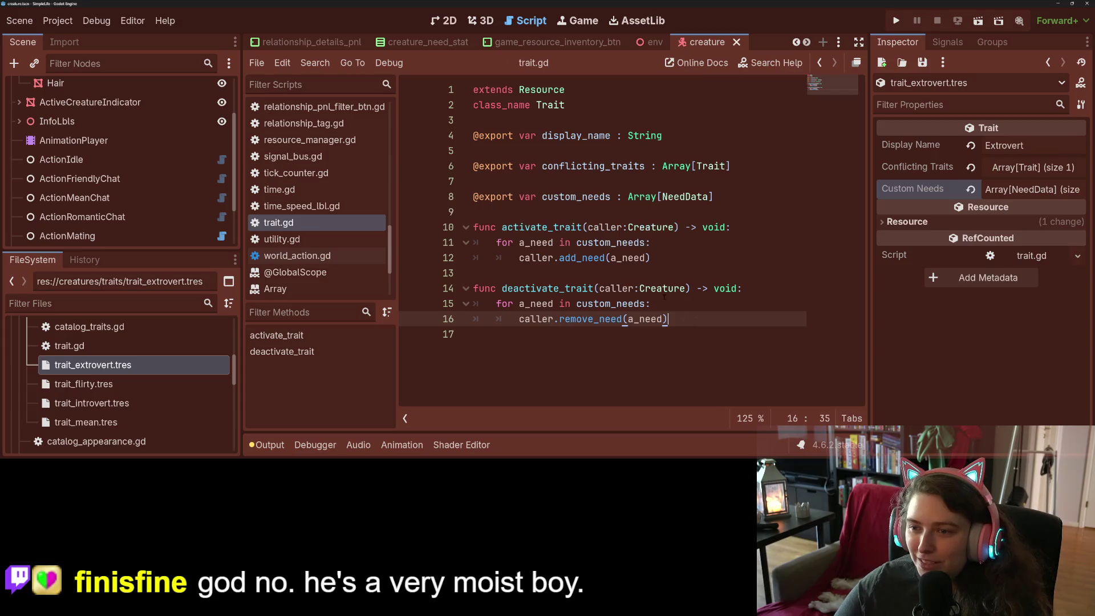
left_click(624, 166)
double_click(623, 166)
left_click(728, 323)
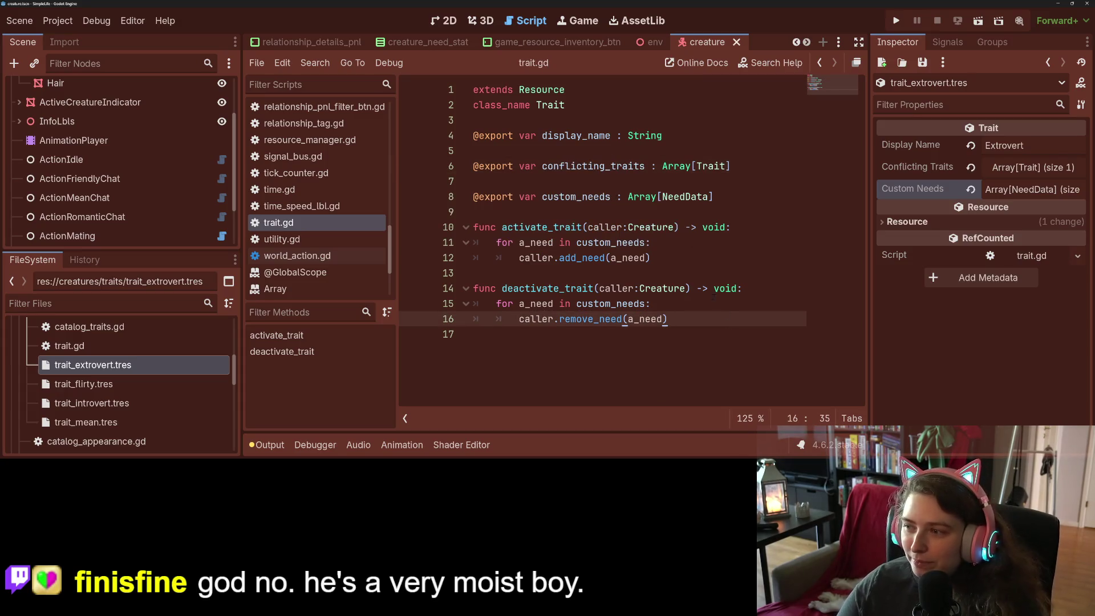
left_click(714, 272)
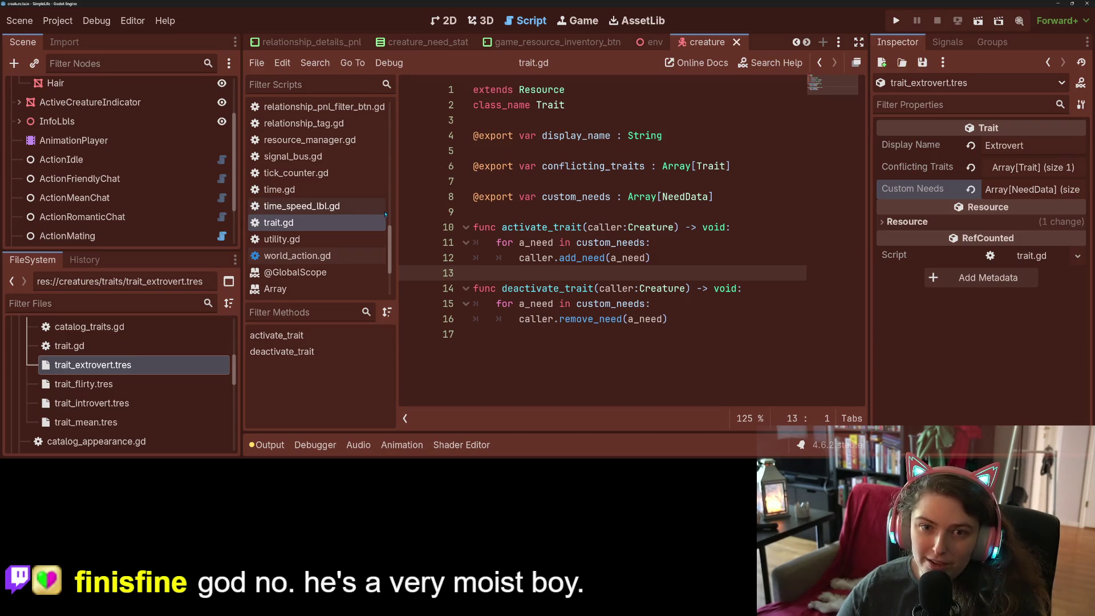
Step: Browse the scene tree's Needs and ActionFriendlyChat nodes, settling on the first ActionFriendlyChat
left_click_drag(143, 250, 144, 353)
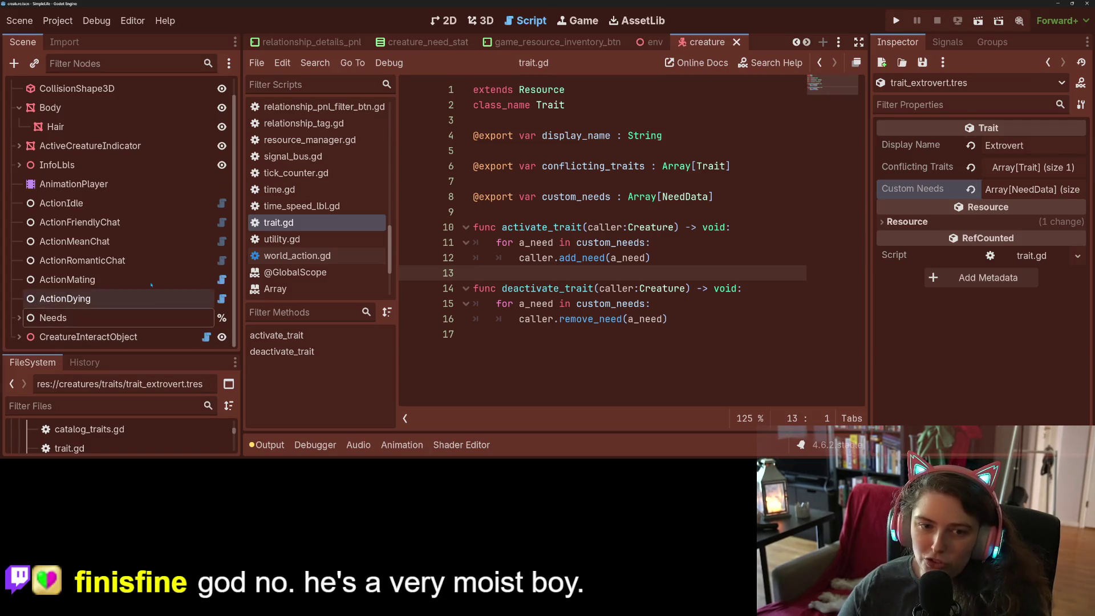
left_click(160, 220)
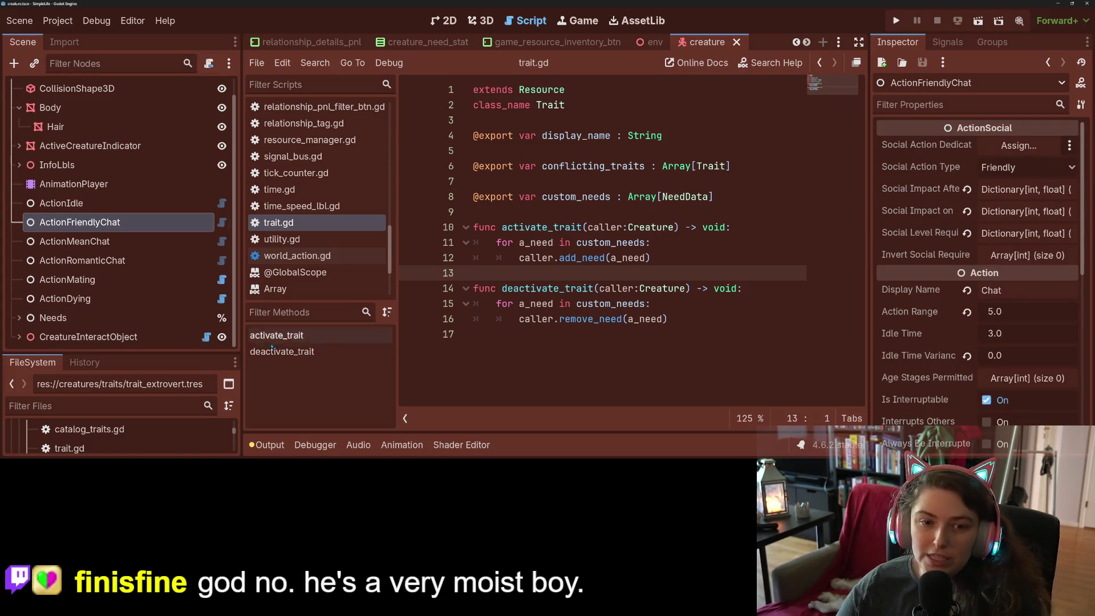
left_click(19, 318)
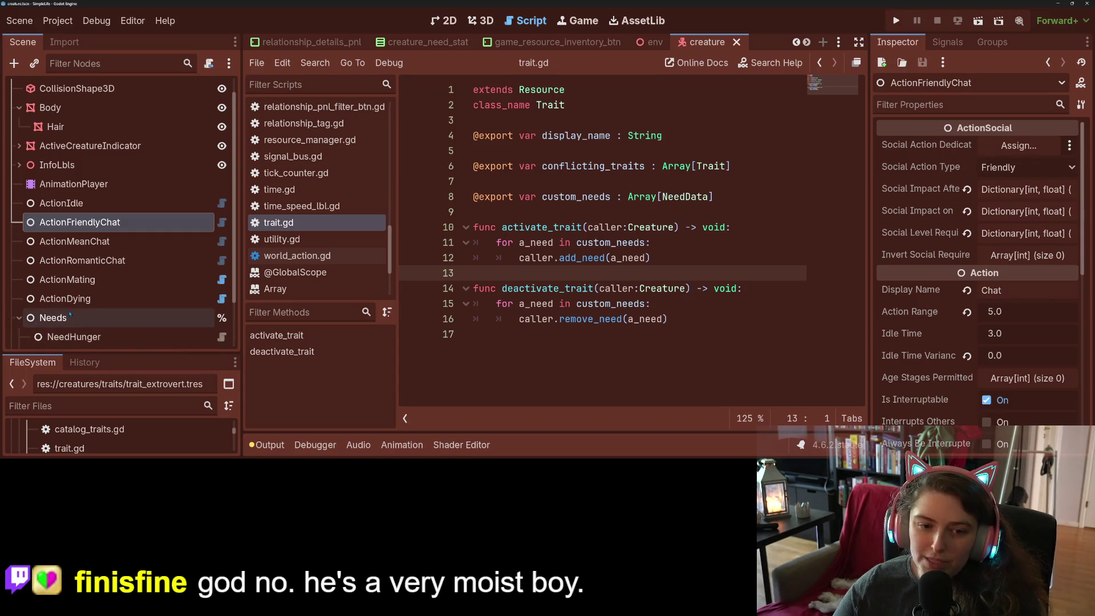
scroll(78, 315, "down", 2)
left_click(19, 260)
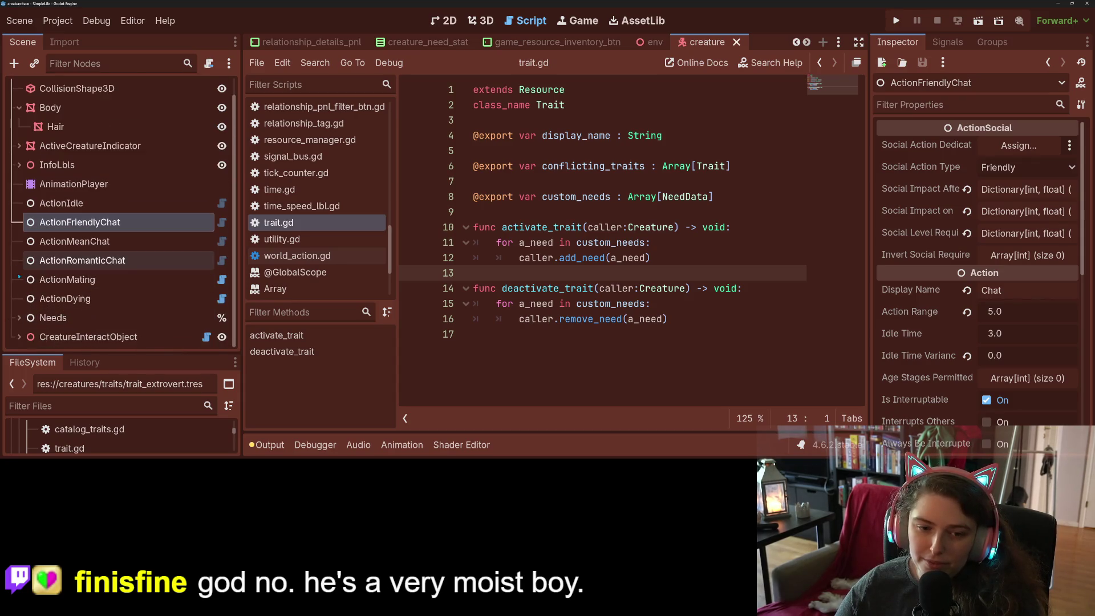
scroll(77, 279, "down", 4)
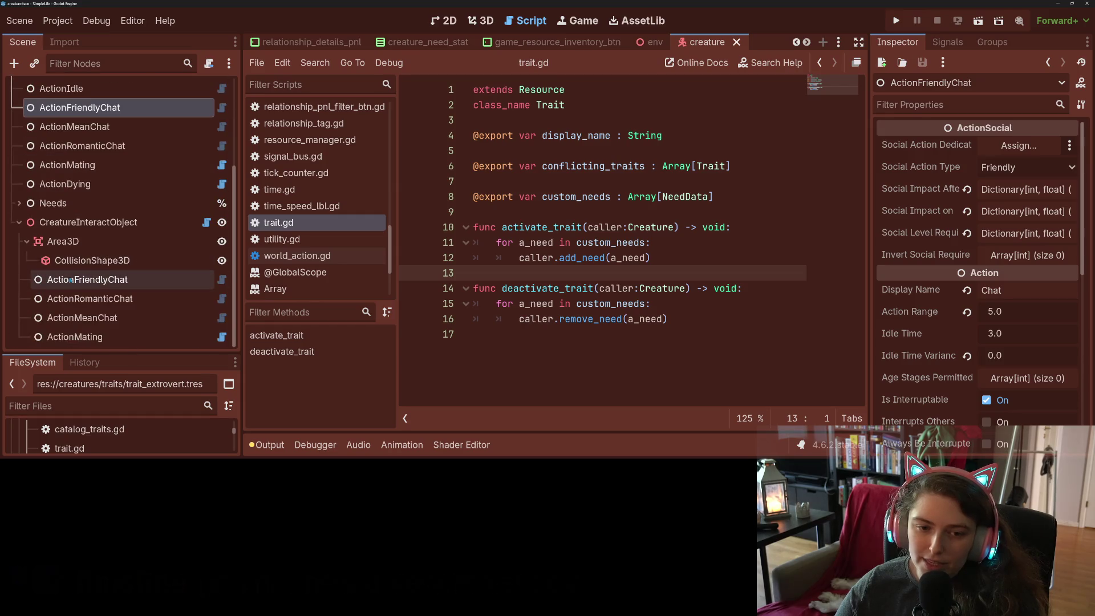
left_click(105, 280)
left_click(80, 107)
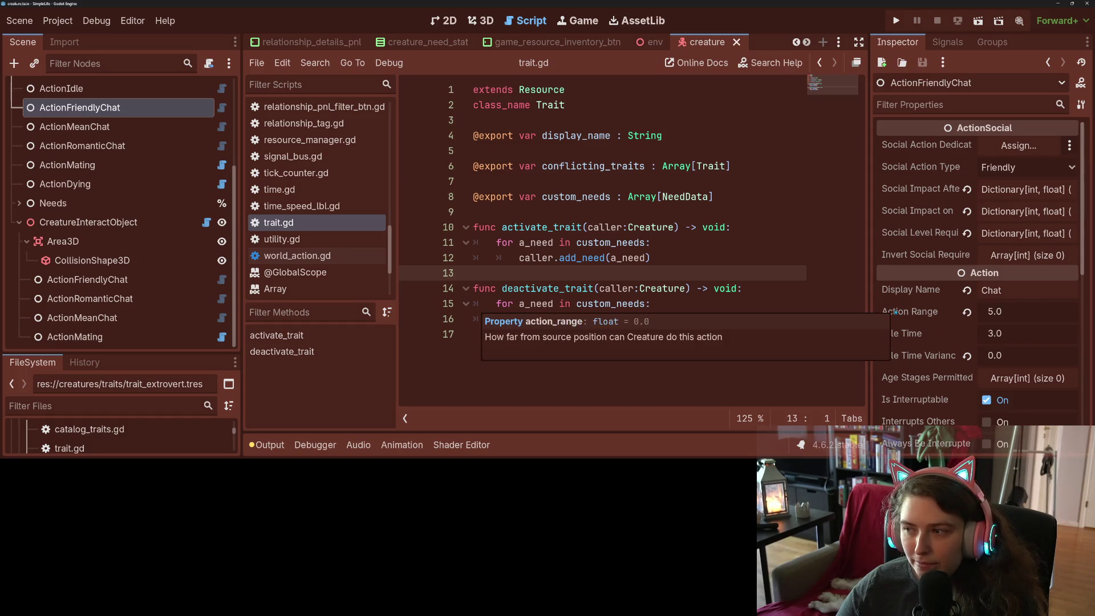
scroll(912, 311, "down", 8)
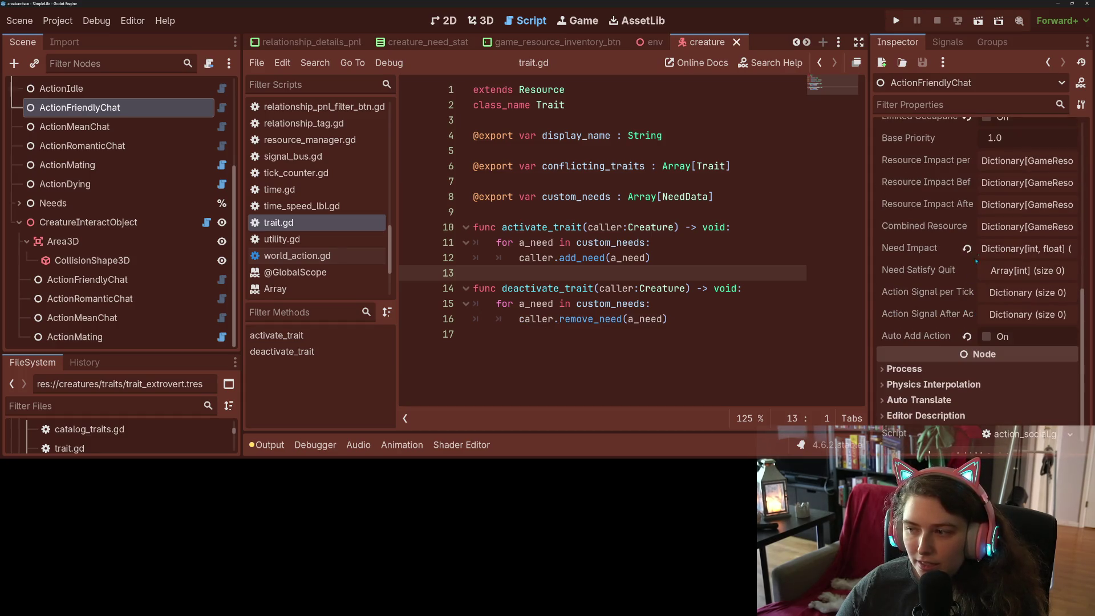
Step: Expand its Need Impact to show Social 10.0, then open action_social.gd
left_click(1021, 248)
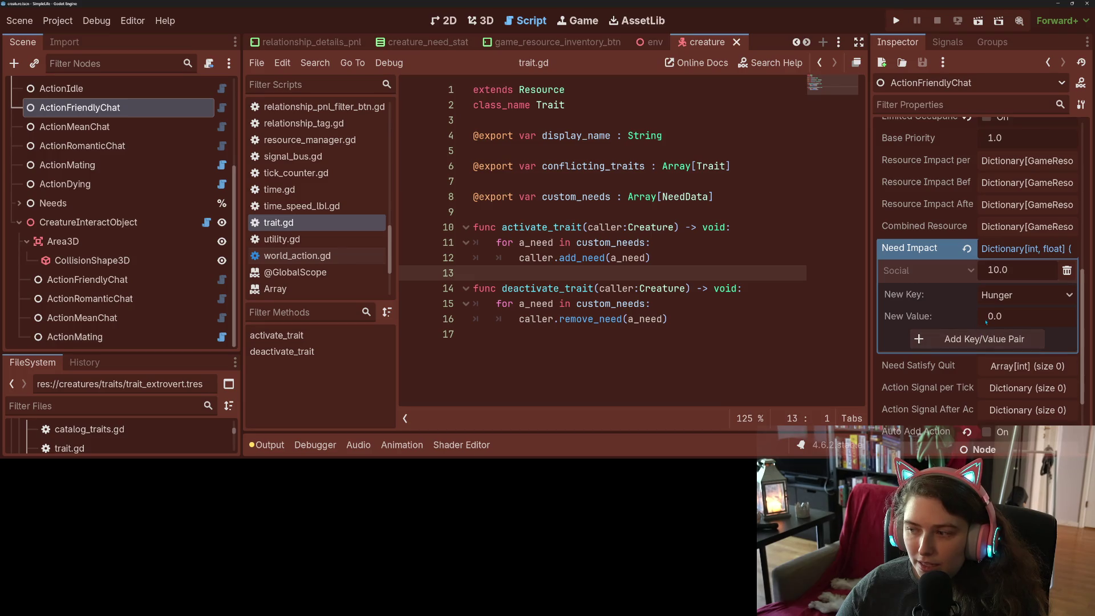
left_click(1012, 296)
left_click(1007, 317)
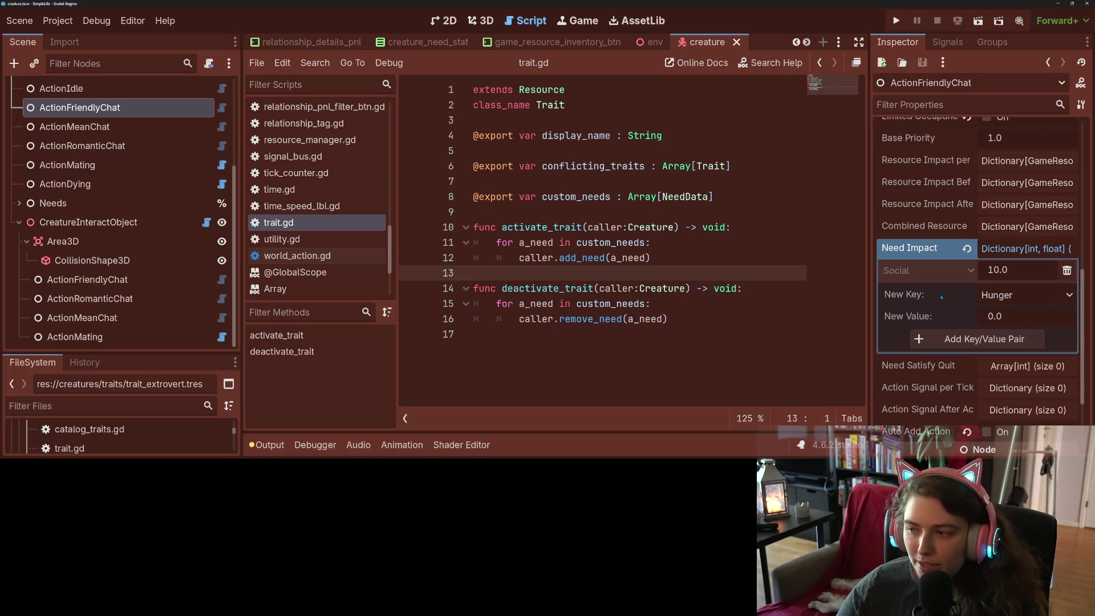
left_click(221, 107)
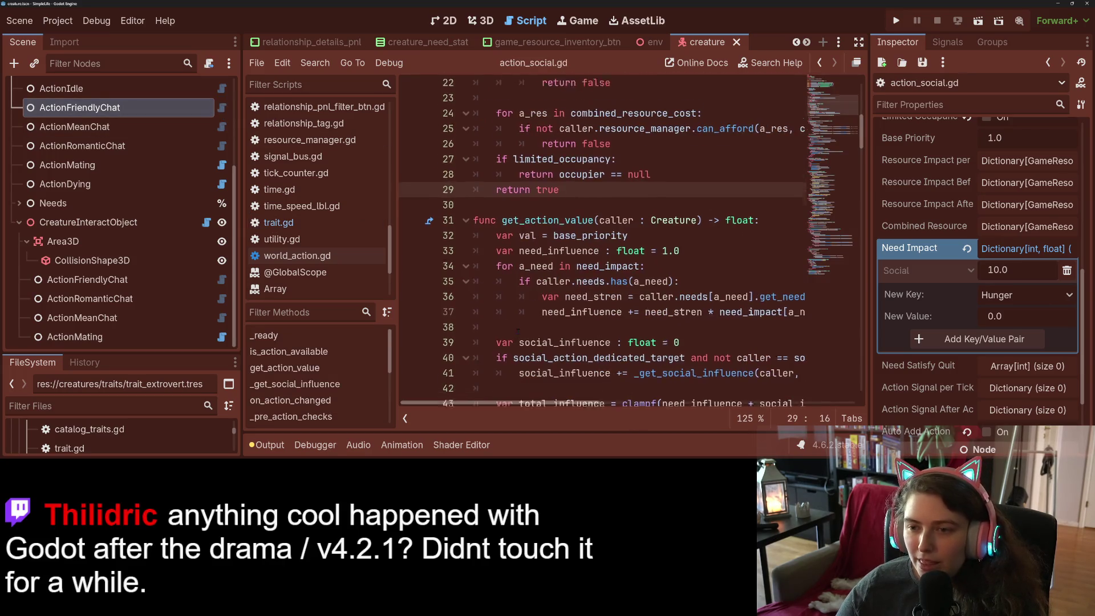
Step: Try adding a value to SOCIAL_ACTION_TYPE, then revert it to FRIENDLY and ROMANTIC
left_click(587, 160)
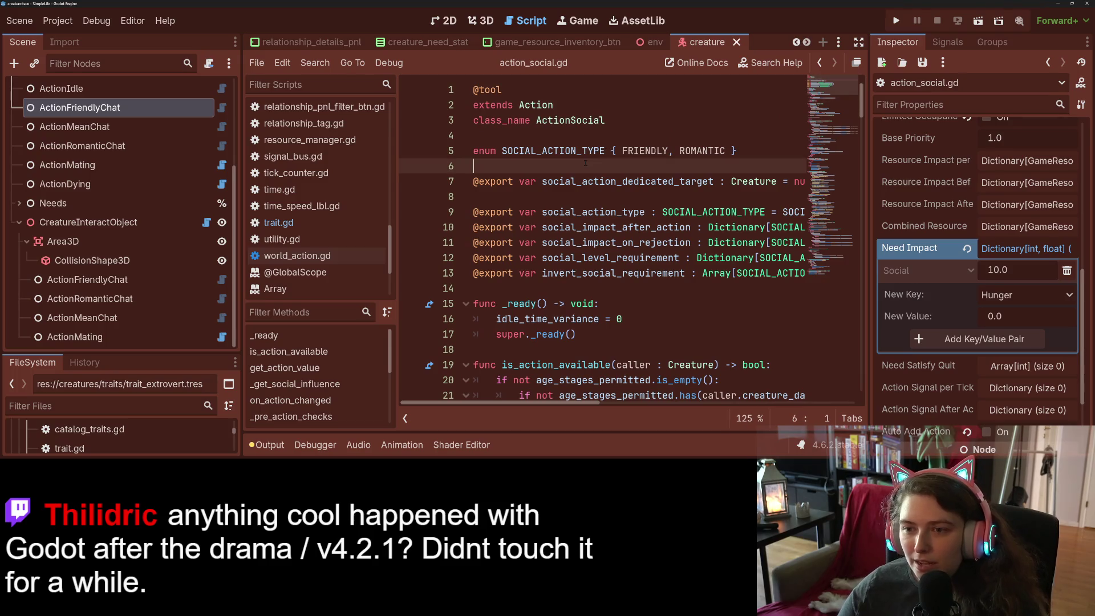
key("Left")
key("Left")
key("Left")
type(",")
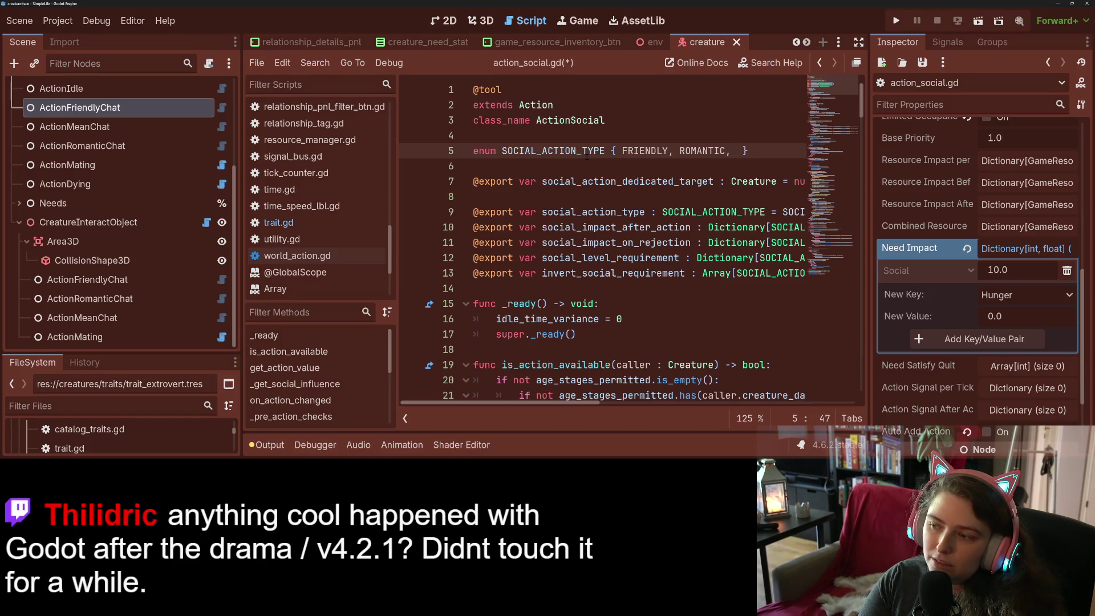
type("YES")
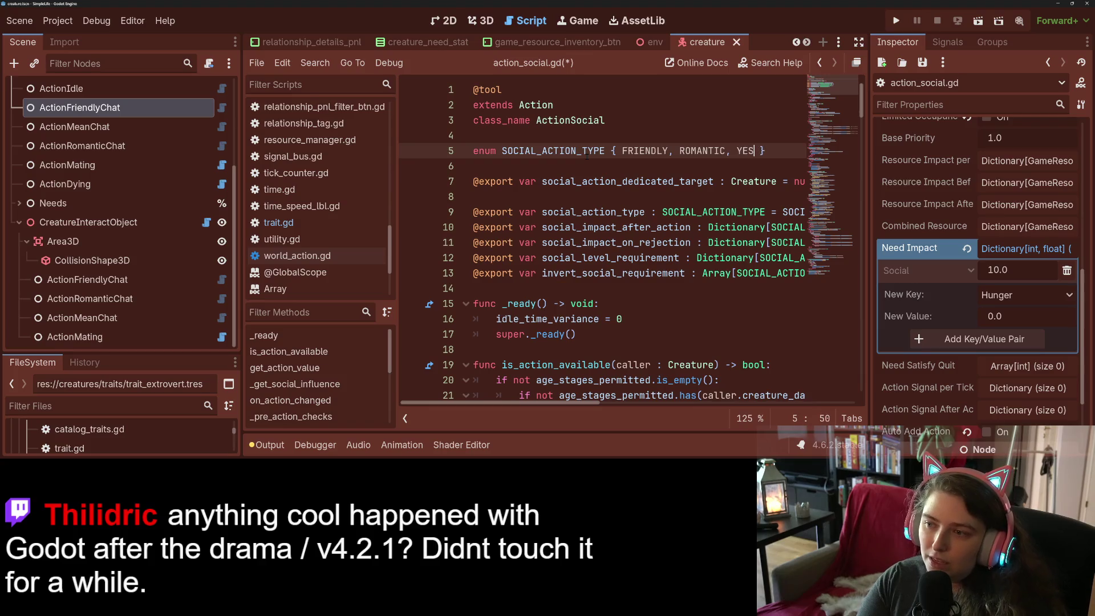
key("ctrl+s")
key("BackSpace")
key("BackSpace")
key("BackSpace")
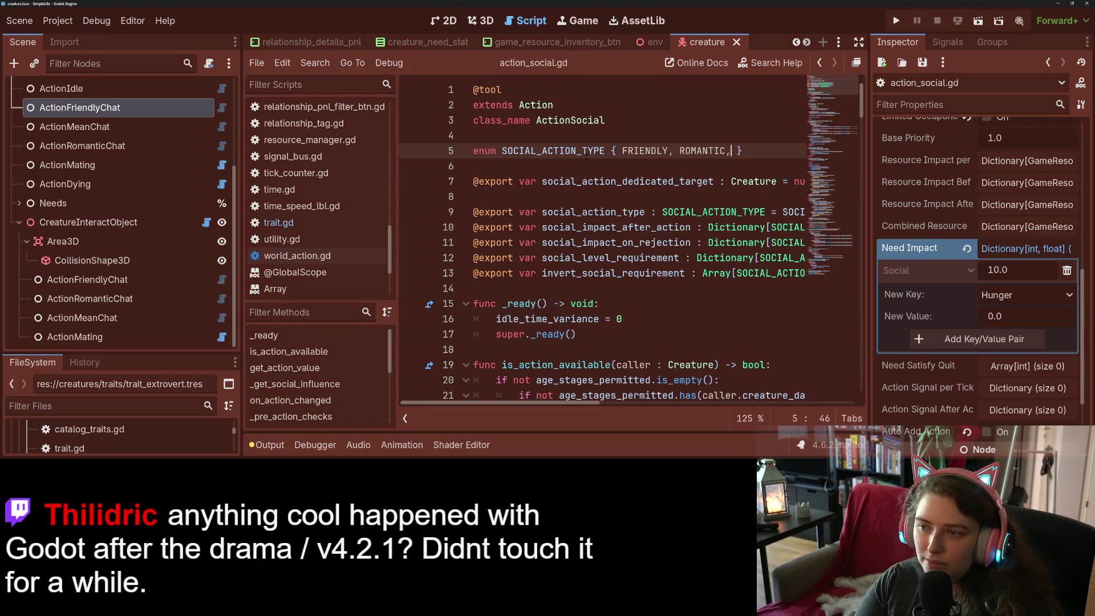
key("ctrl+s")
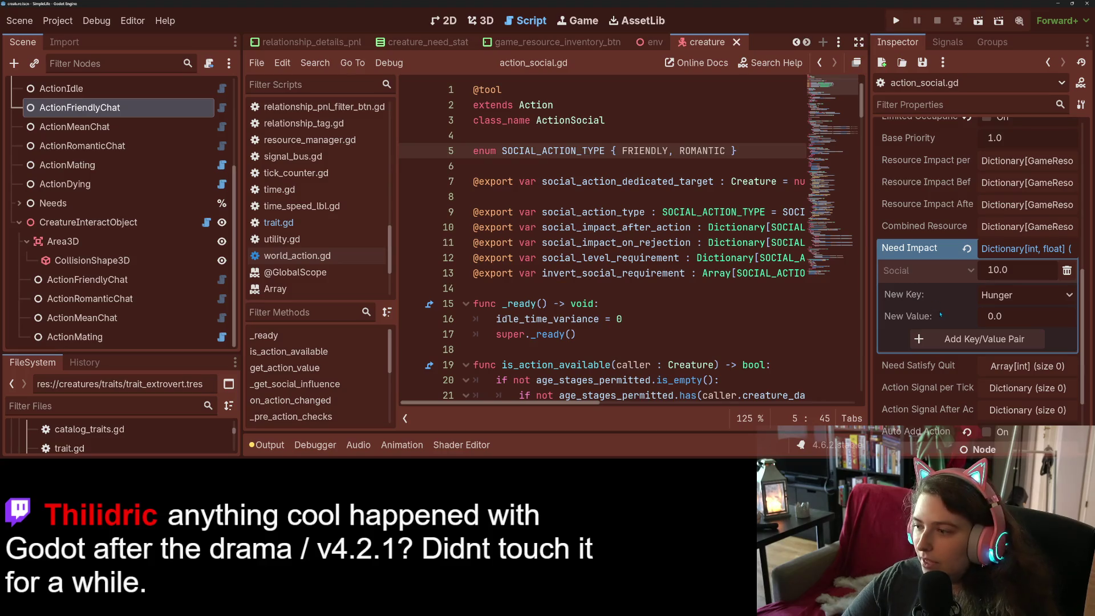
Step: Open the parent action.gd script from the 'extends Action' line
left_click(1027, 295)
left_click(1022, 313)
left_click(643, 258)
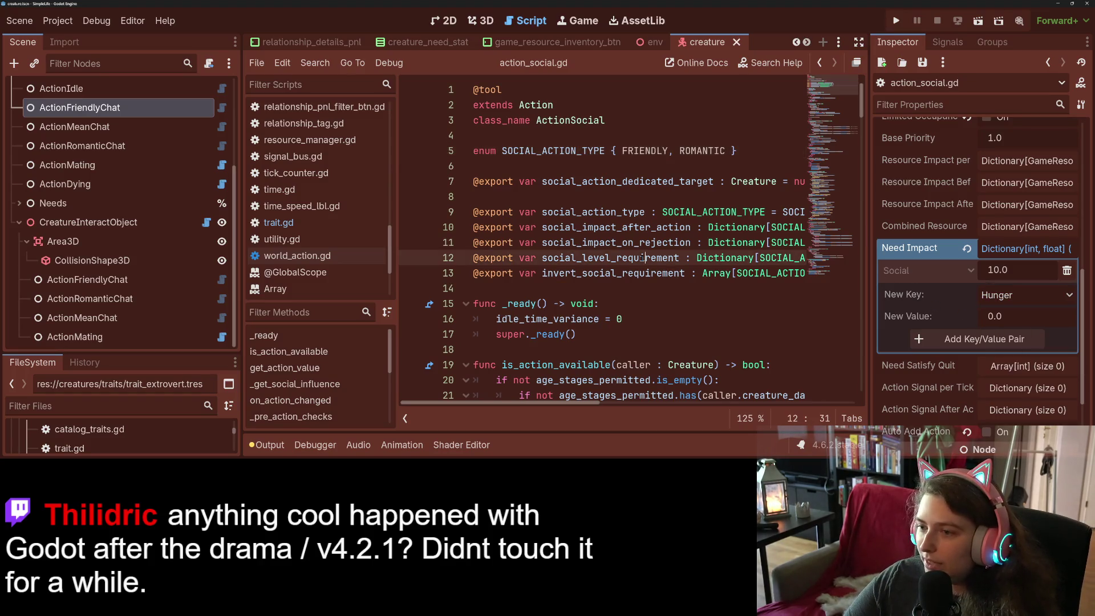
left_click(621, 258)
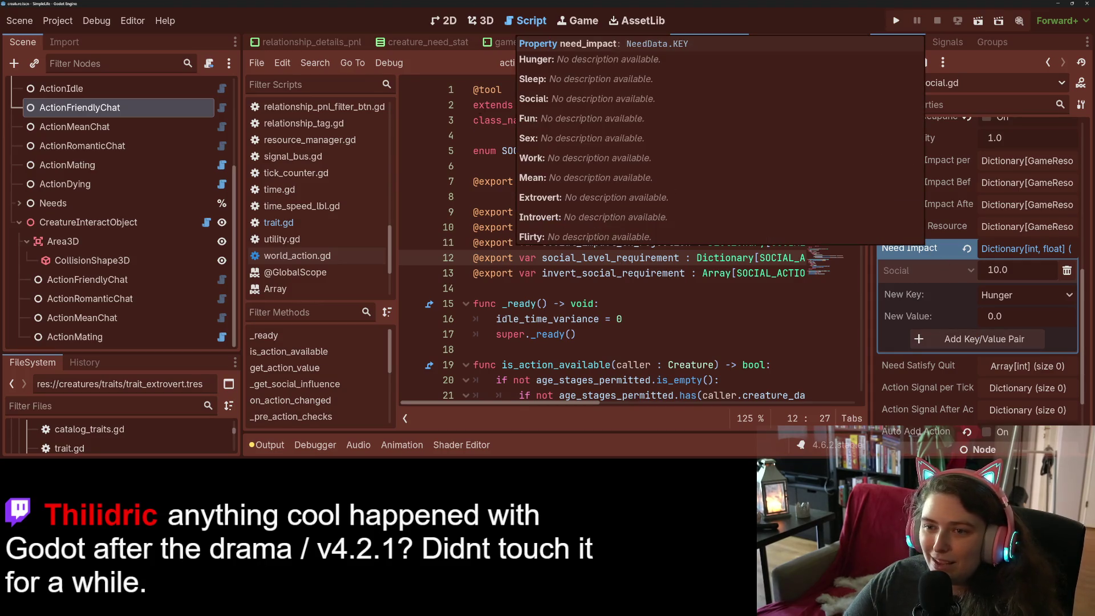
left_click(491, 105)
left_click(537, 105, "ctrl")
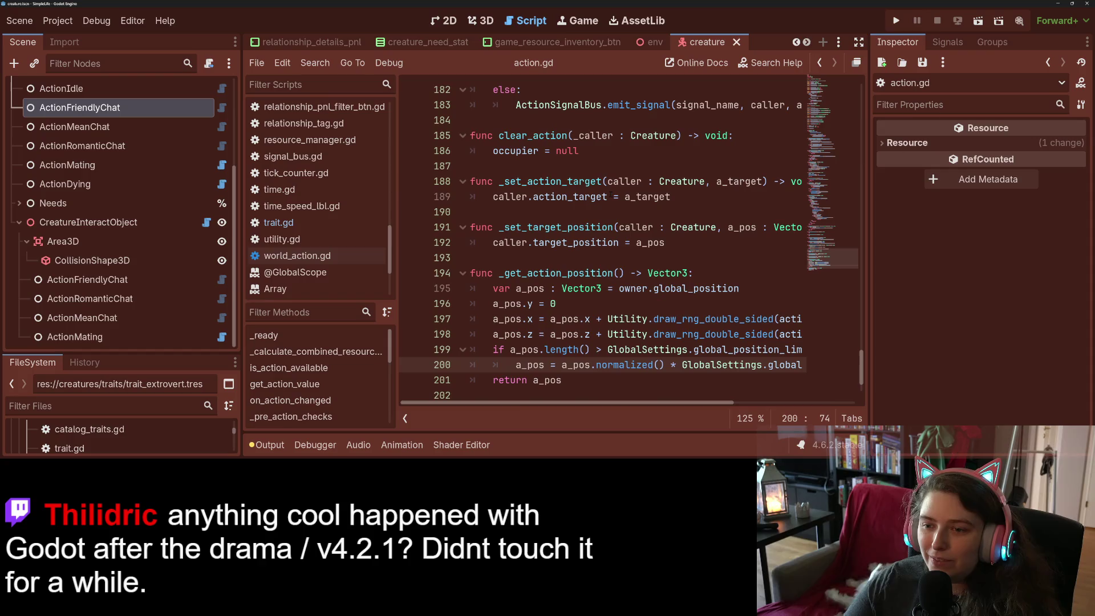
Step: Return to action.gd and browse from its need-checking loop up to the exported variables
left_click(820, 63)
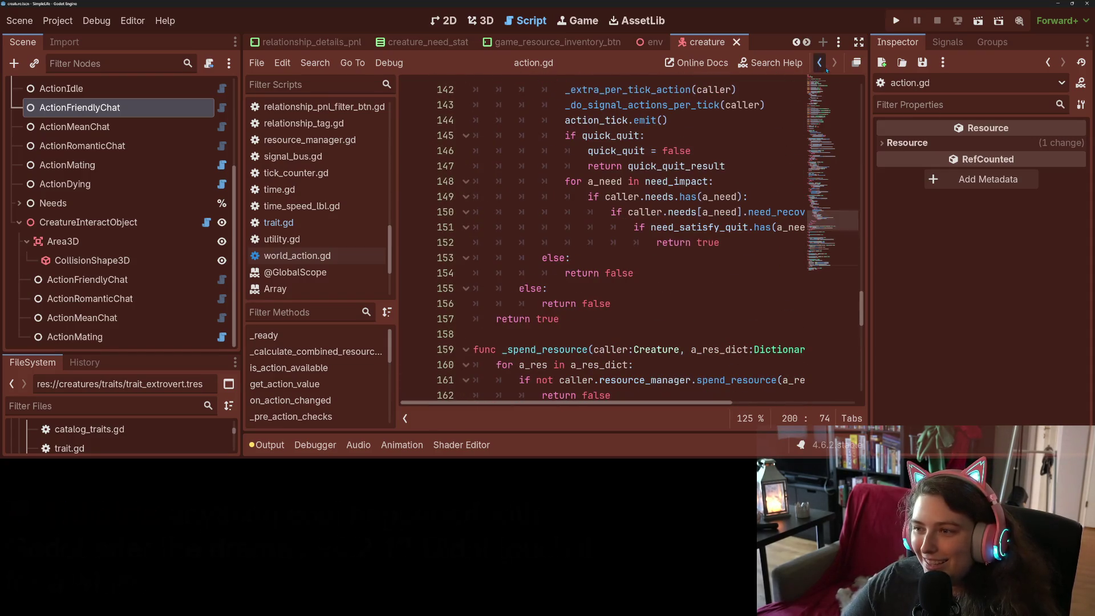
left_click(820, 63)
left_click(833, 63)
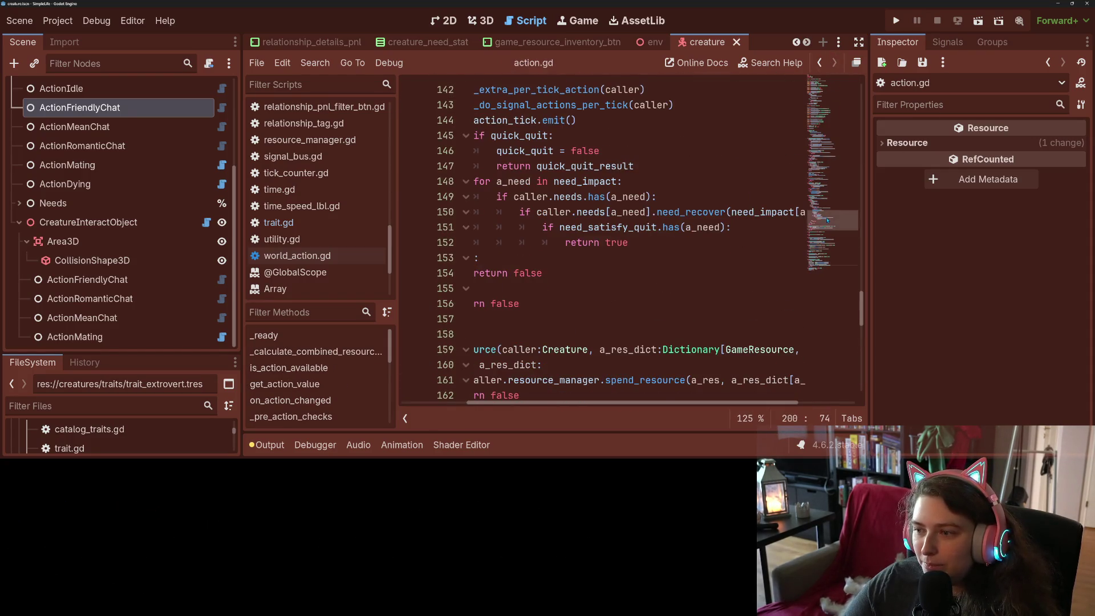
left_click(822, 91)
left_click(588, 211)
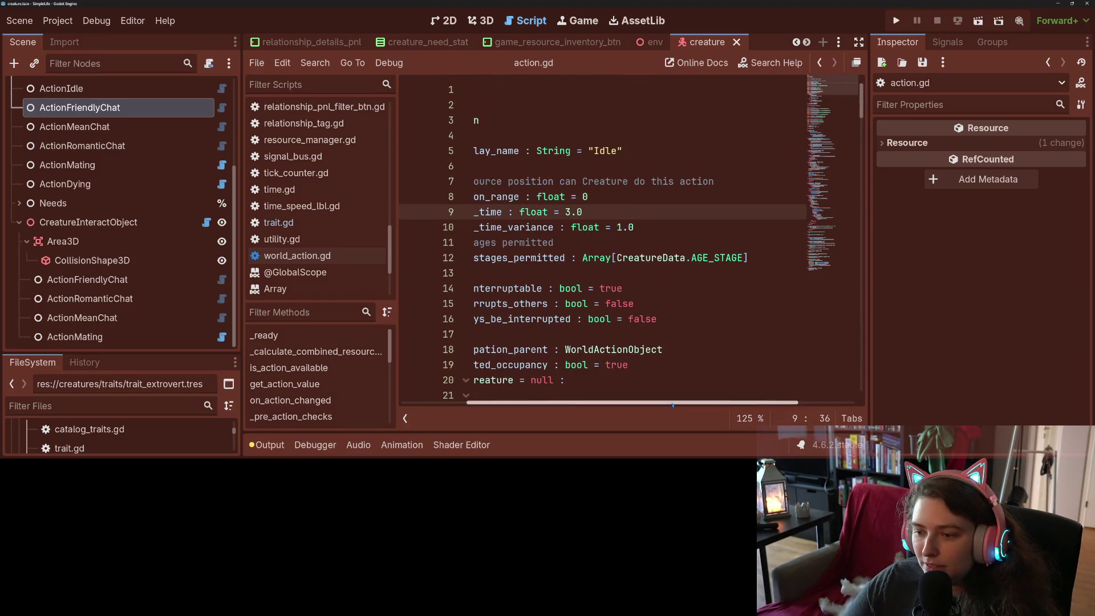
scroll(662, 399, "left", 3)
Step: Add then delete a '#test' comment in action.gd, save, and widen the code editor
left_click(588, 151)
left_click(578, 168)
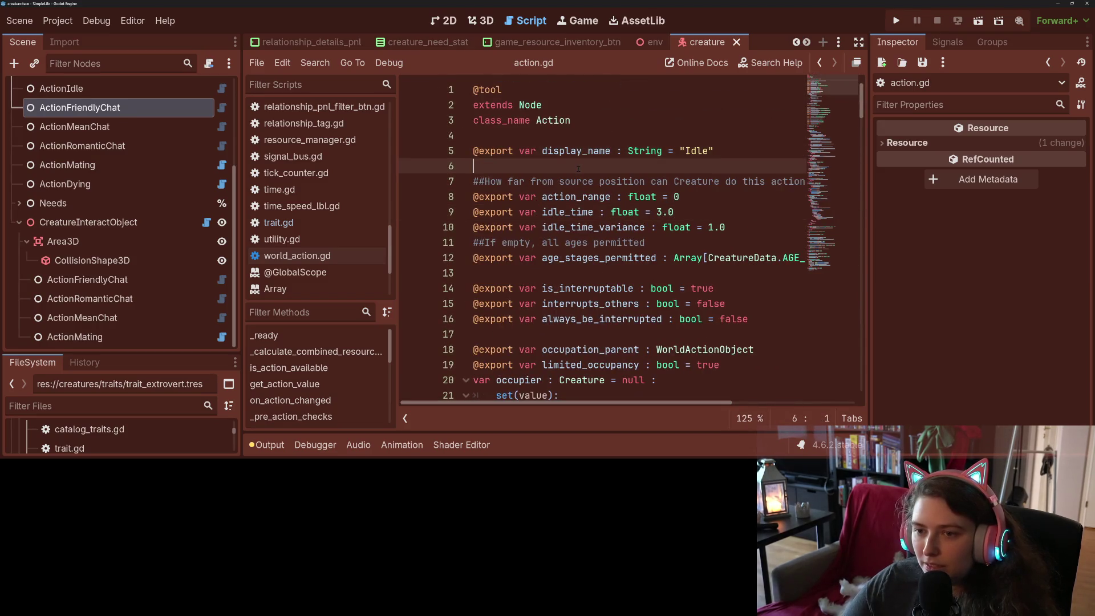
type("#test")
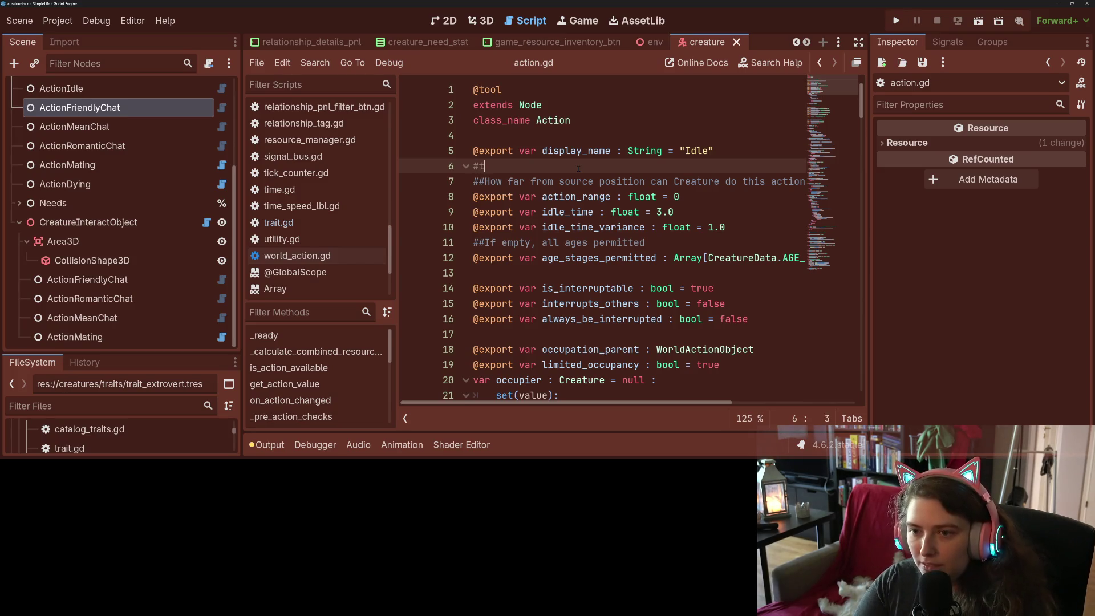
key("ctrl+s")
key("BackSpace")
key("BackSpace")
key("BackSpace")
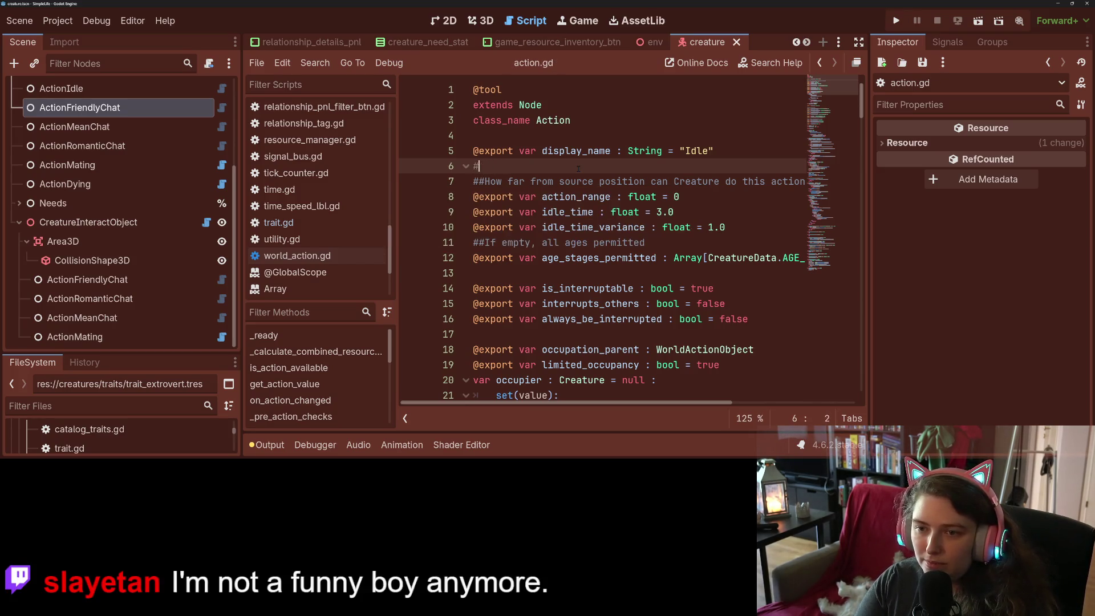
key("ctrl+s")
mouse_move(491, 210)
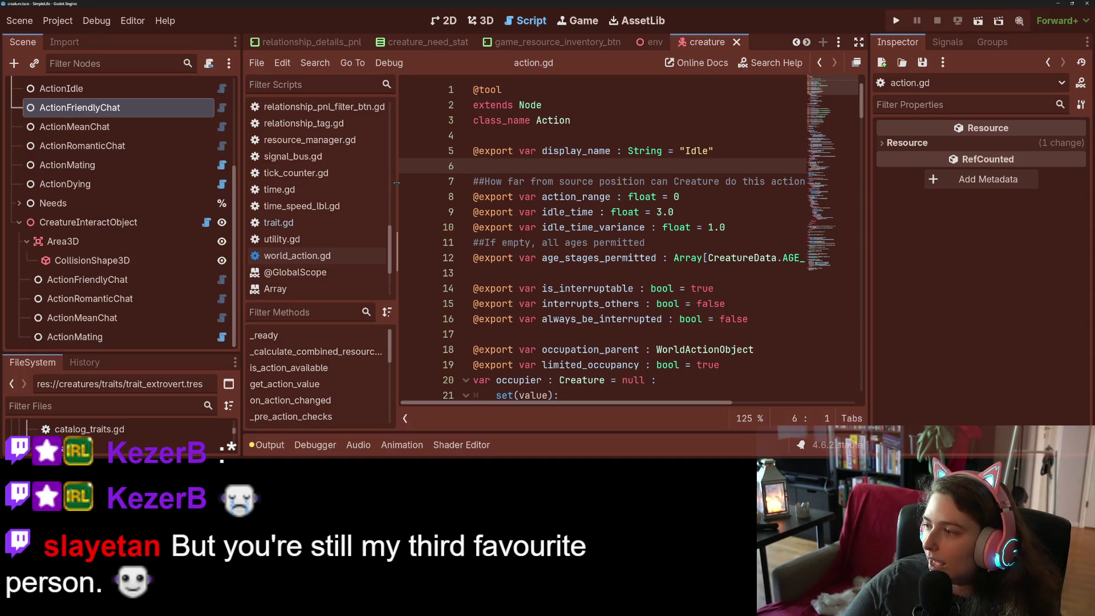
left_click_drag(396, 183, 382, 183)
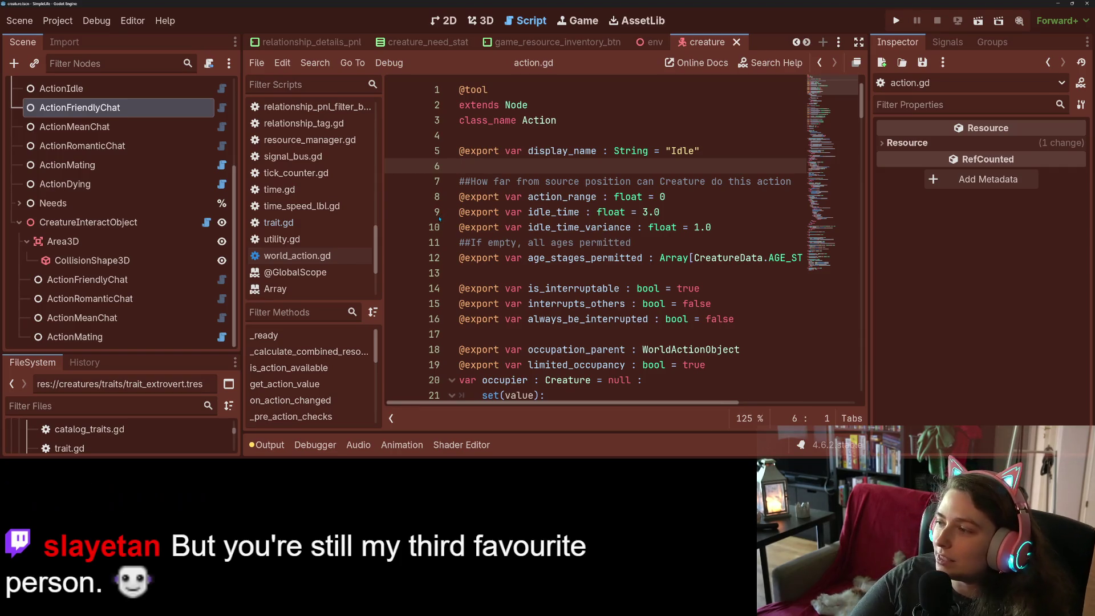
Step: Select ActionFriendlyChat in the Scene tree and collapse its Need Impact dictionary
left_click(103, 126)
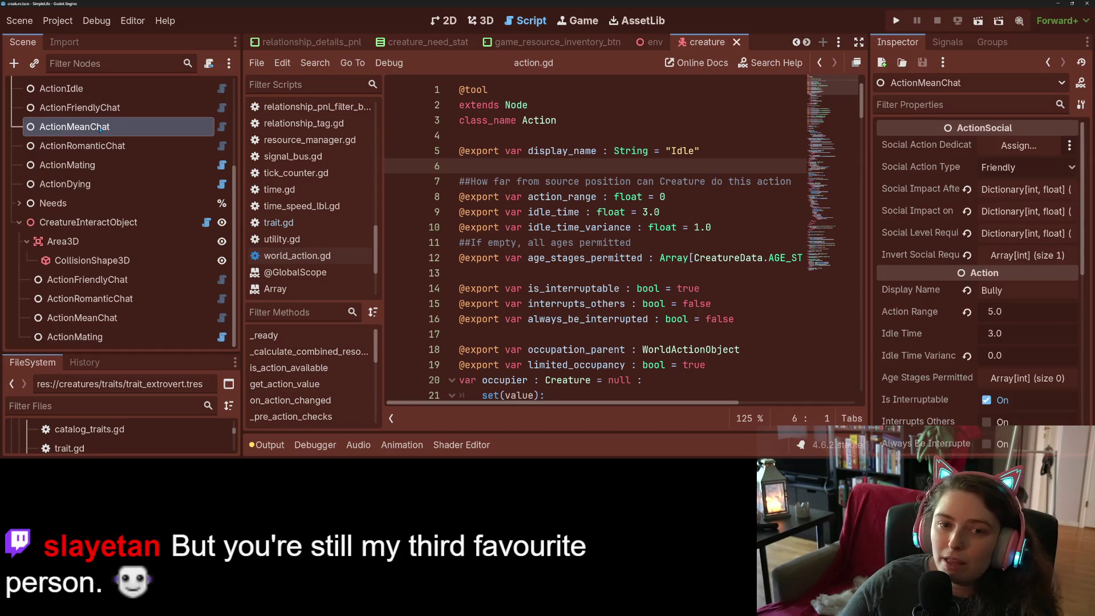
left_click(103, 113)
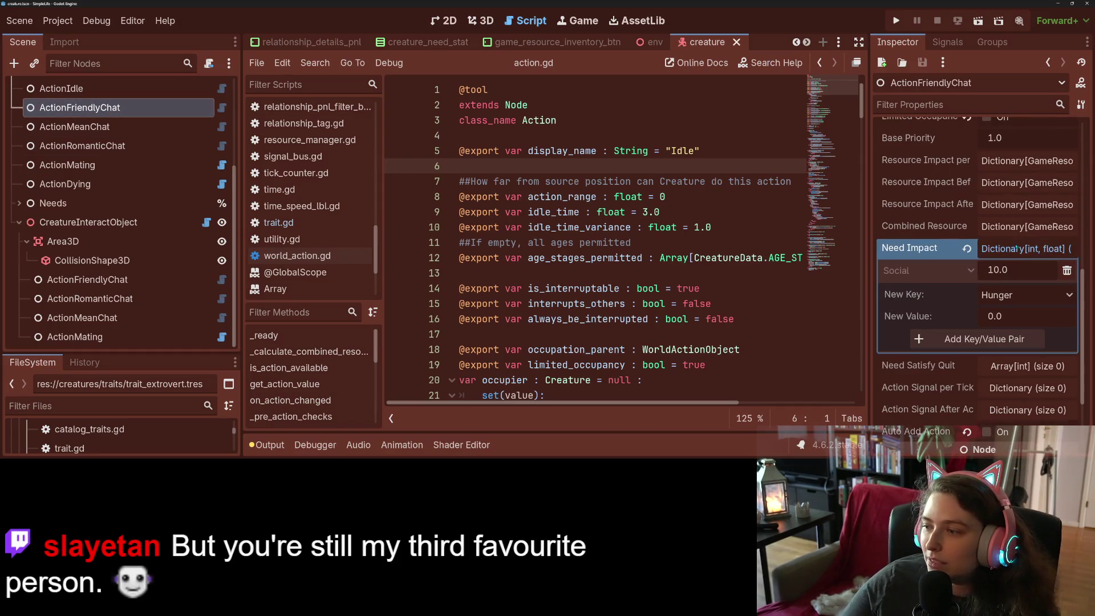
left_click(1008, 251)
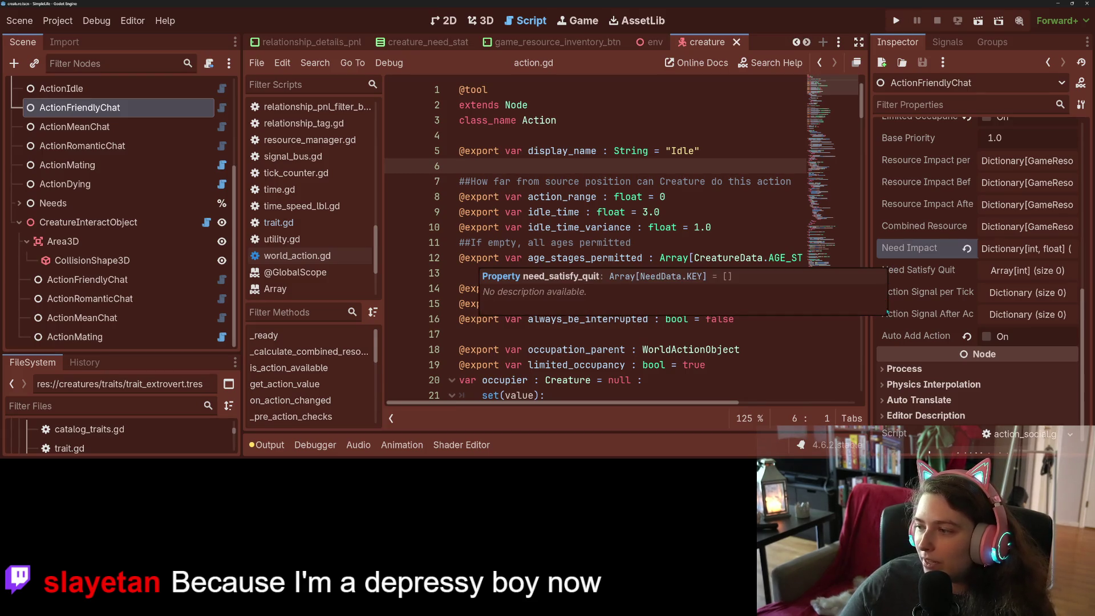
Step: Expand ActionFriendlyChat's Need Impact dictionary and look through the list of need keys
left_click(1027, 248)
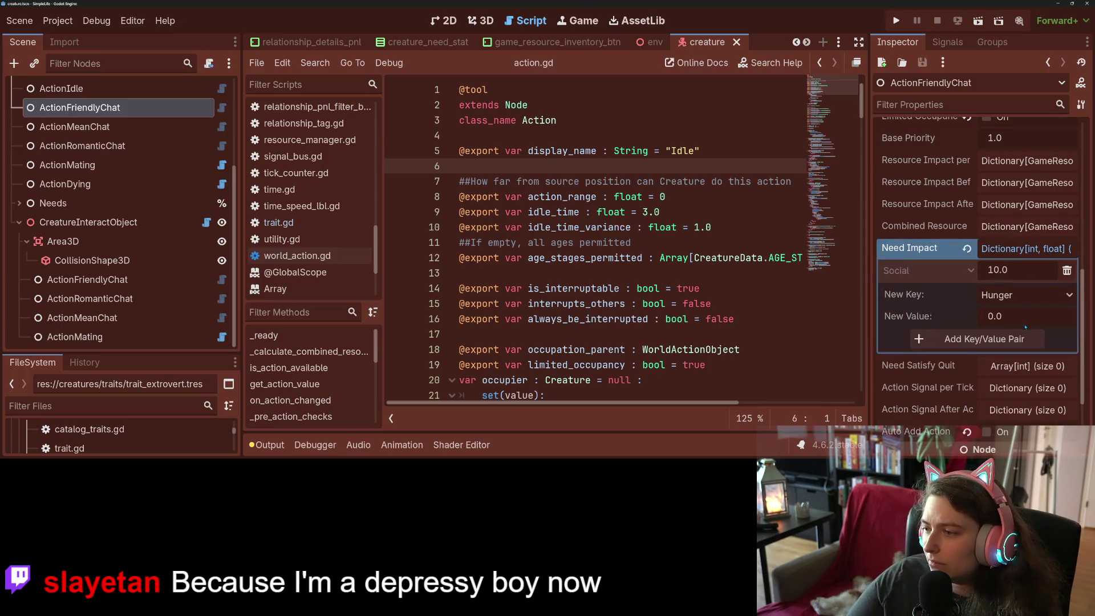
left_click(1021, 295)
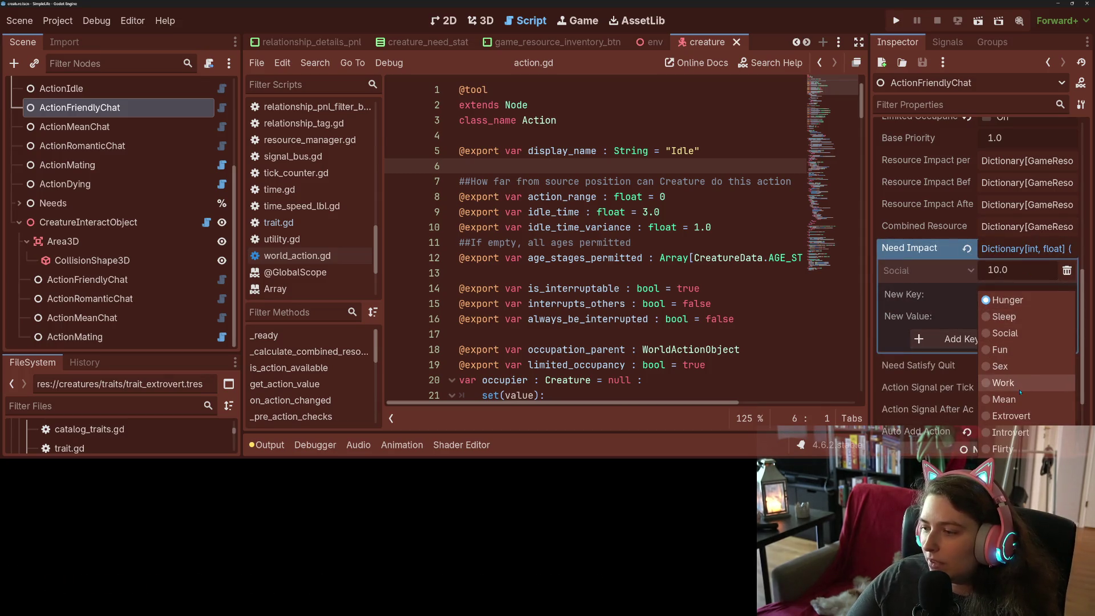
scroll(1019, 365, "down", 3)
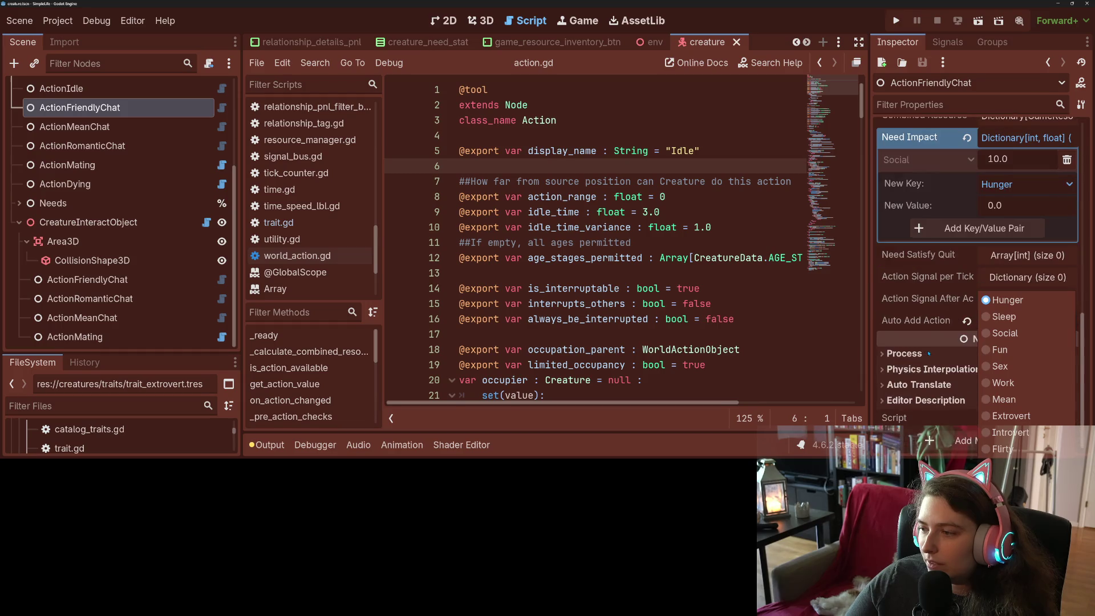
left_click(1019, 214)
left_click(1024, 184)
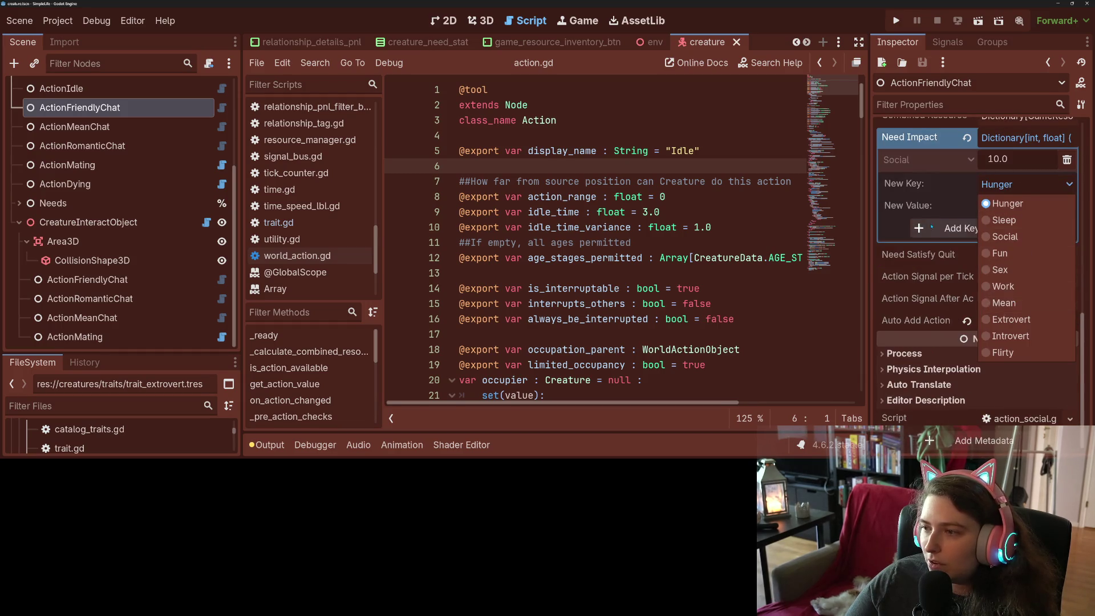
left_click(919, 249)
scroll(919, 250, "up", 10)
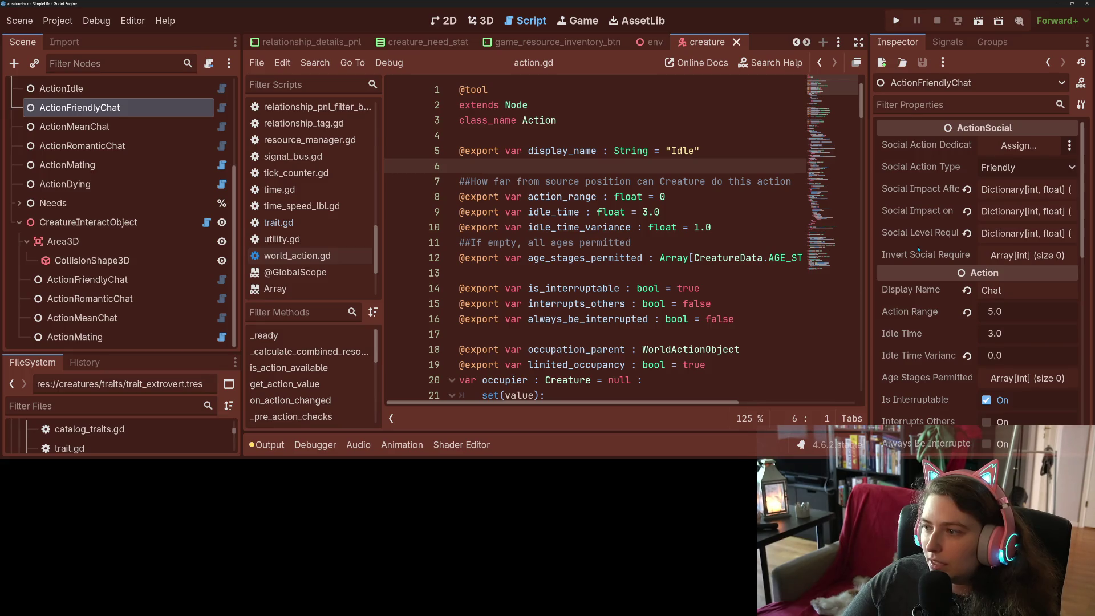
scroll(939, 186, "down", 8)
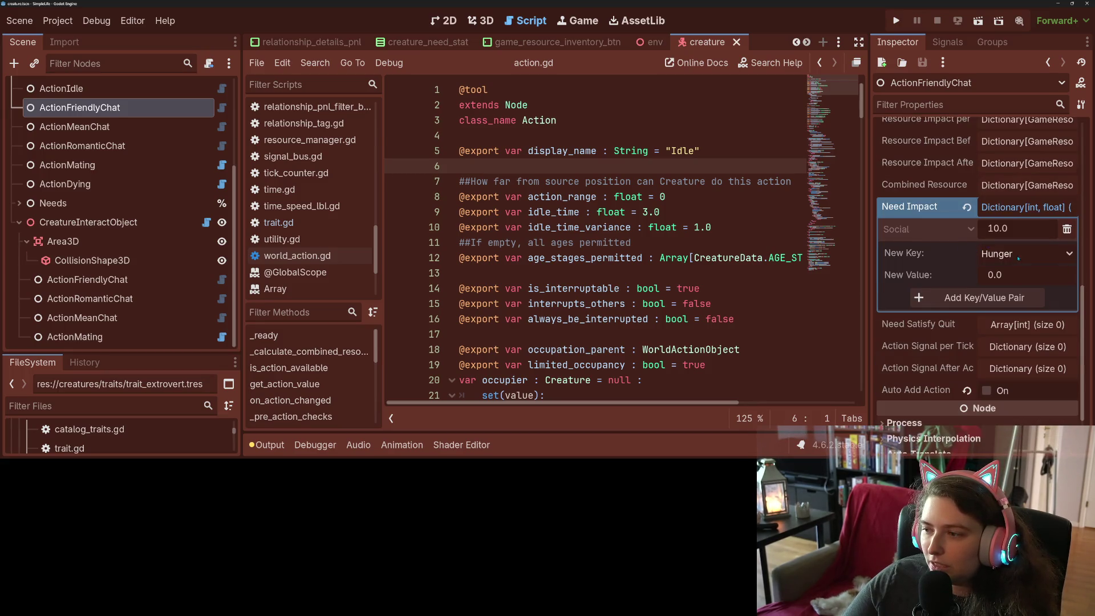
Step: Add an Extrovert entry with value 5.0 to Need Impact
left_click(1018, 255)
left_click(1012, 389)
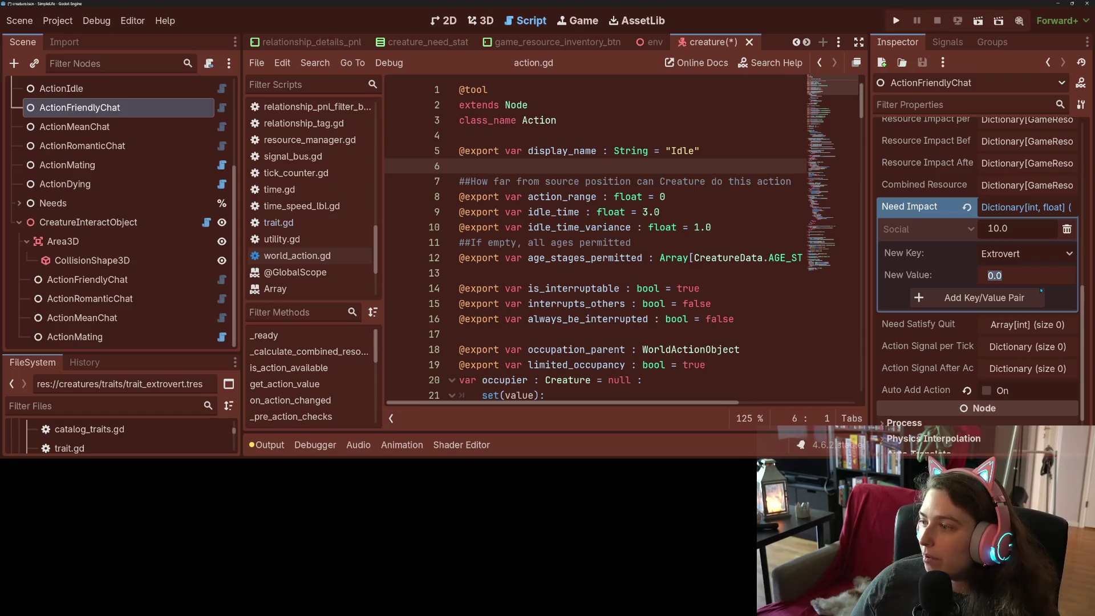
type("5")
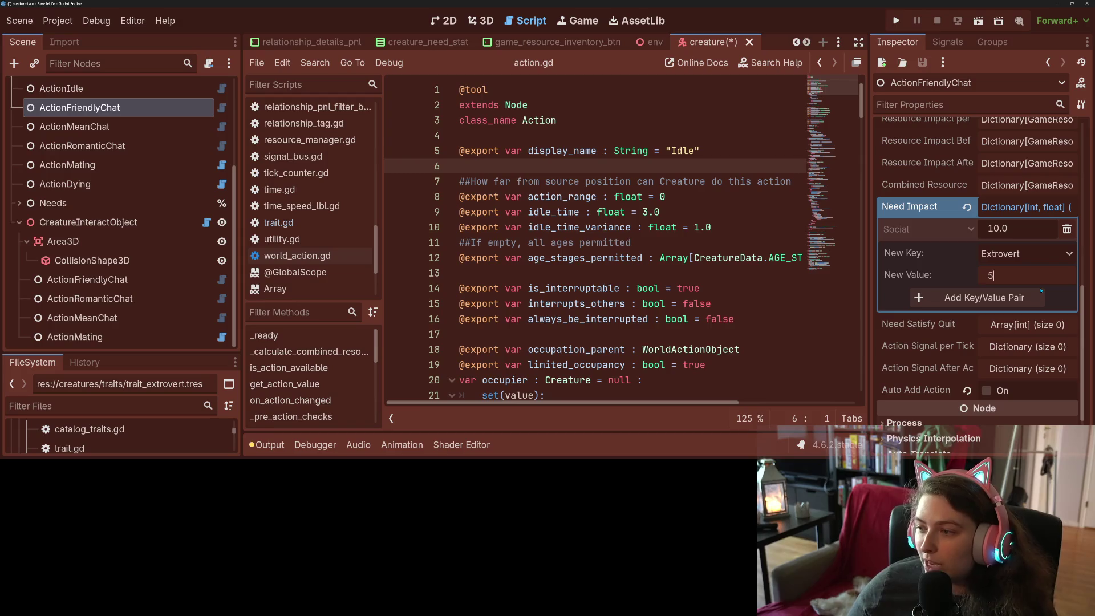
key("Return")
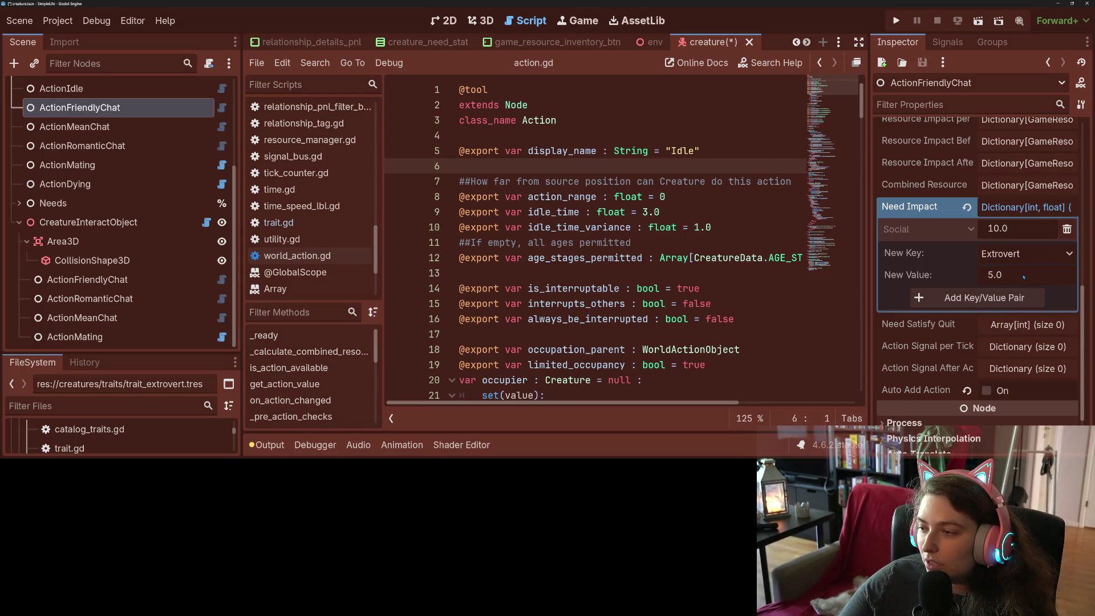
left_click(1023, 274)
double_click(1023, 274)
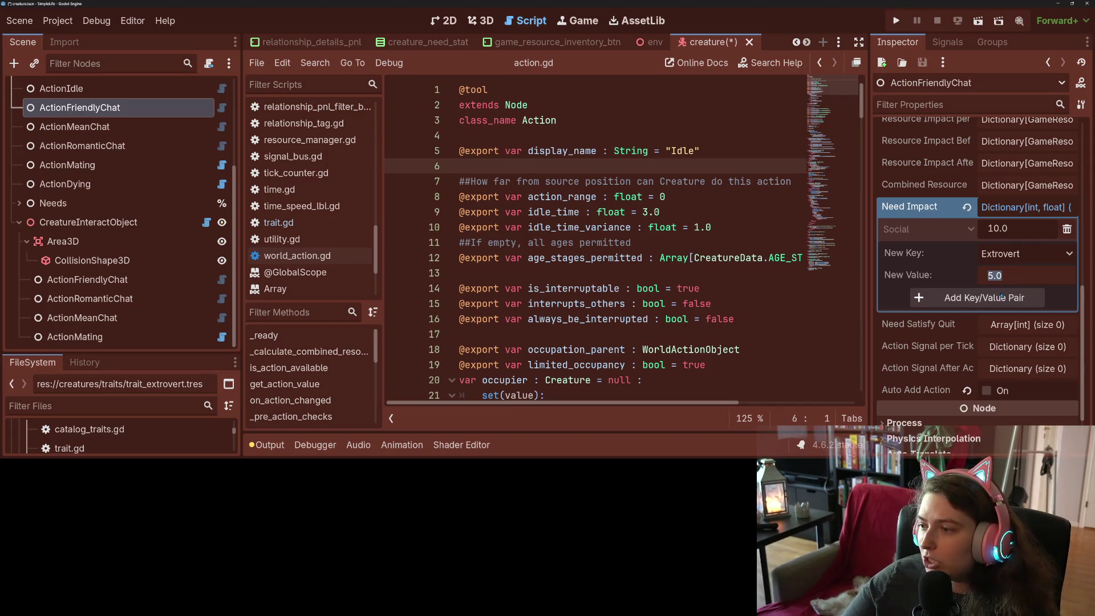
left_click(991, 302)
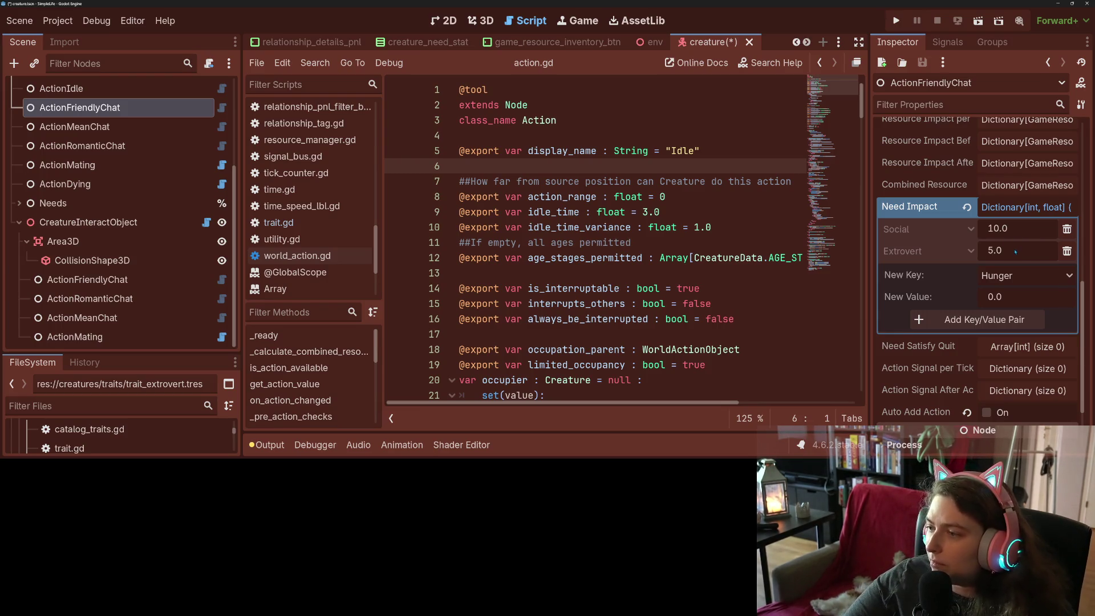
Step: Choose Introvert as the new key with value -5 and add it to Need Impact
left_click(1014, 249)
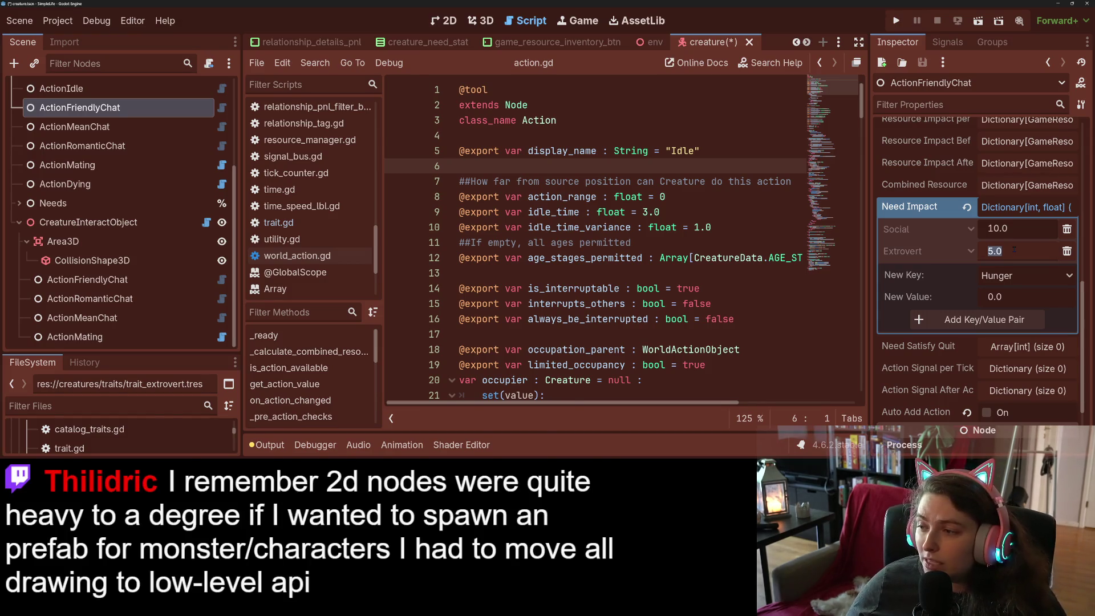
key("Return")
left_click(1004, 276)
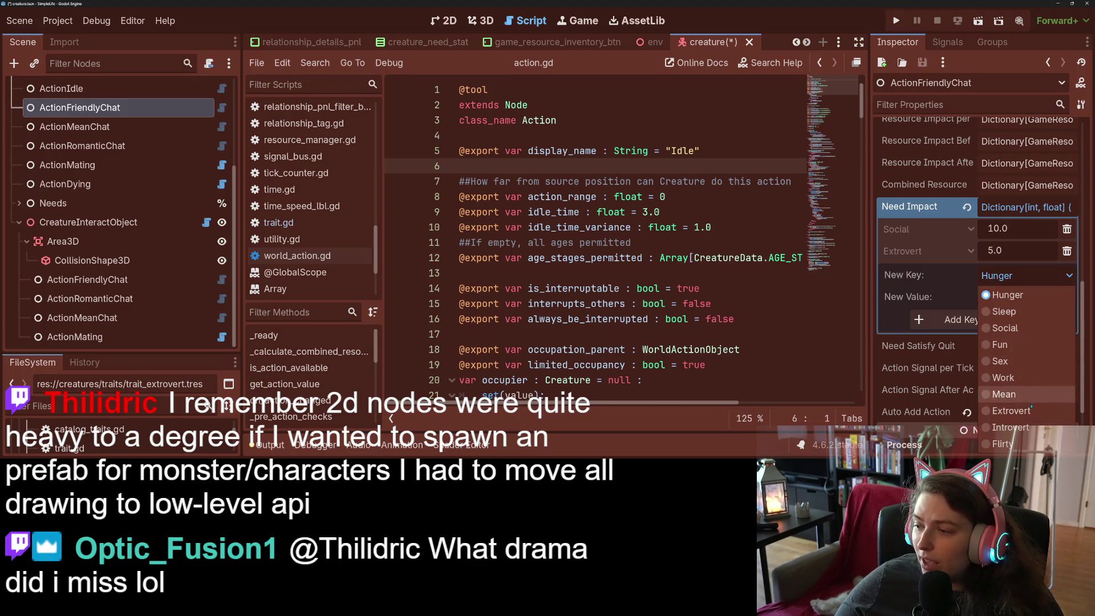
left_click(1007, 419)
left_click(1022, 291)
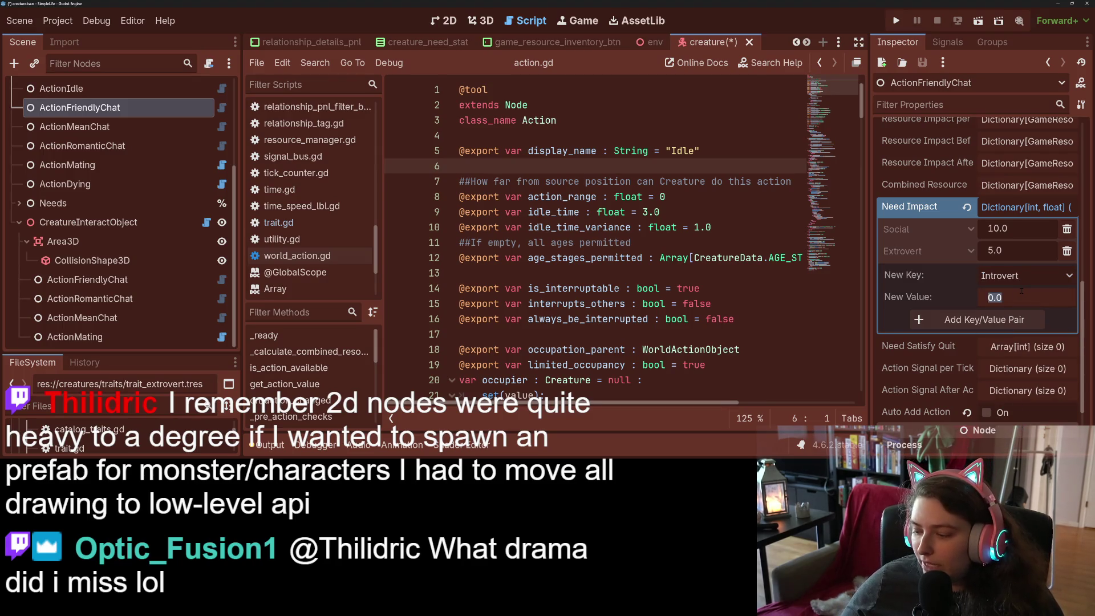
type("-5")
key("Return")
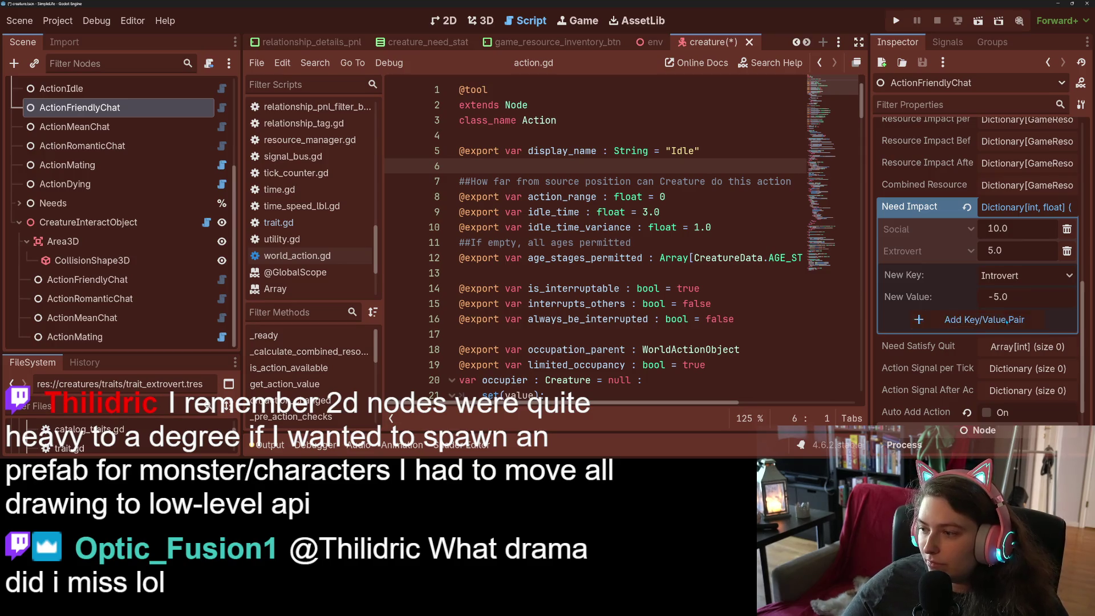
left_click(1002, 321)
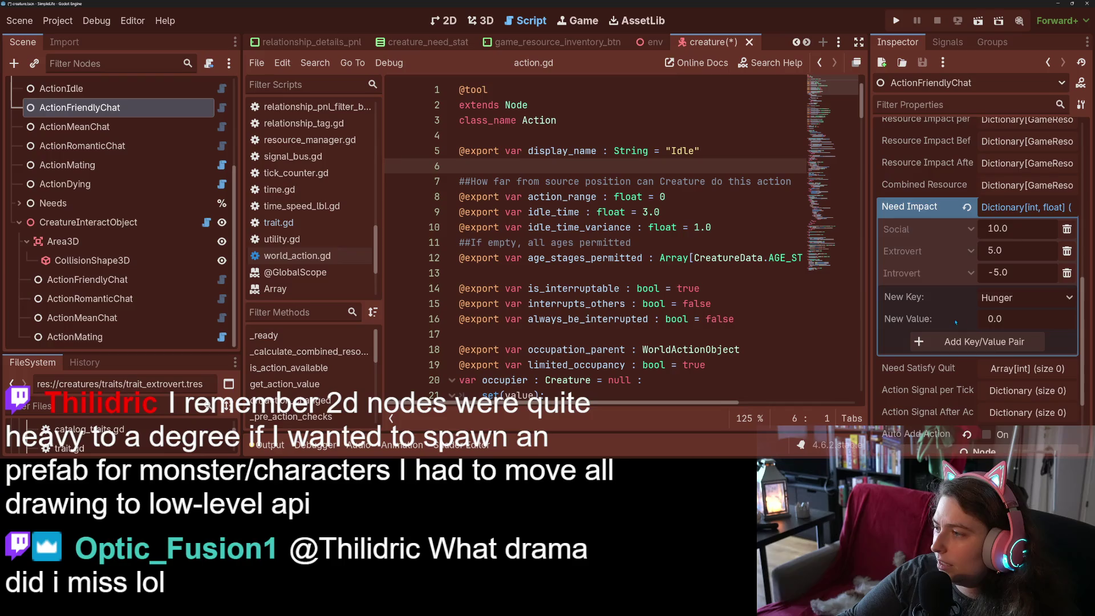
scroll(956, 322, "up", 1)
Step: Review ActionFriendlyChat's three Need Impact entries, then put the caret back in action.gd
scroll(954, 320, "down", 1)
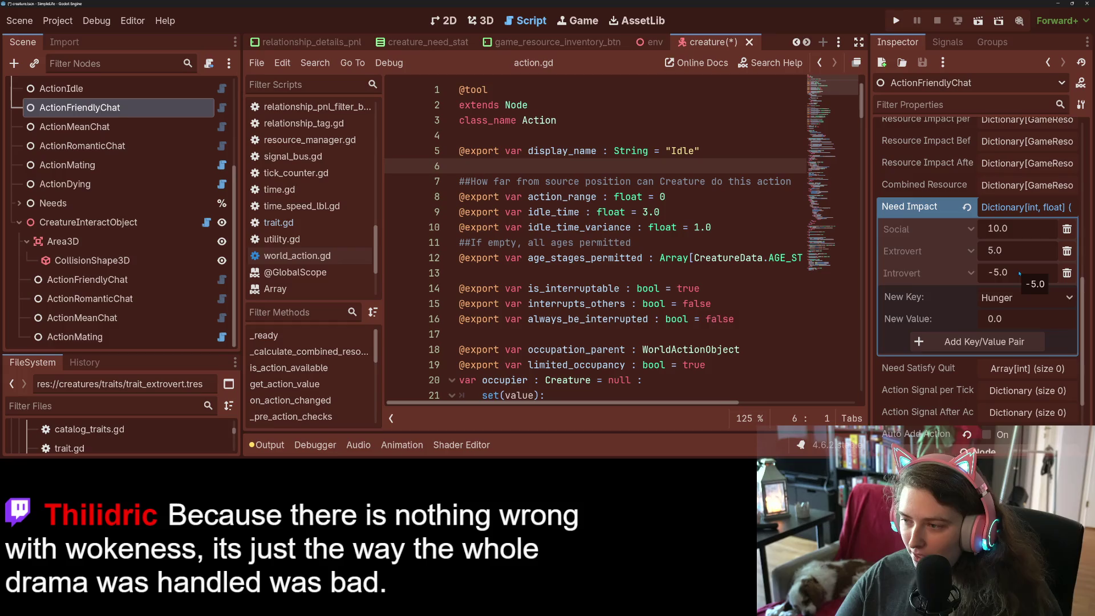
scroll(970, 297, "up", 6)
scroll(965, 309, "down", 6)
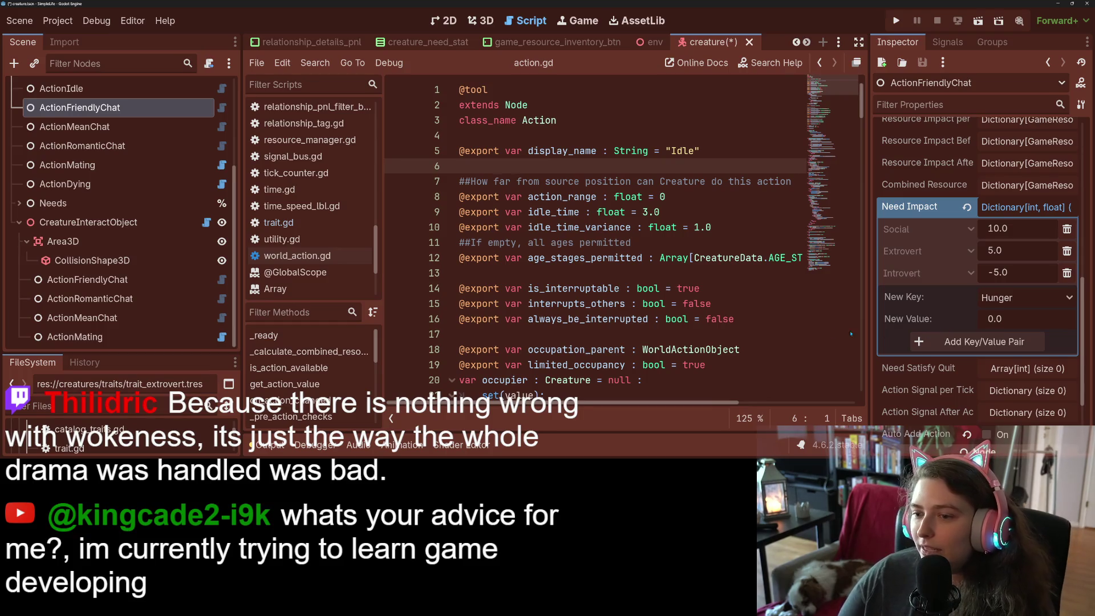
left_click(799, 324)
key("Up")
key("Up")
key("Up")
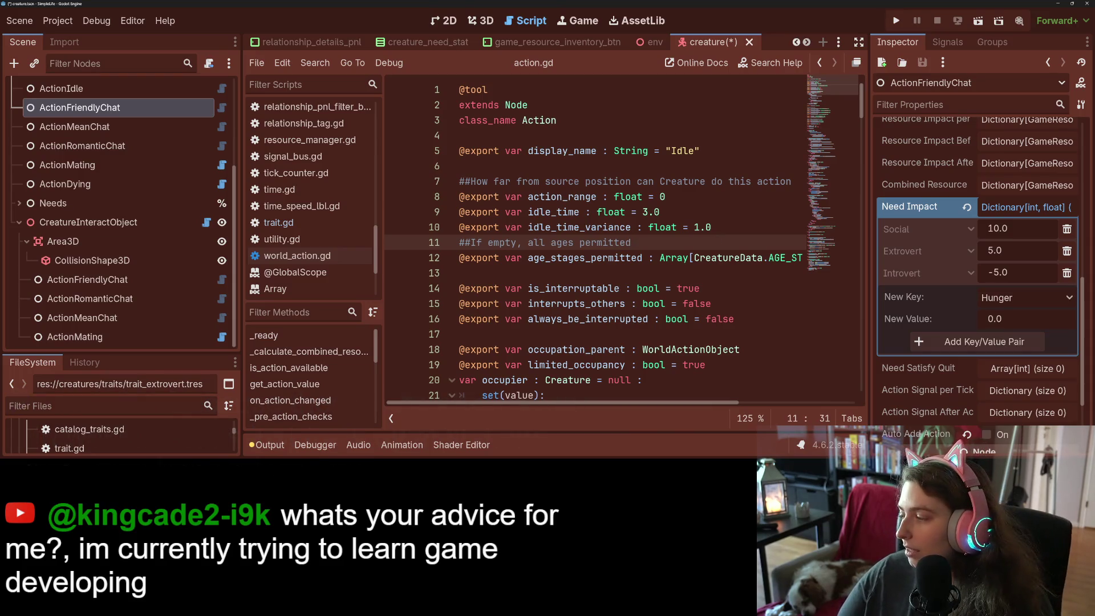
Step: Search '20 games challenge' in a new Firefox tab and open the 20 Games Challenge site
key("alt+Tab")
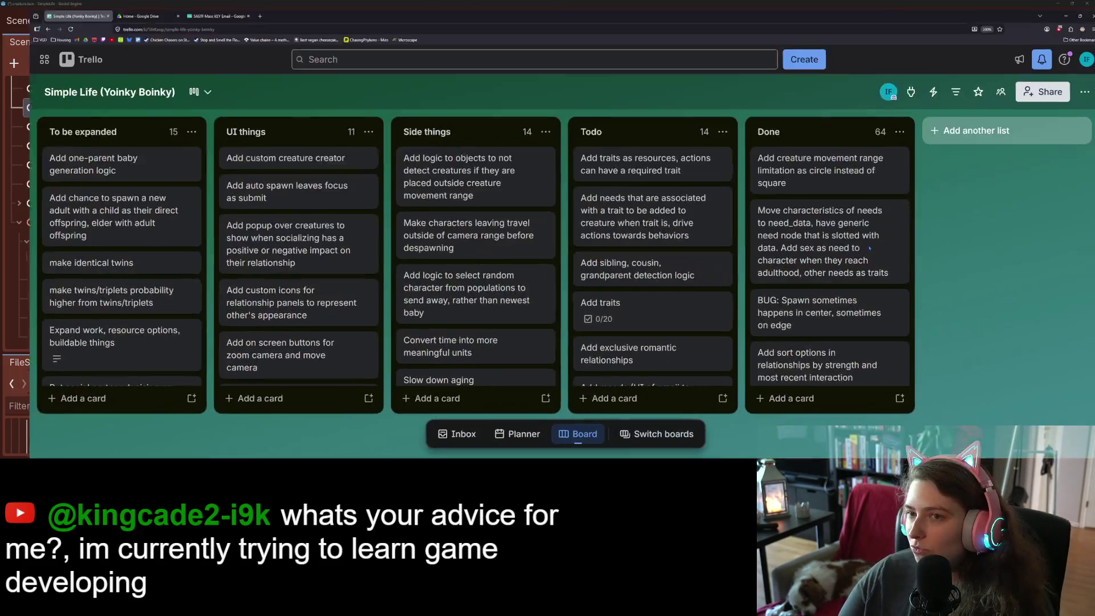
key("ctrl+t")
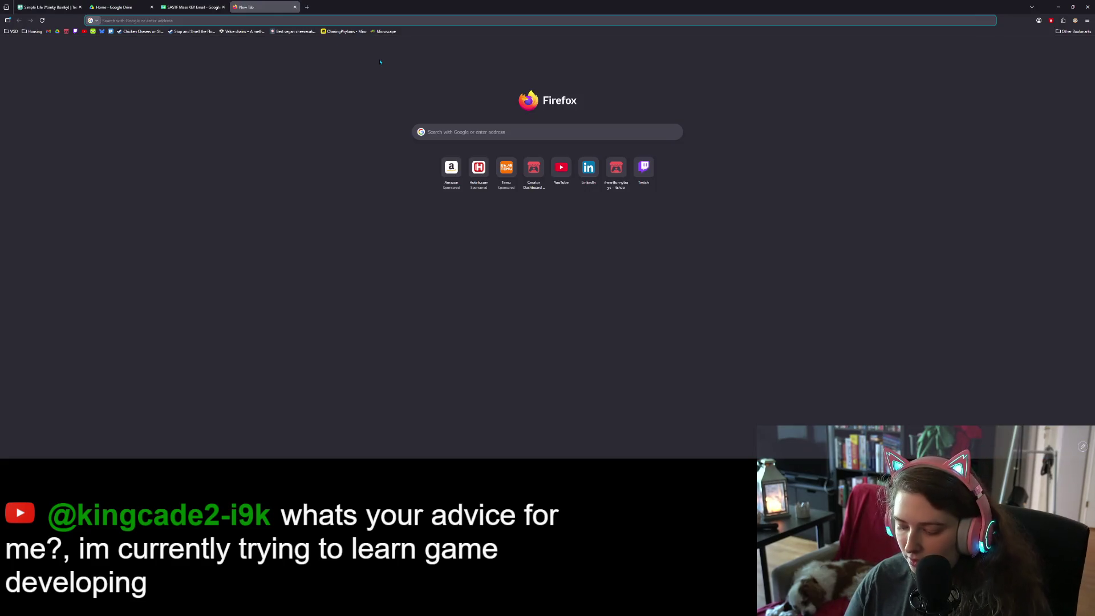
type("20 games")
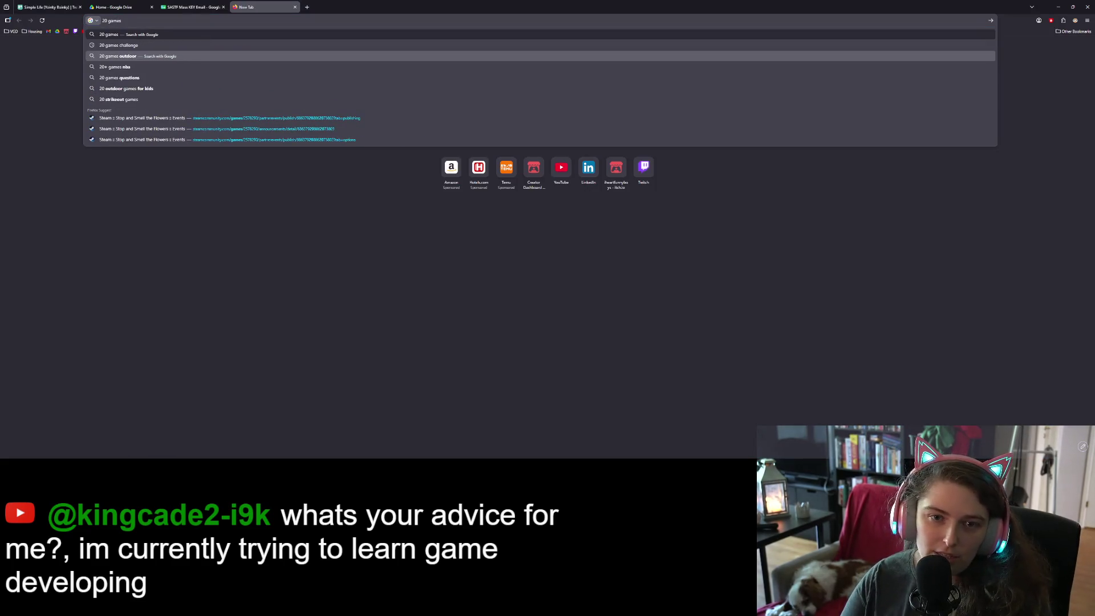
key("Down")
key("Return")
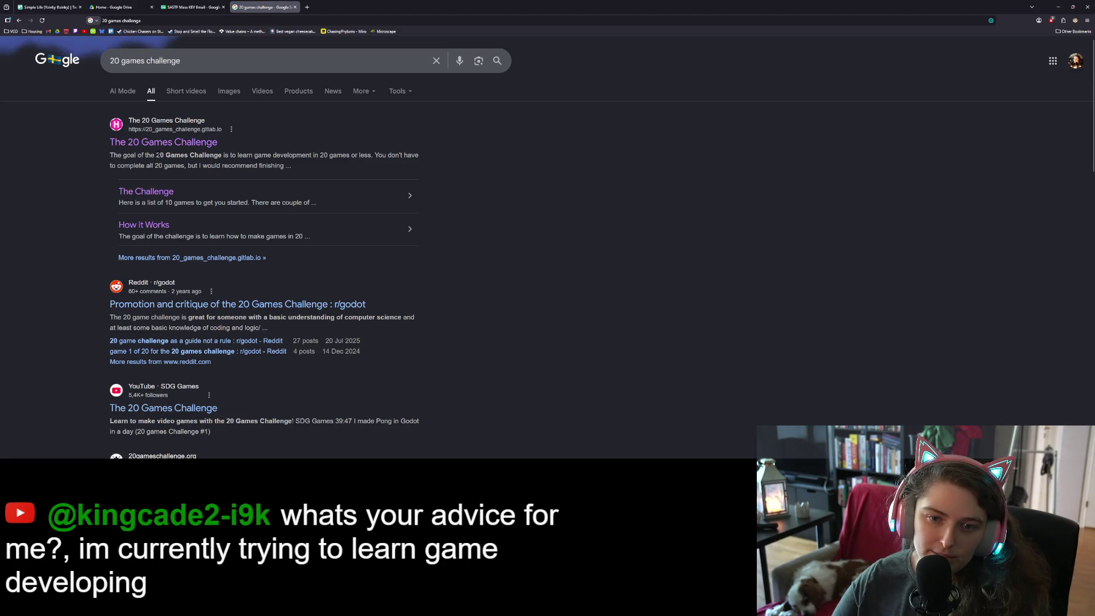
left_click(163, 142)
left_click(314, 21)
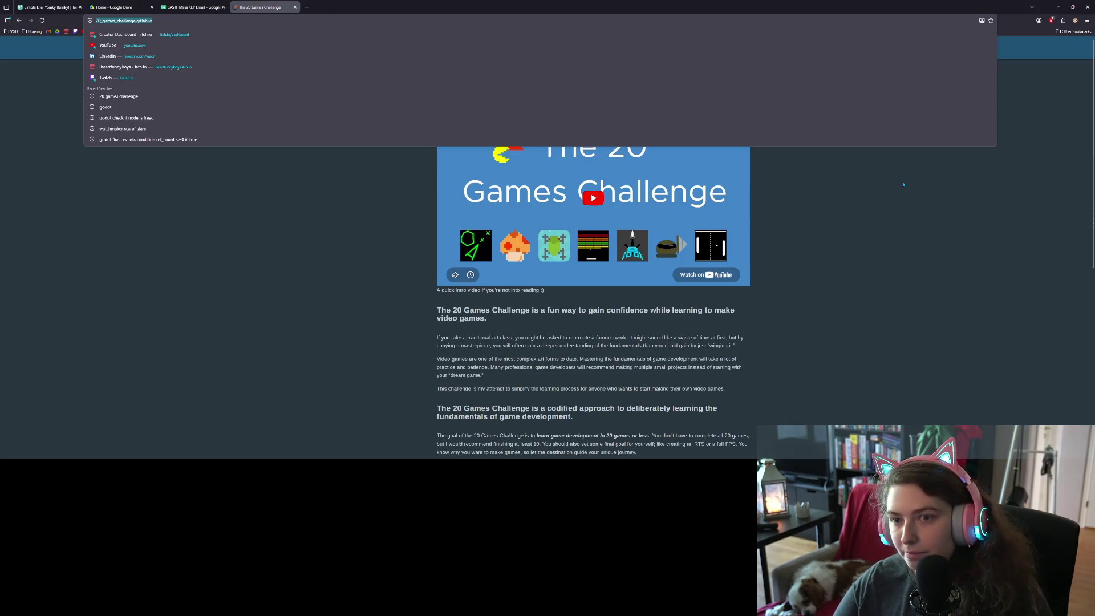
key("Escape")
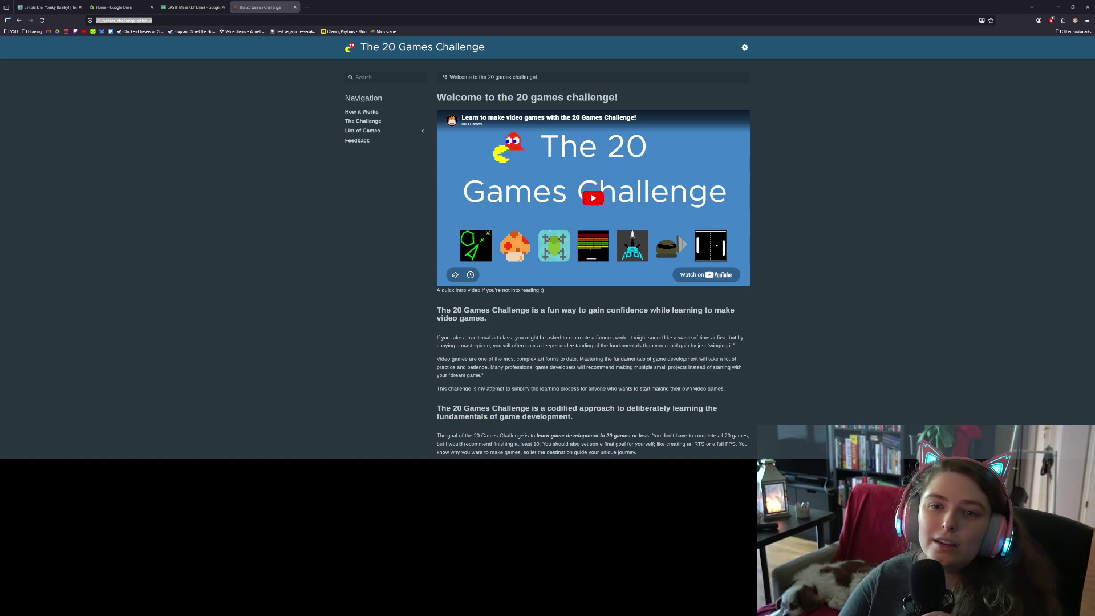
Step: Close the 20 Games Challenge tab and return to action.gd in the Godot editor
left_click(295, 7)
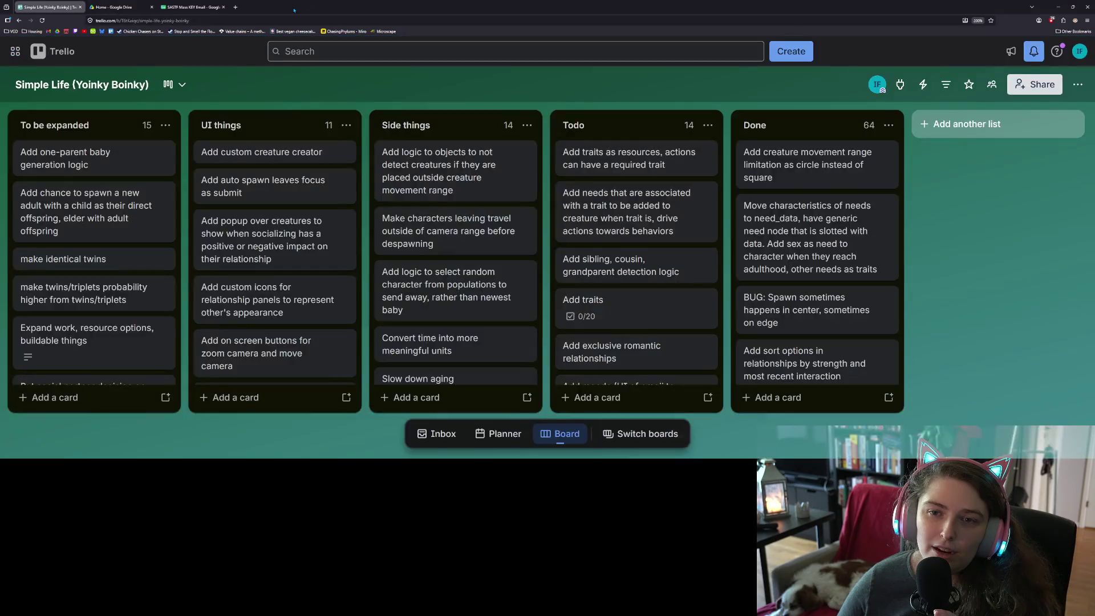
left_click(1058, 7)
left_click(679, 338)
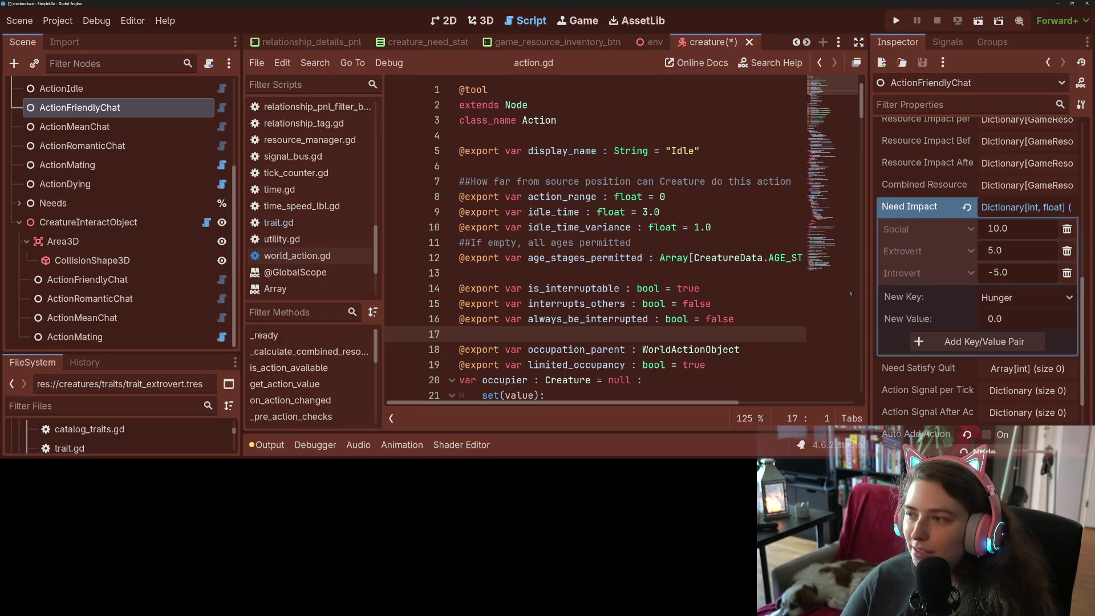
scroll(893, 345, "up", 3)
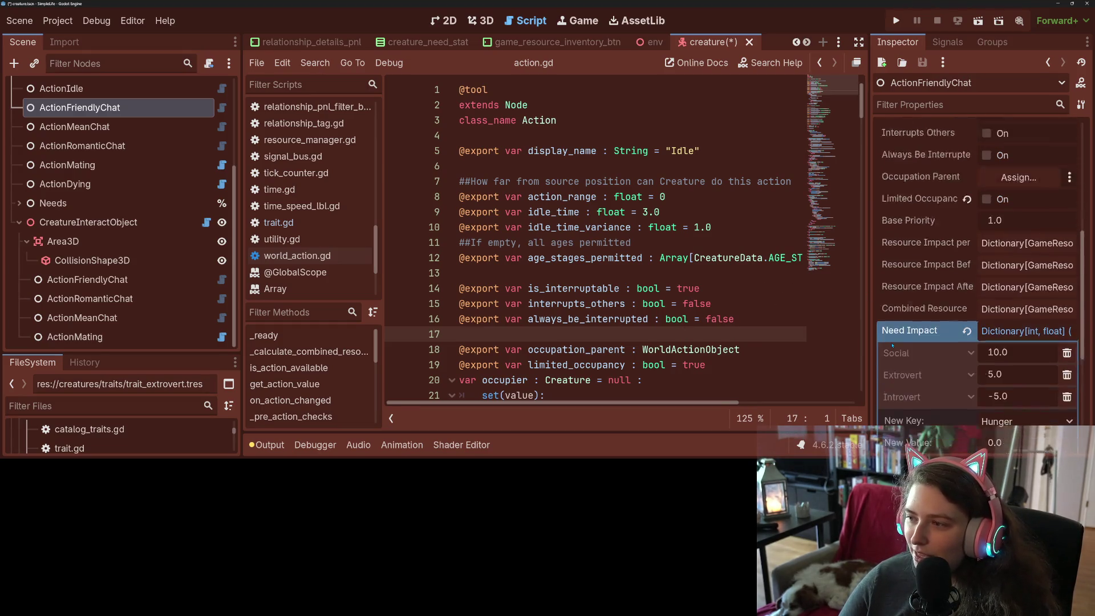
scroll(892, 344, "down", 3)
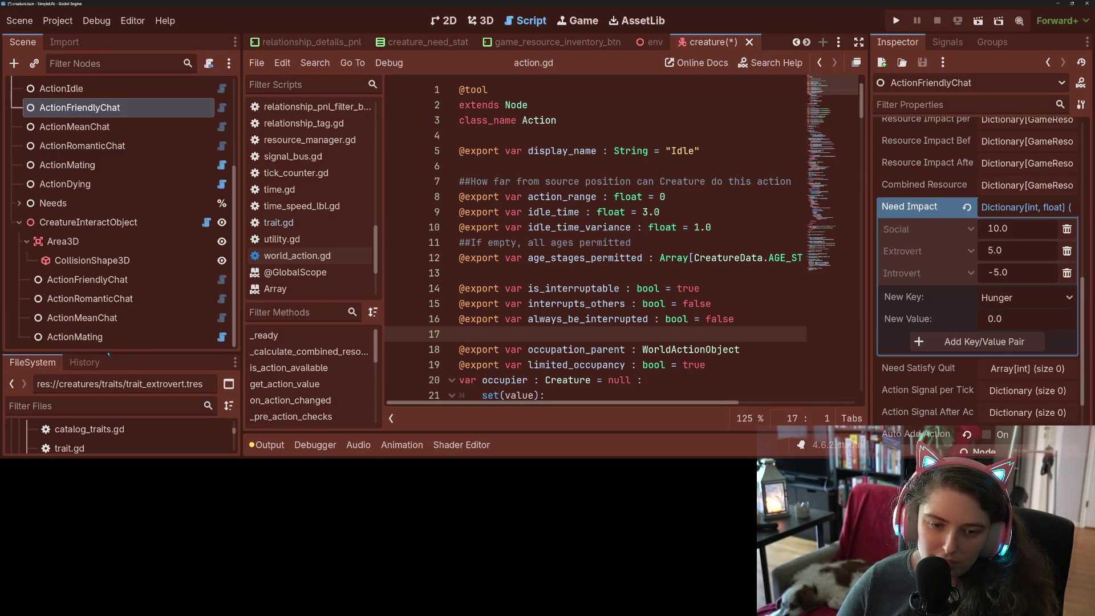
Step: Enlarge the FileSystem panel and select the ActionMeanChat node
mouse_move(143, 354)
left_mouse_down()
mouse_move(151, 188)
mouse_move(150, 292)
left_mouse_up()
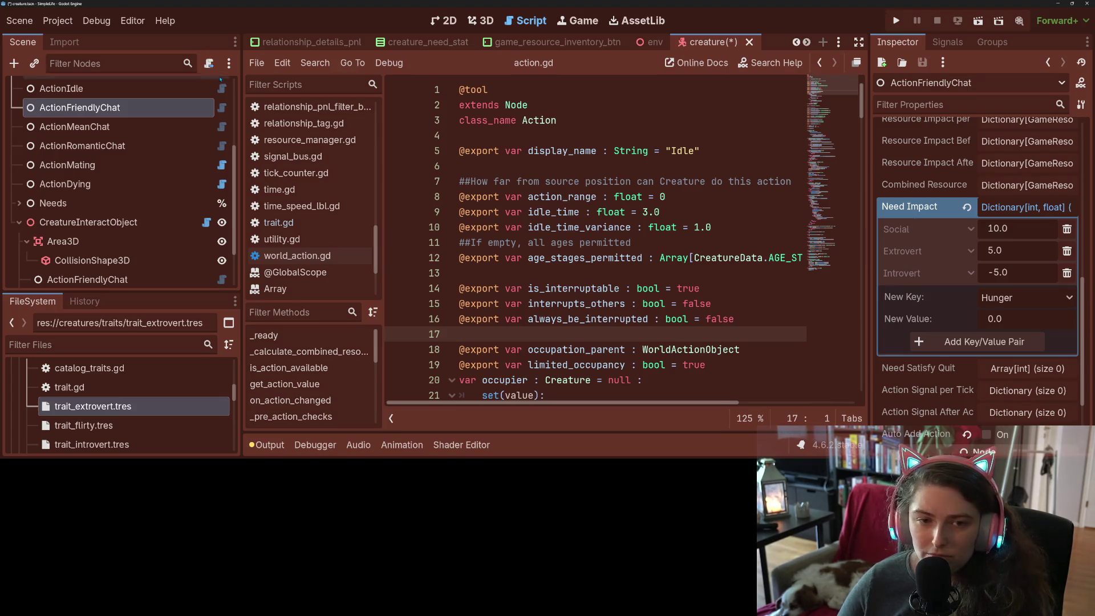
key("Down")
scroll(895, 273, "down", 10)
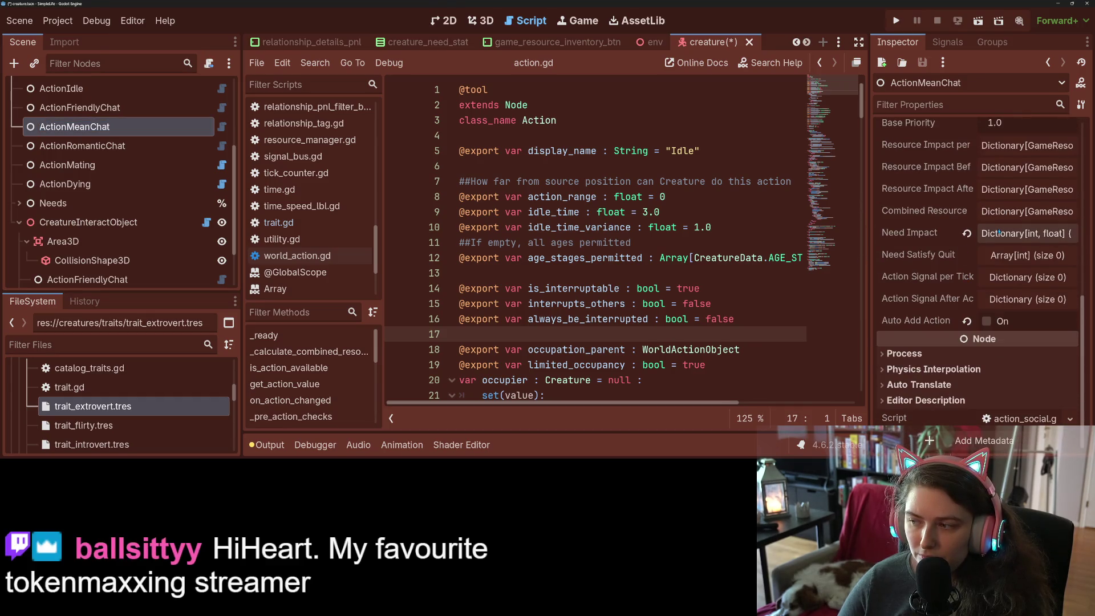
Step: Add an Extrovert entry worth 5.0 to ActionMeanChat's Need Impact
left_click(1000, 234)
left_click(1007, 280)
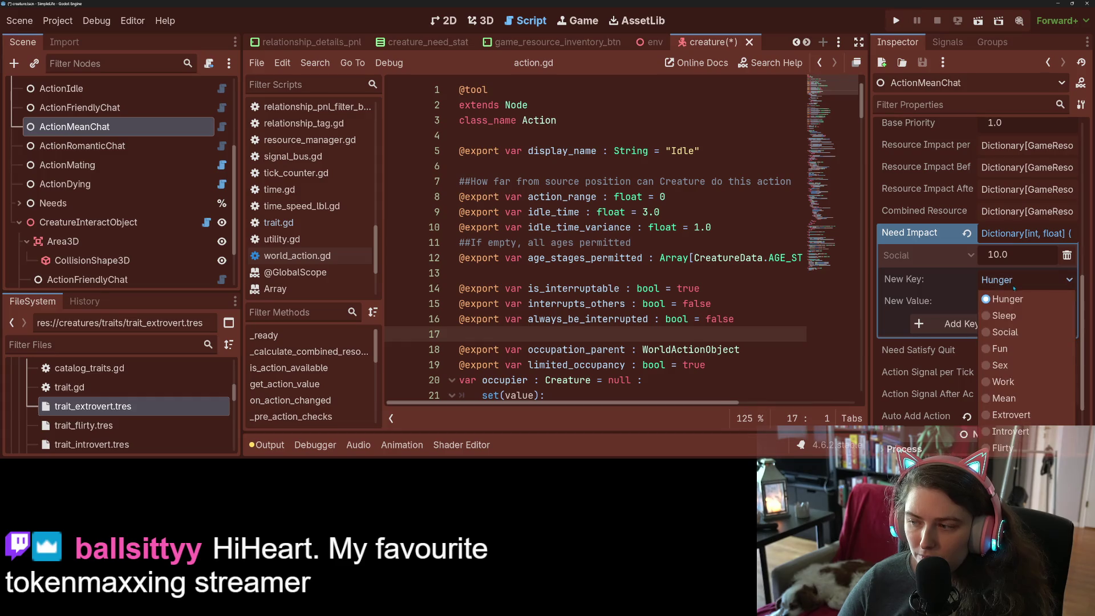
left_click(1011, 414)
left_click(1008, 301)
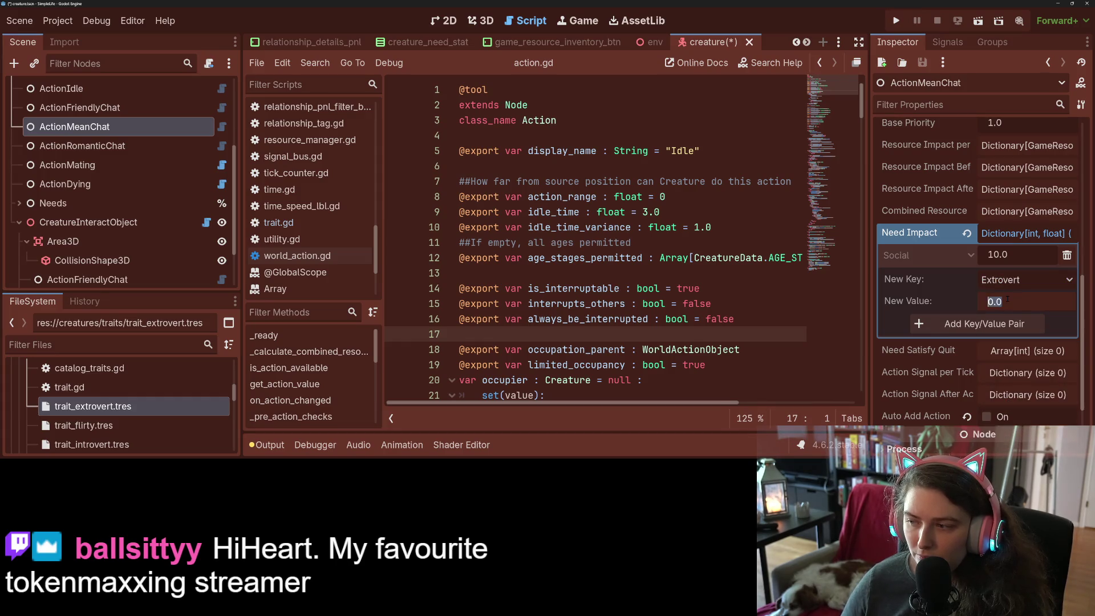
type("5")
left_click(1004, 324)
Step: Add an Introvert entry worth -5.0 to the Need Impact dictionary
left_click(1025, 302)
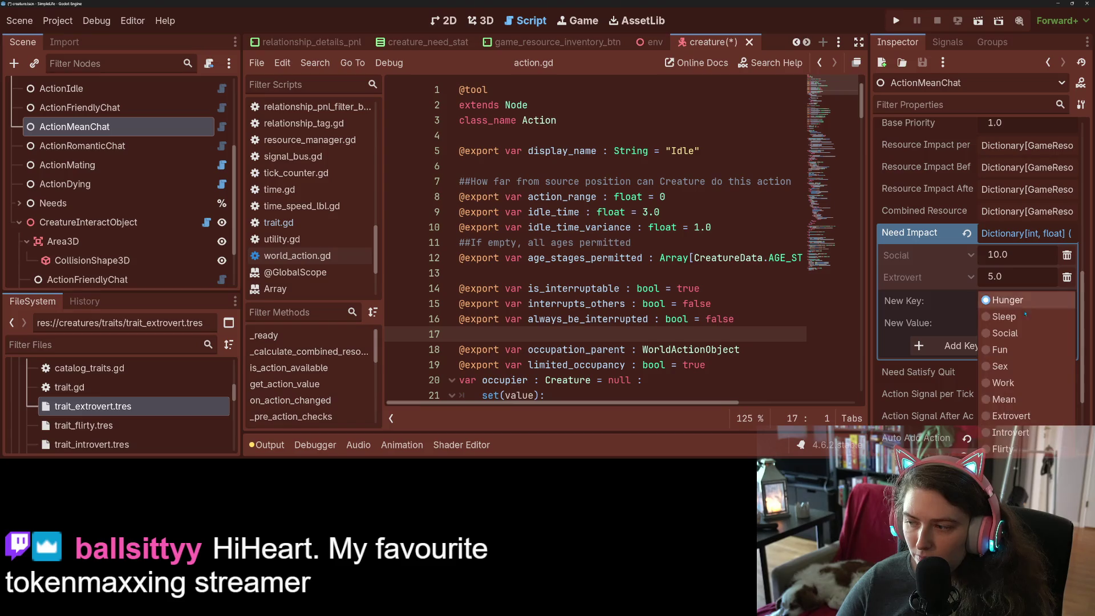
left_click(1010, 432)
left_click(1019, 324)
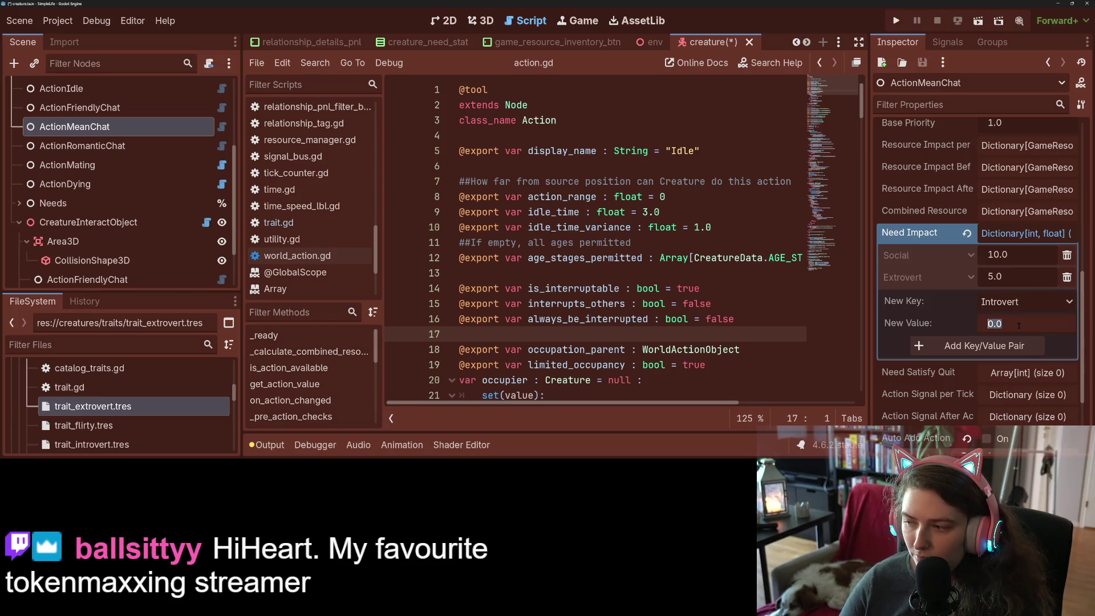
type("-5")
left_click(1008, 346)
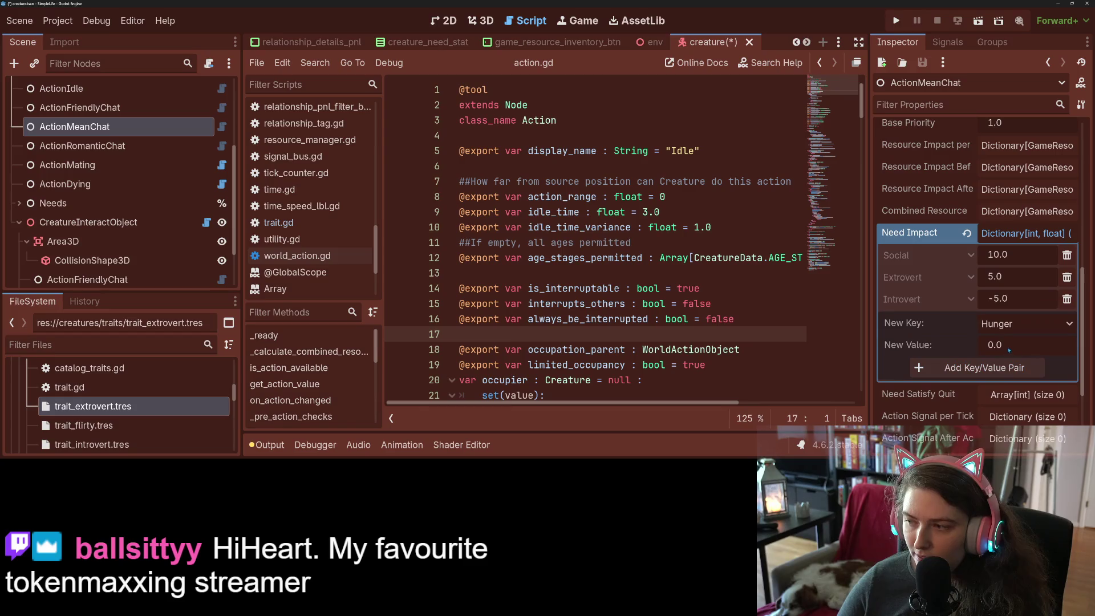
Step: Add a Mean entry worth 5.0, then select ActionRomanticChat
scroll(924, 318, "up", 8)
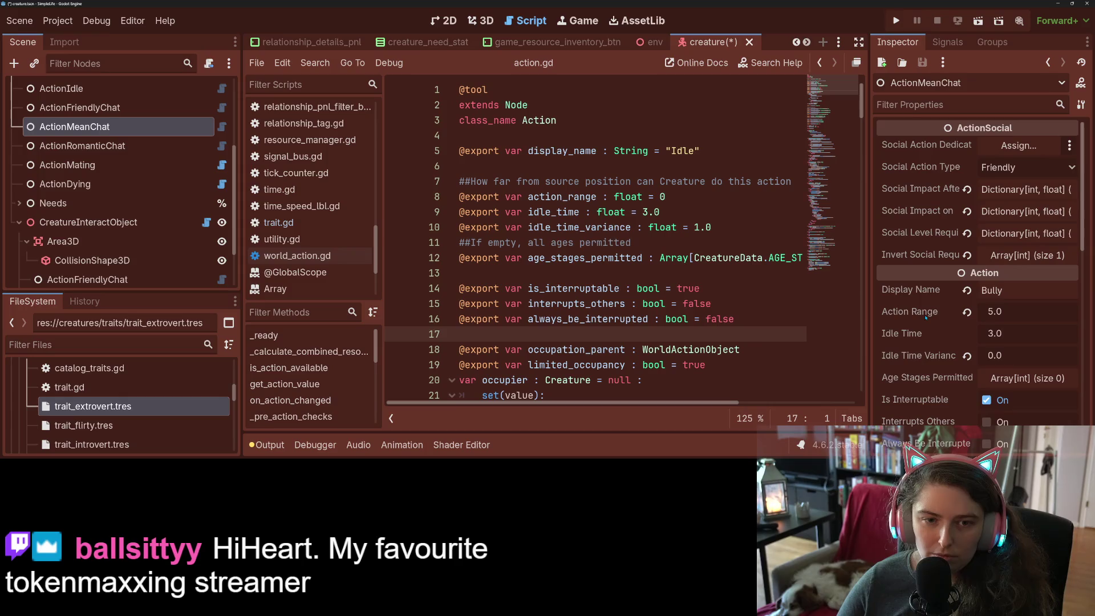
scroll(926, 317, "down", 8)
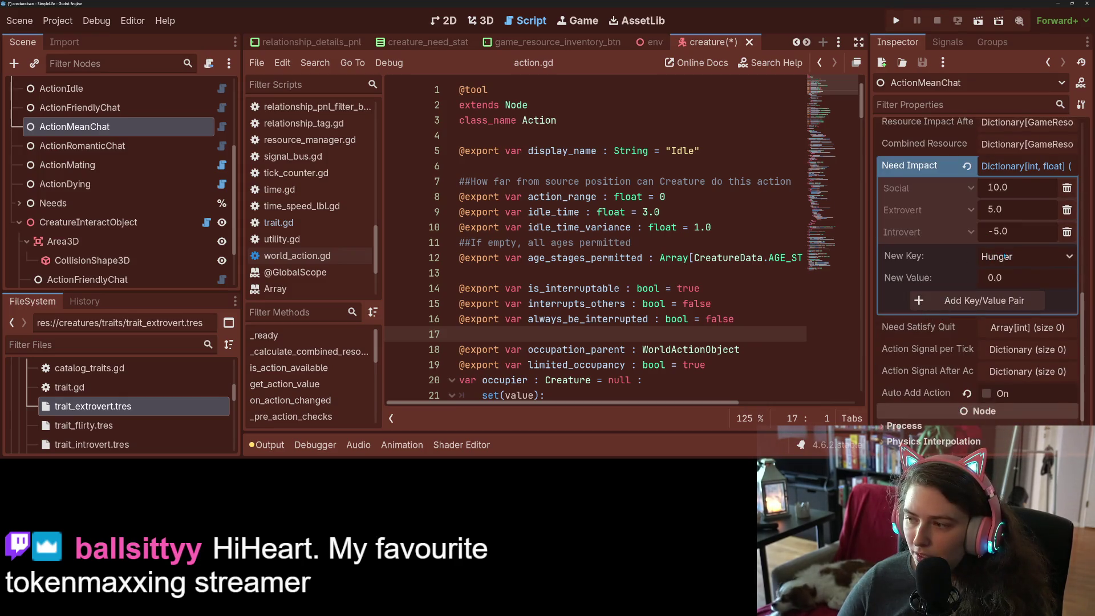
left_click(996, 257)
left_click(1004, 375)
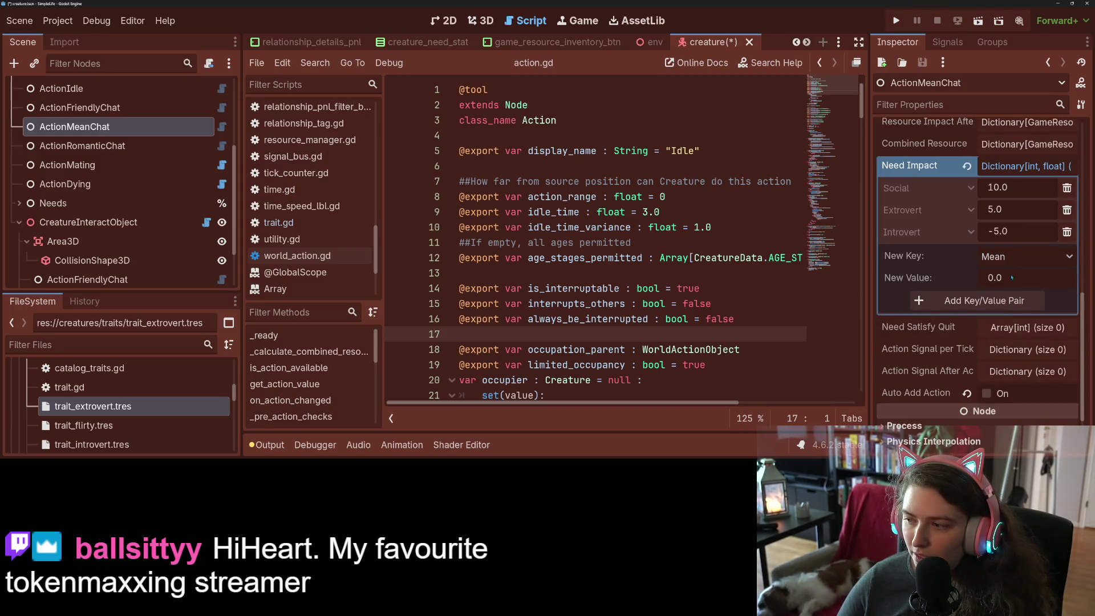
left_click(996, 305)
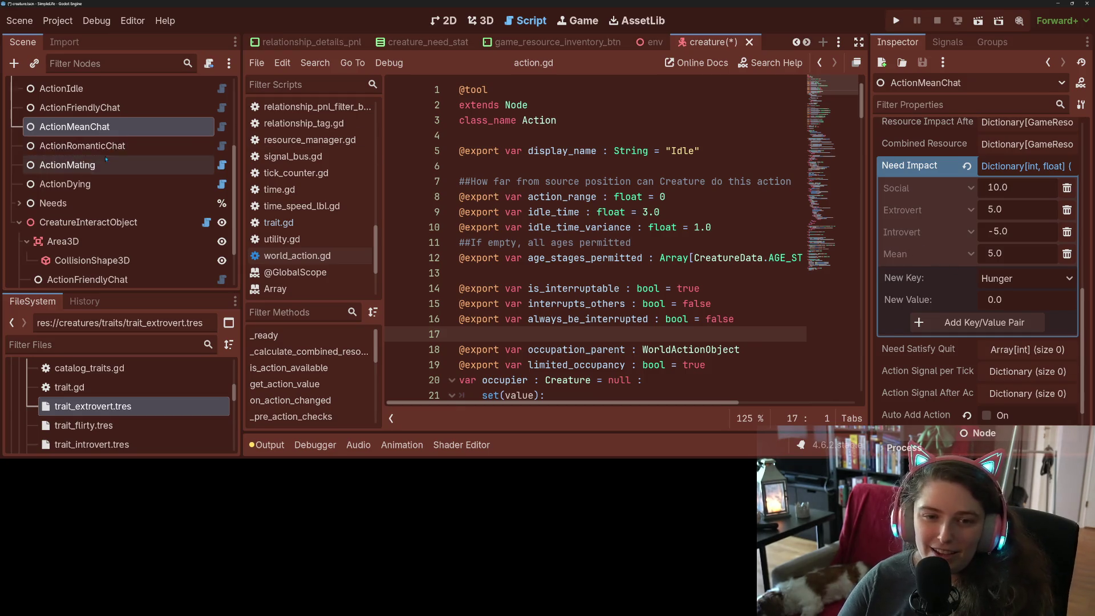
left_click(83, 146)
Step: Add a Flirty entry worth 5.0 to ActionRomanticChat's Need Impact
scroll(970, 319, "down", 5)
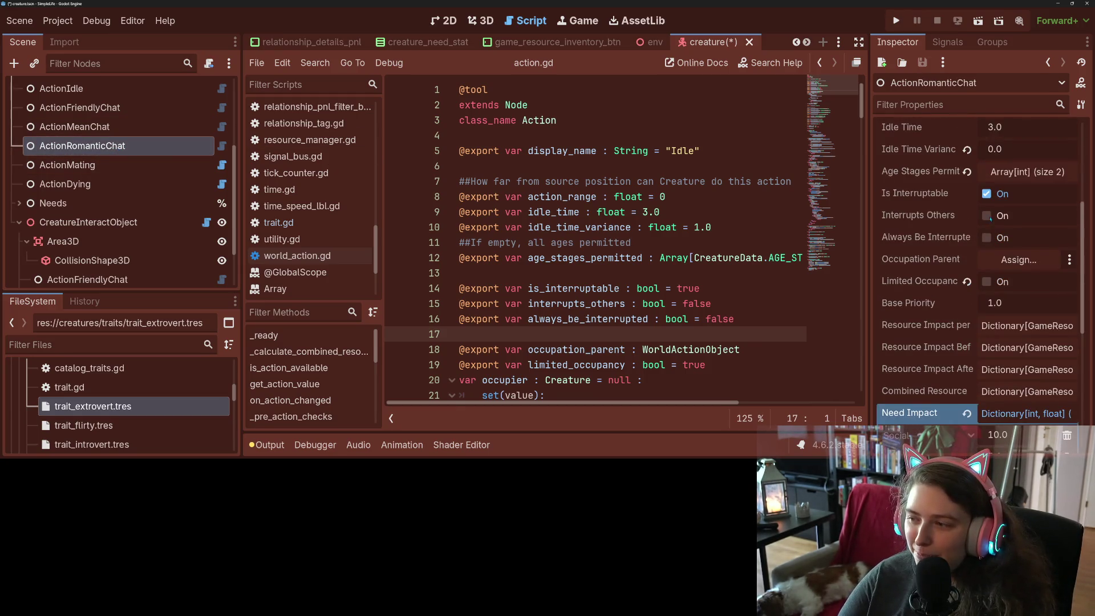
left_click(998, 328)
scroll(998, 344, "down", 1)
left_click(1011, 361)
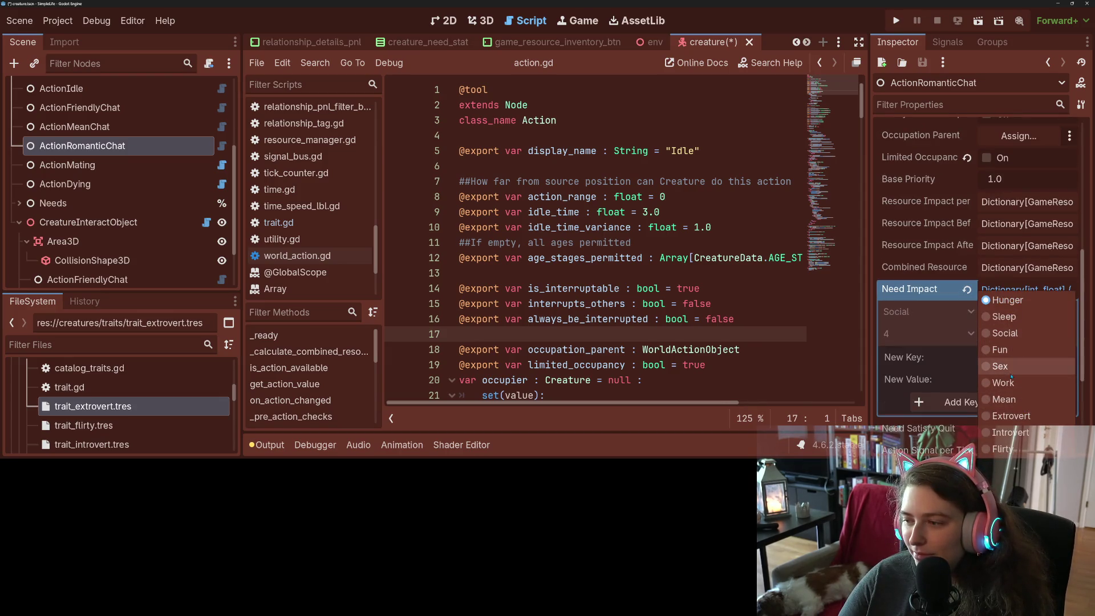
left_click(1022, 451)
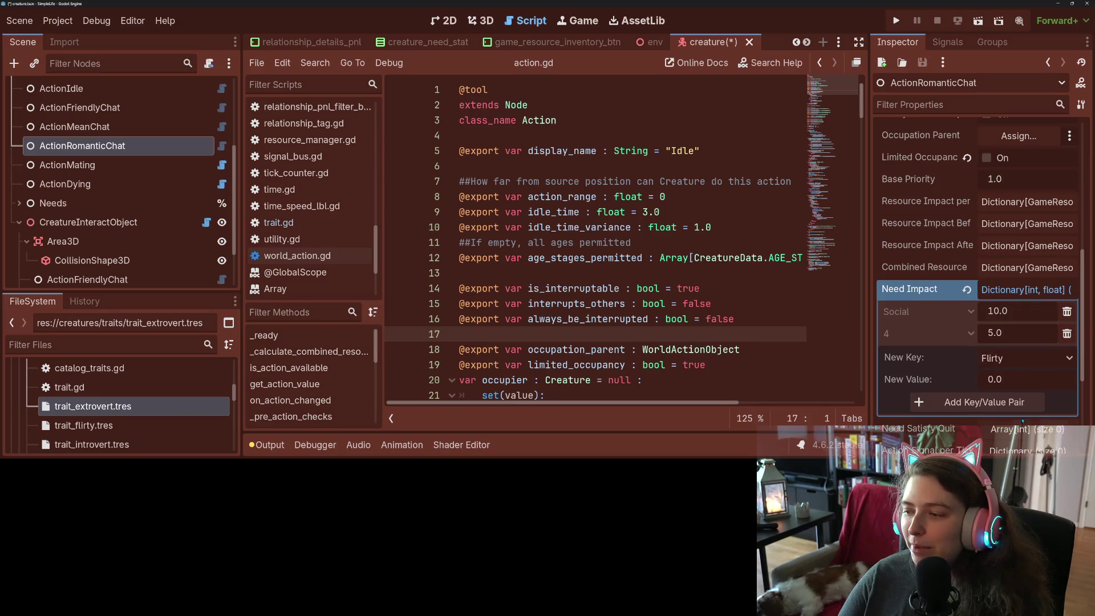
left_click(1015, 376)
type("5")
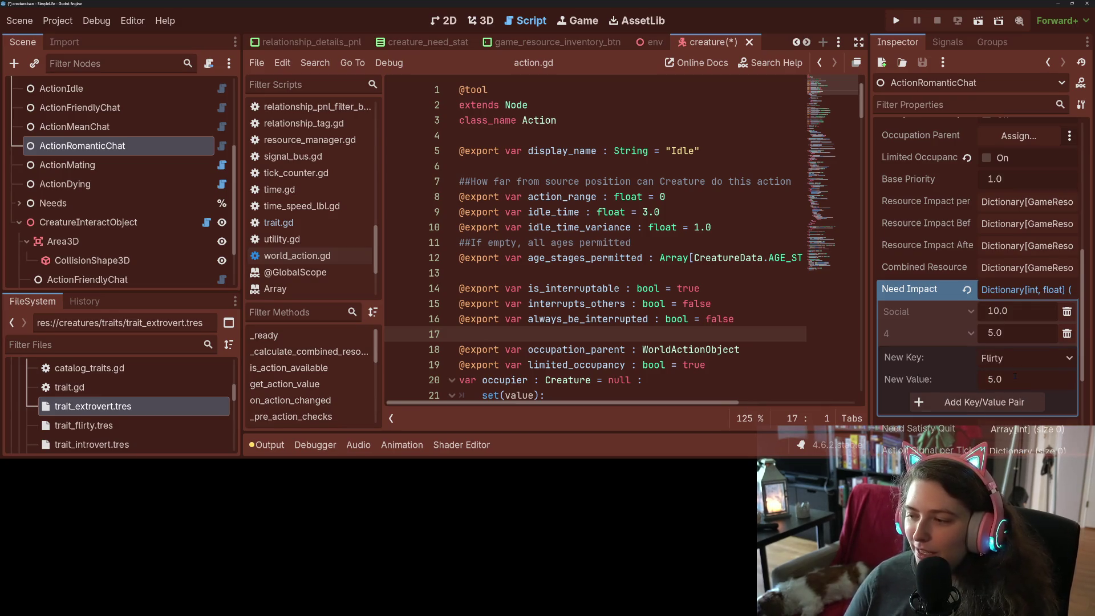
left_click(984, 402)
Step: Add an Extrovert entry worth 5.0 to the Need Impact dictionary
scroll(1011, 303, "down", 3)
left_click(1012, 303)
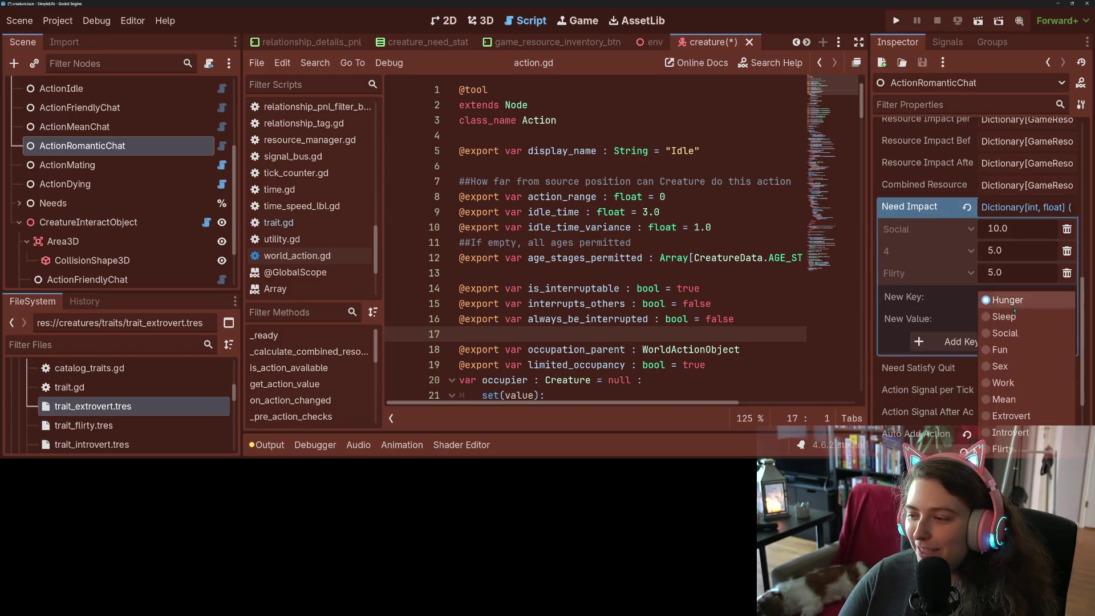
left_click(1012, 417)
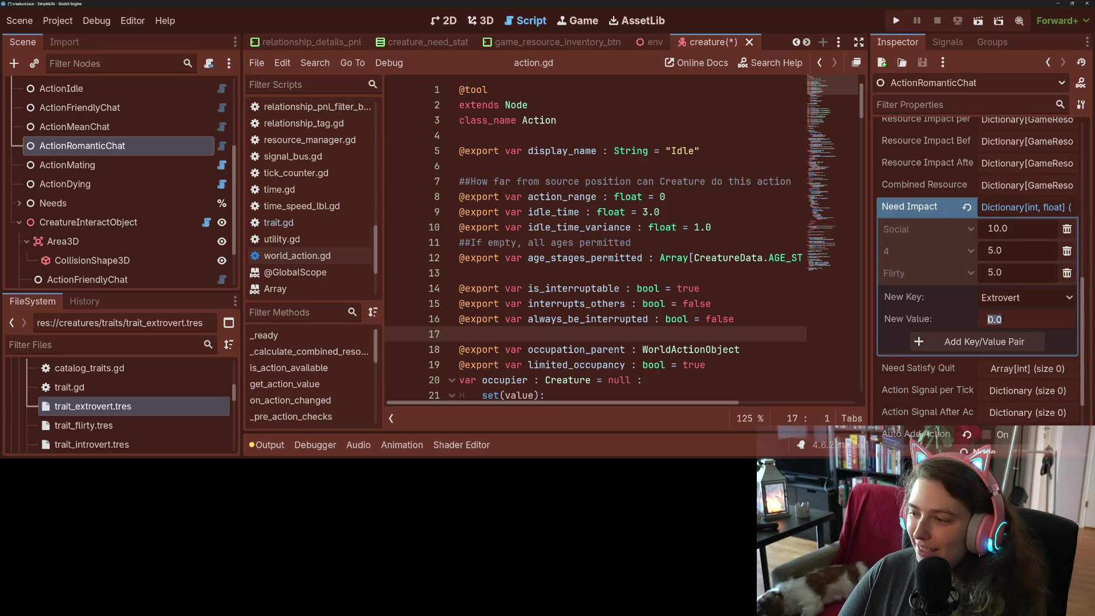
left_click(1006, 345)
Step: Add an Introvert entry worth -5.0, then select ActionMating
left_click(1019, 319)
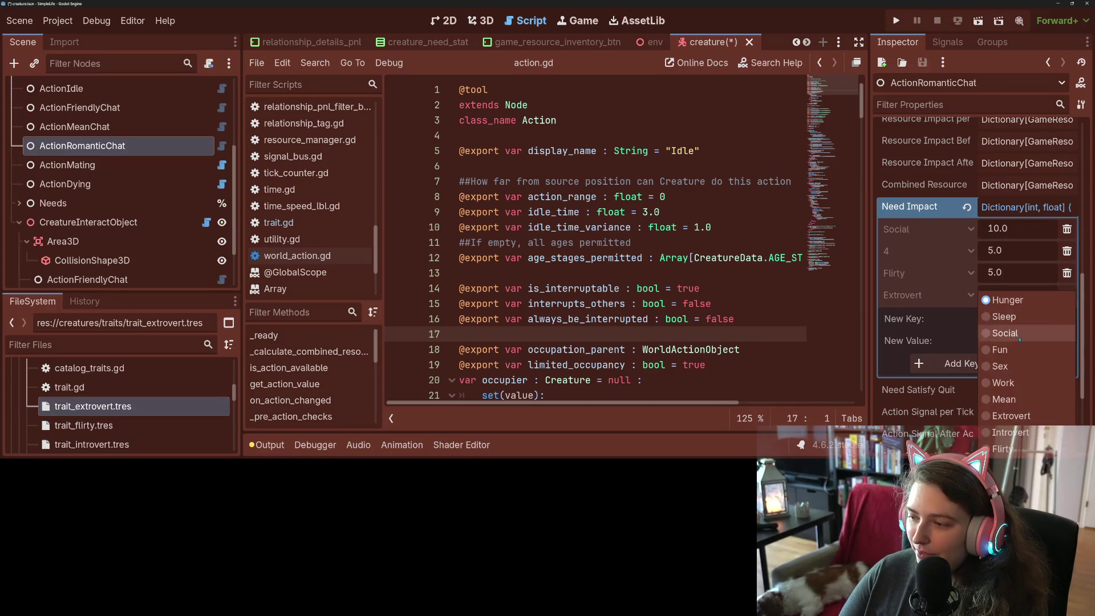
left_click(1027, 431)
left_click(1014, 341)
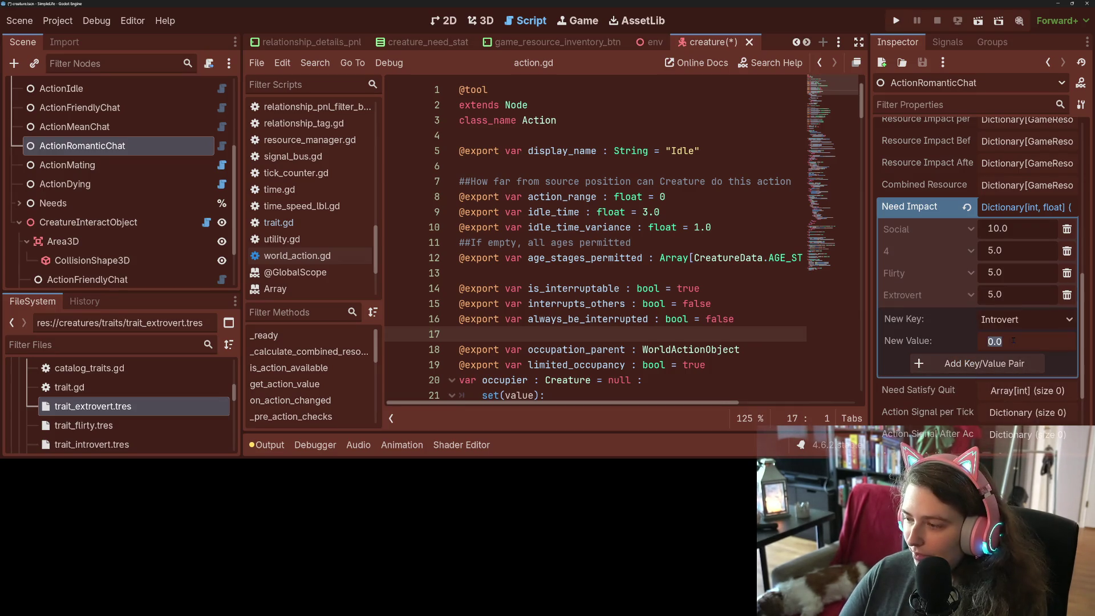
type("-5")
key("Return")
left_click(979, 364)
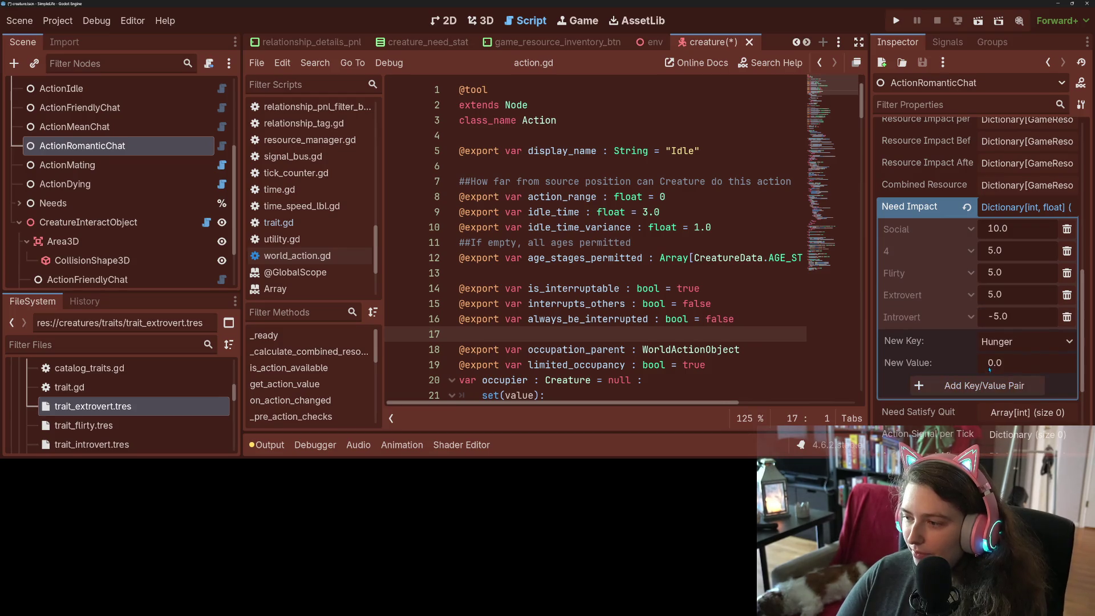
left_click(108, 165)
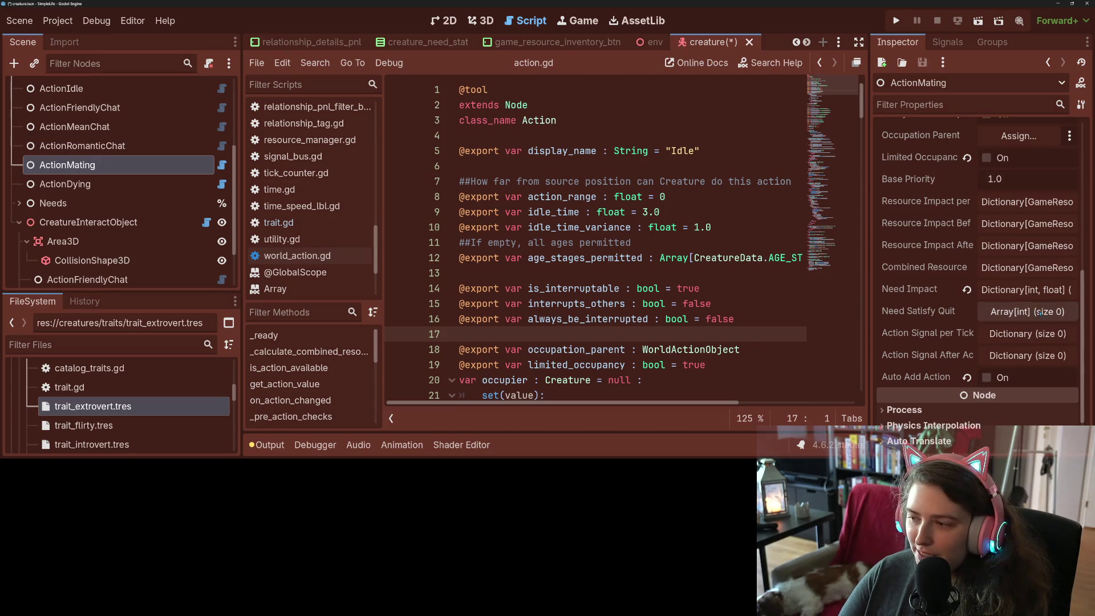
Step: Add a Flirty entry worth 5.0 to ActionMating's Need Impact
left_click(1011, 291)
left_click(1011, 290)
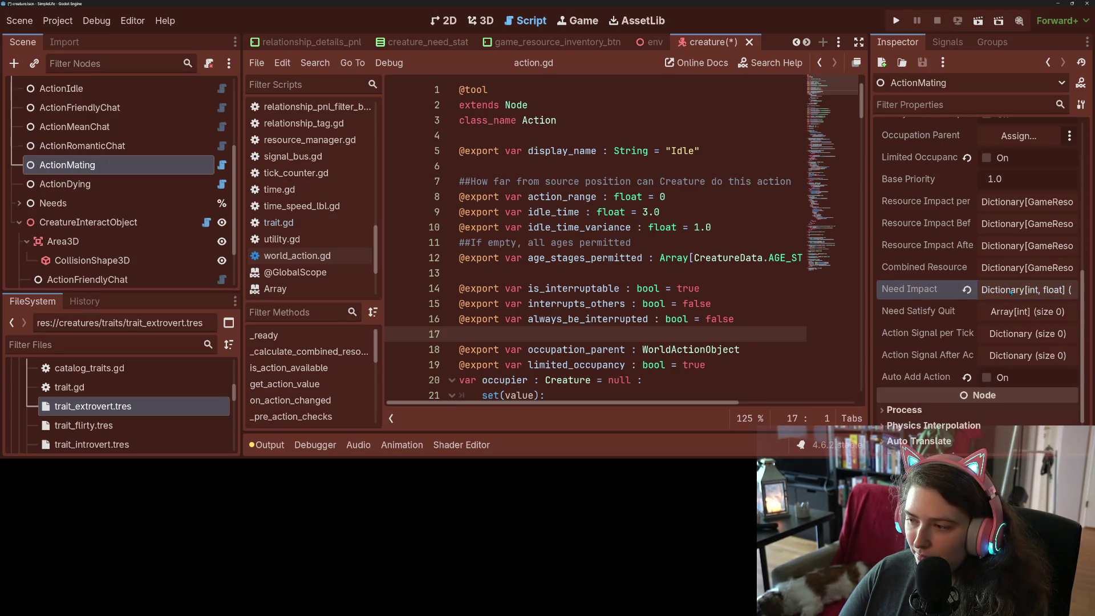
left_click(1011, 290)
left_click(1010, 359)
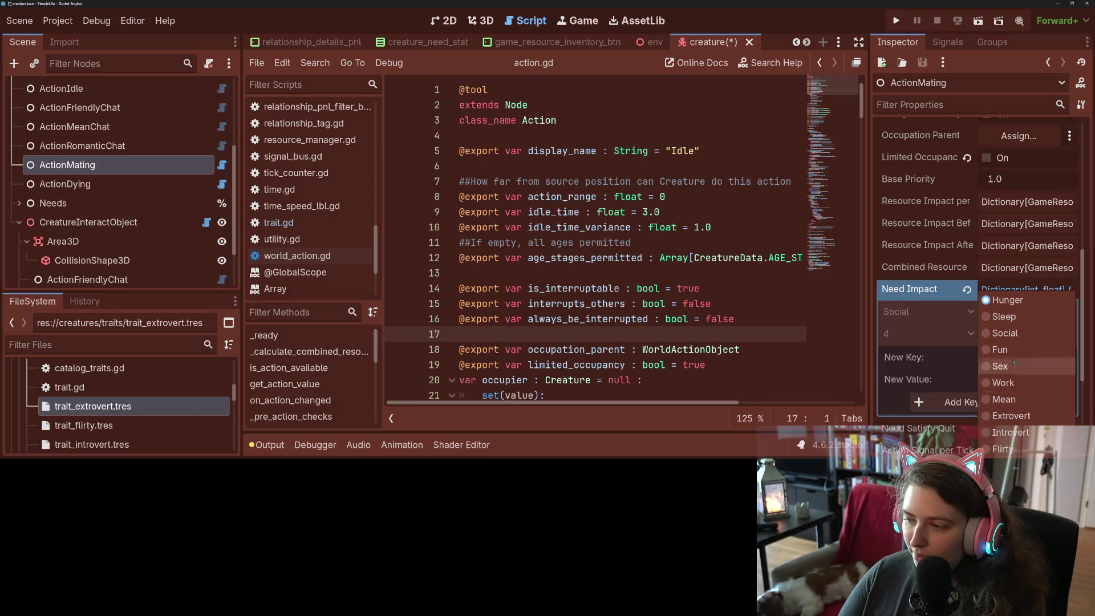
left_click(1010, 366)
left_click(1007, 380)
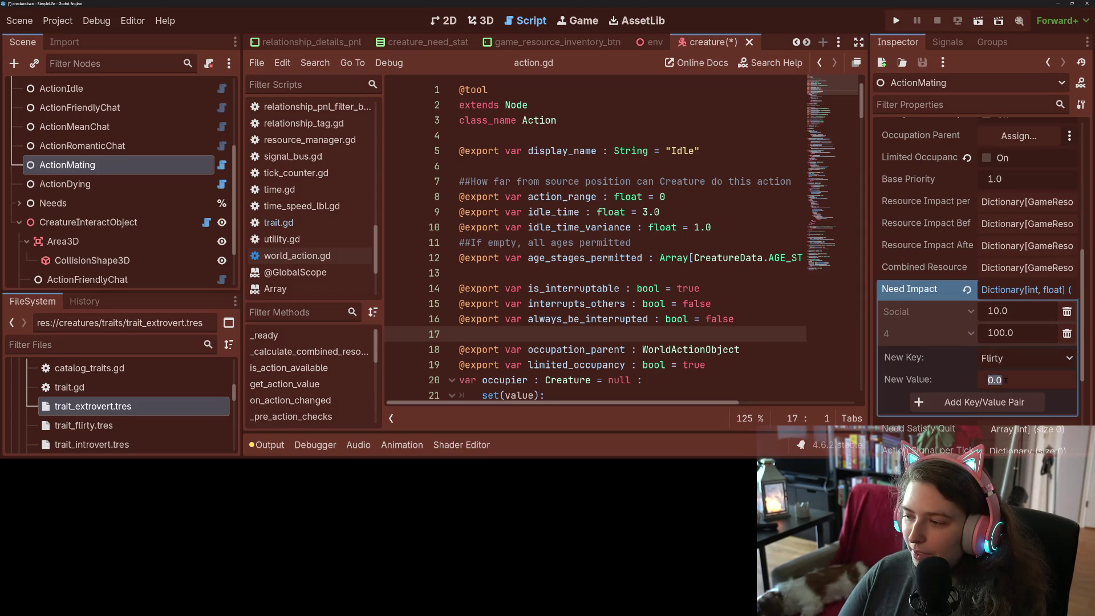
left_click(996, 402)
Step: Add Extrovert 5.0 and Introvert -5.0 entries to the Need Impact dictionary
left_click(1006, 380)
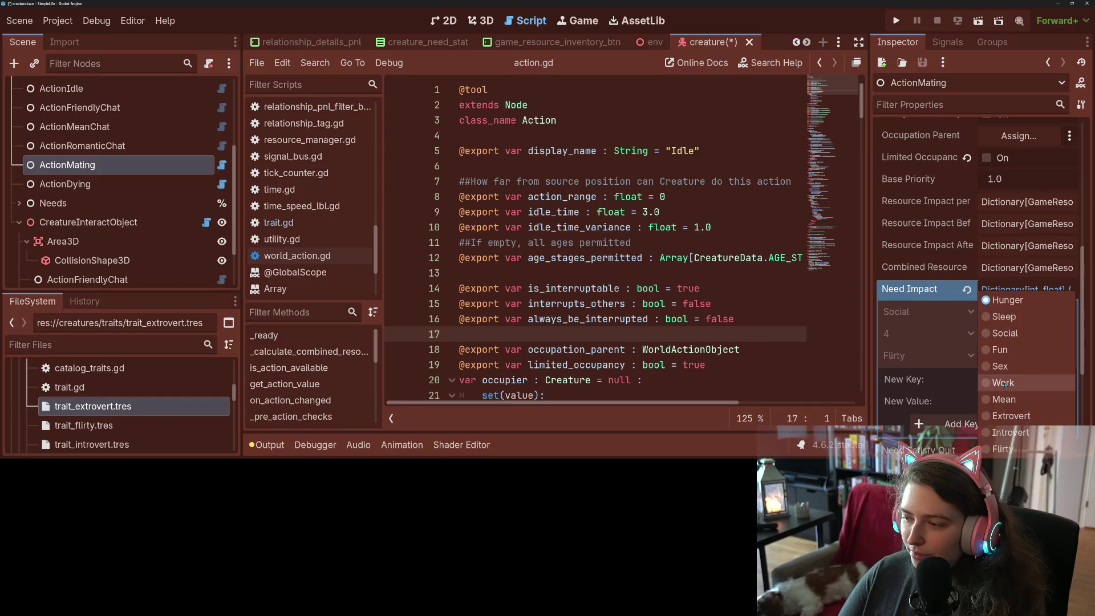
left_click(1009, 416)
left_click(1003, 402)
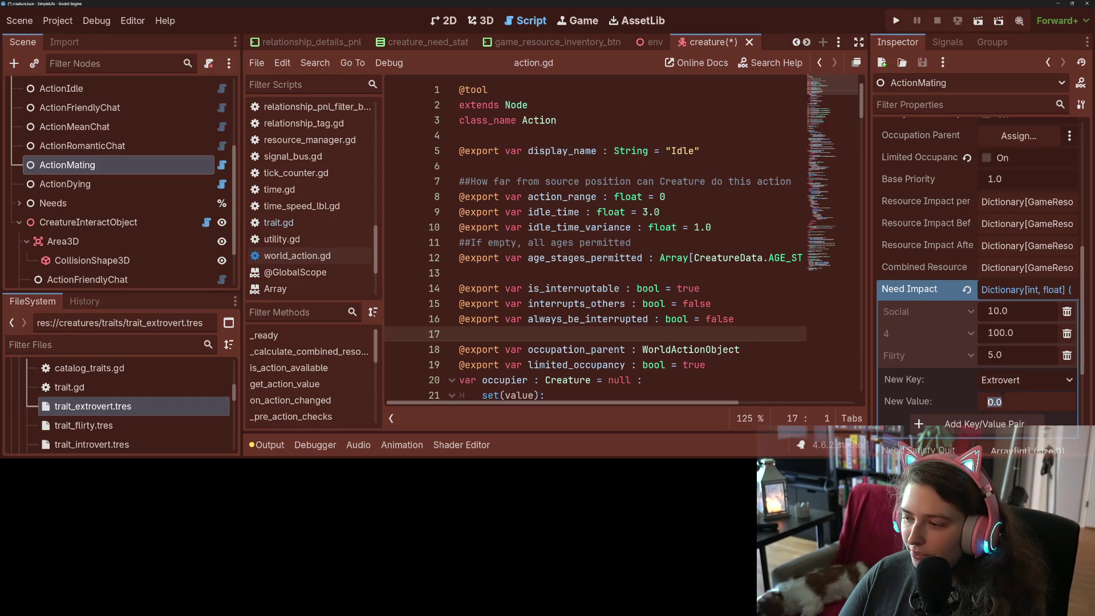
left_click(1043, 424)
left_click(1043, 402)
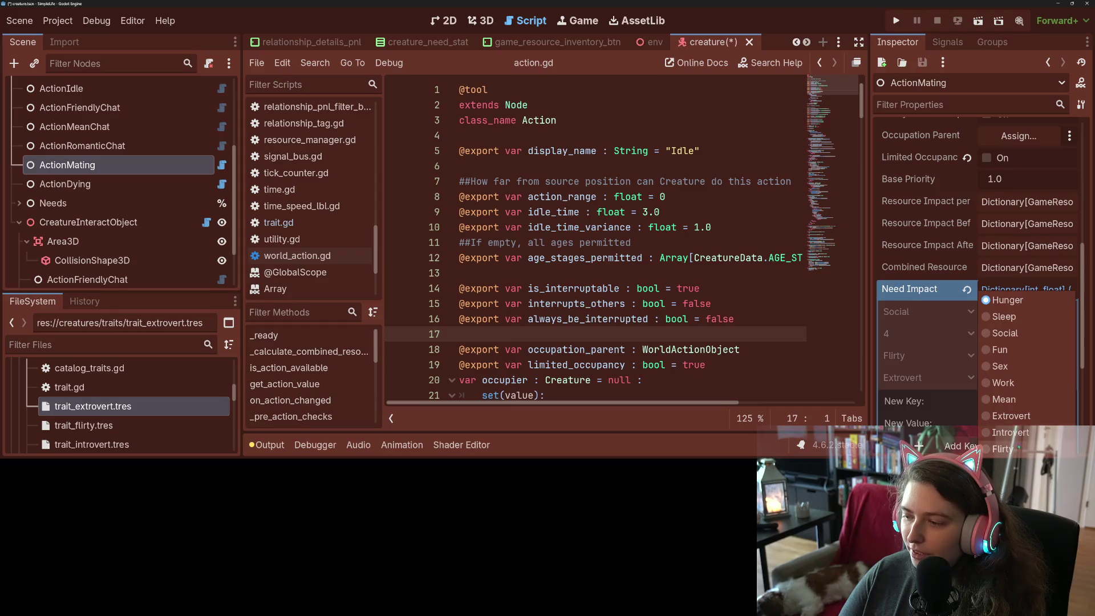
left_click(1011, 433)
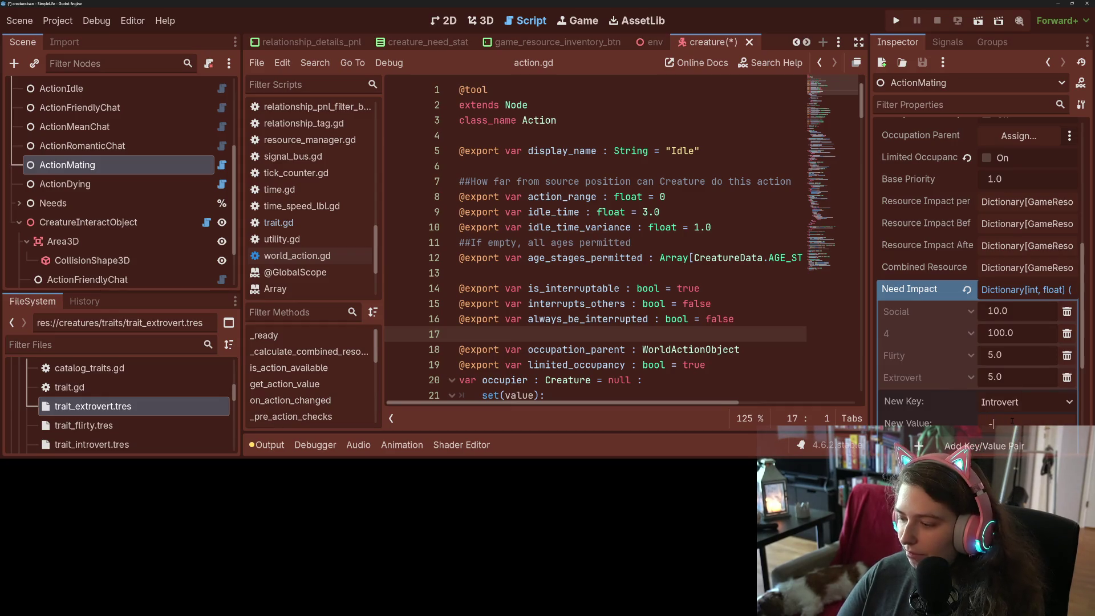
left_click(995, 444)
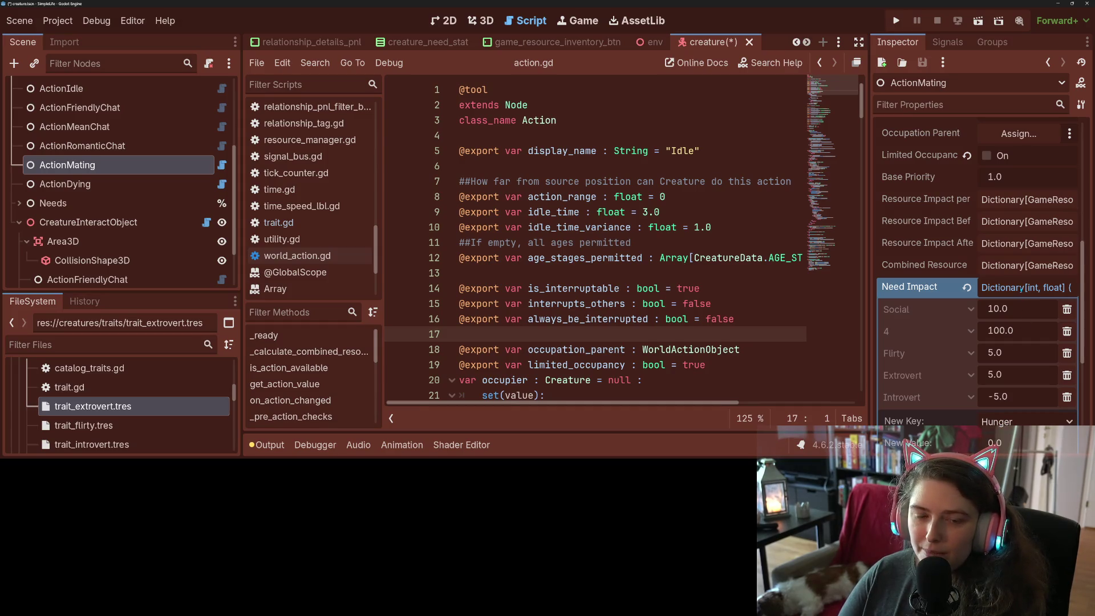
Step: Replace the key-4 entry of 100.0 with a Sex entry worth 100.0
scroll(903, 373, "down", 3)
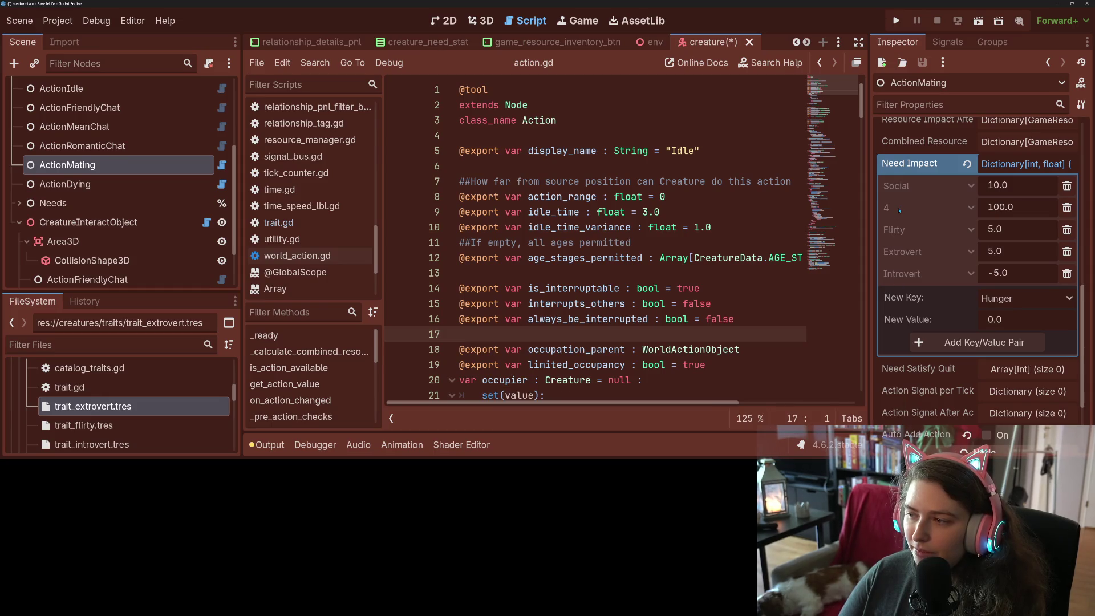
left_click(1067, 208)
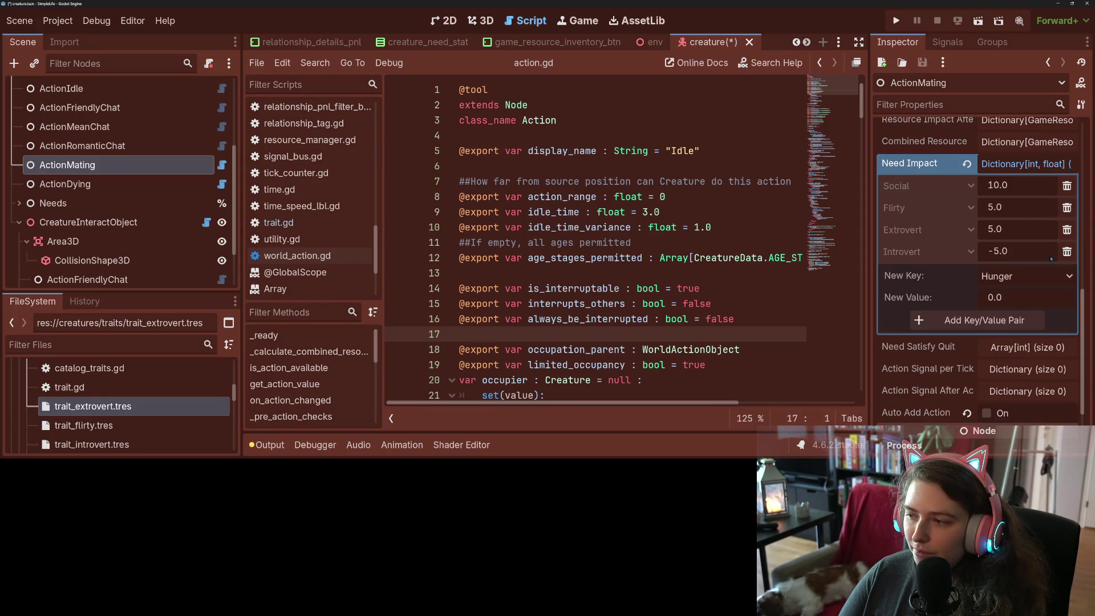
left_click(1024, 276)
left_click(1019, 361)
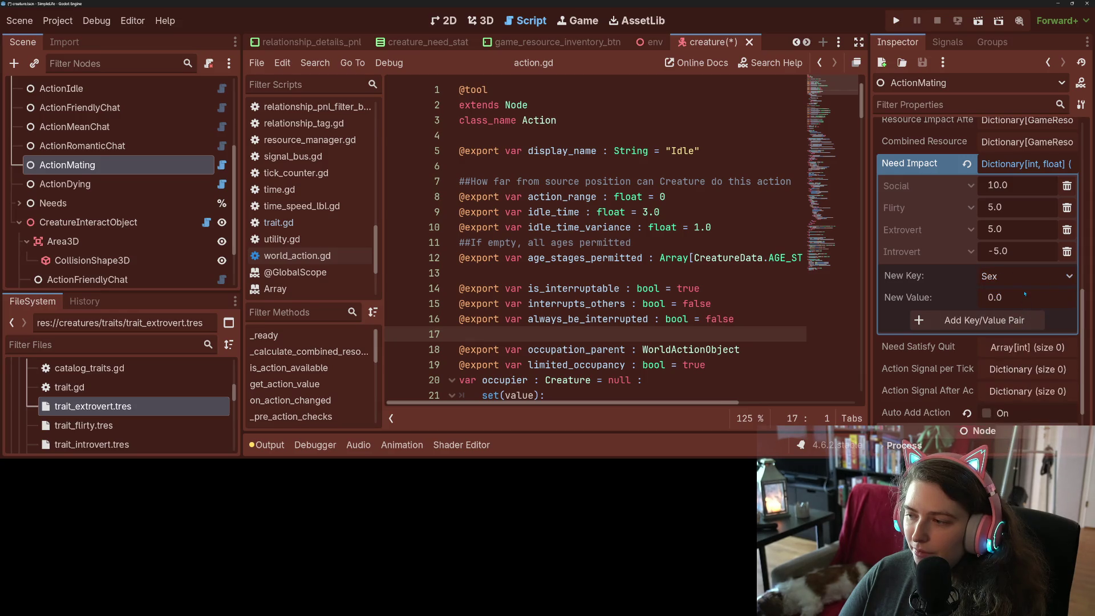
left_click(1014, 324)
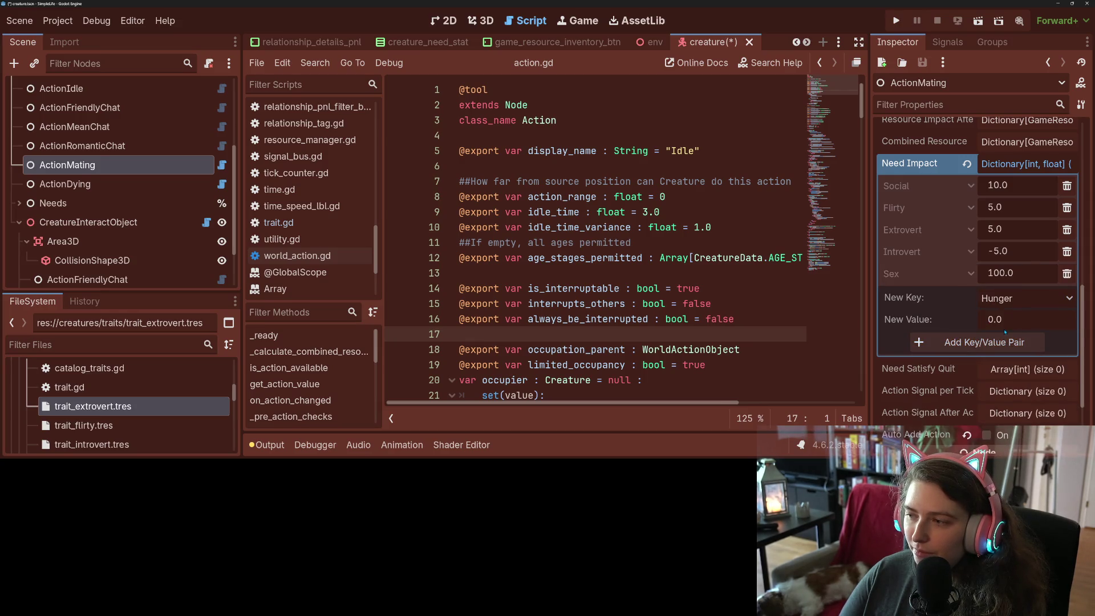
Step: Expand the ActionDying node's Need Impact dictionary in the Inspector
left_click(116, 192)
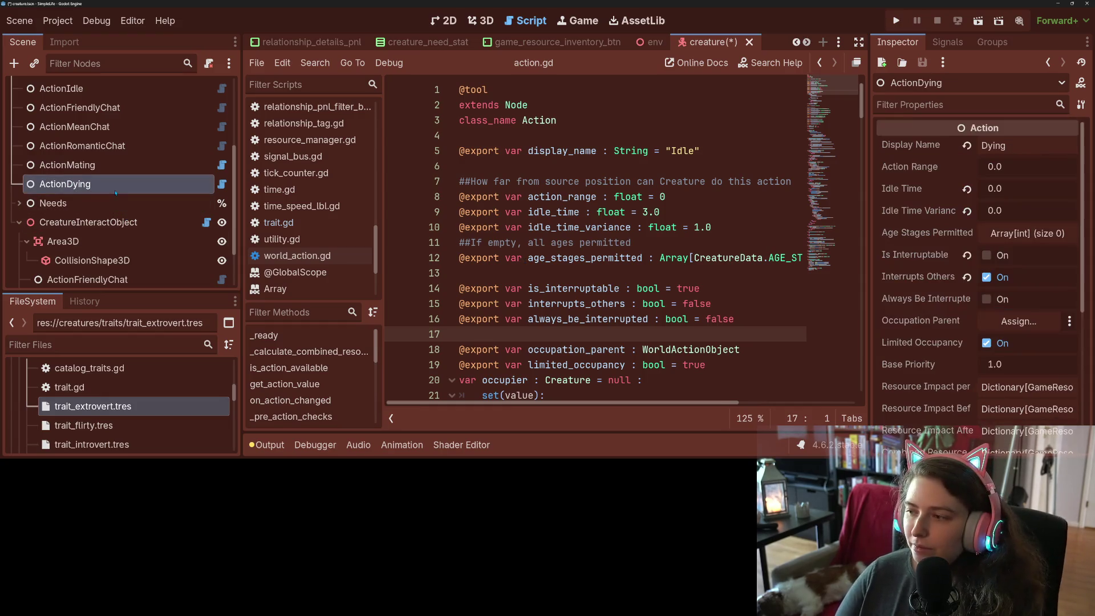
scroll(933, 341, "down", 3)
scroll(933, 342, "down", 3)
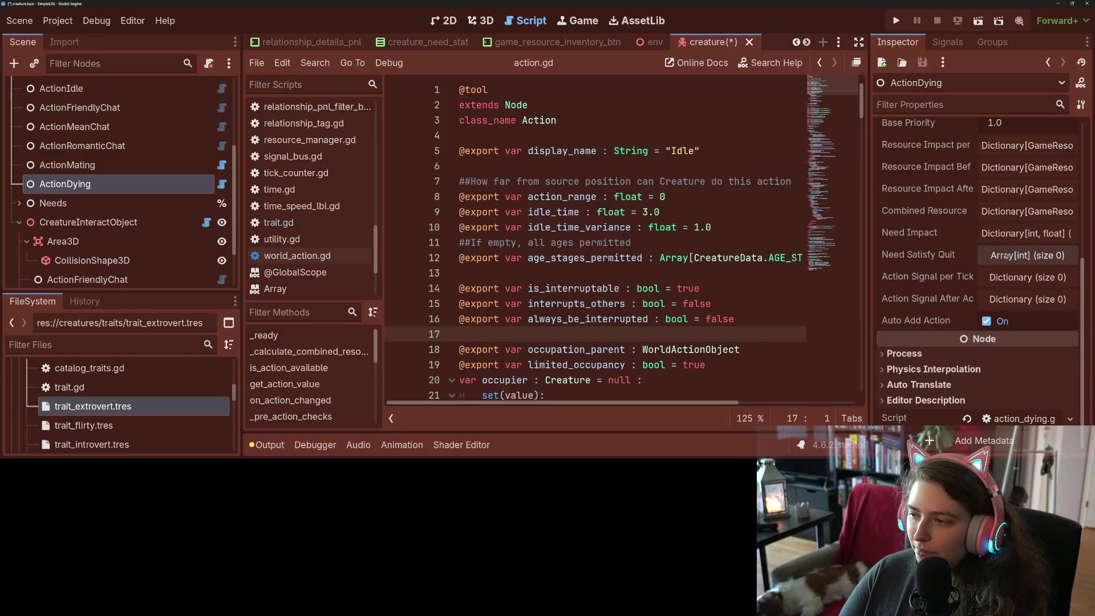
left_click(1013, 233)
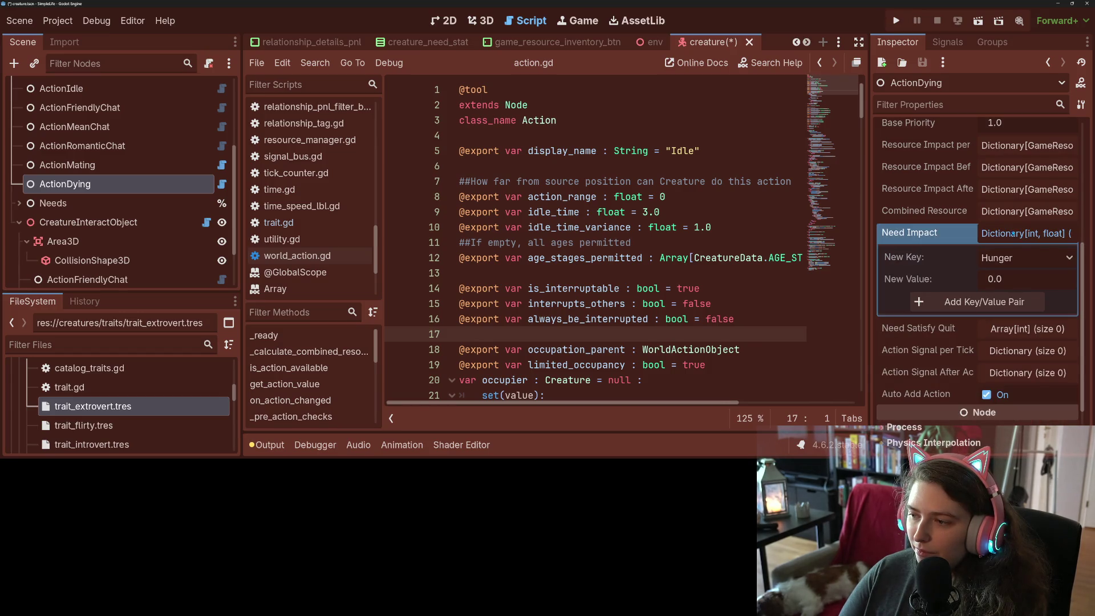
Step: Inspect the Need Impact of ActionMating, ActionRomanticChat, ActionMeanChat and ActionFriendlyChat in turn
left_click(67, 165)
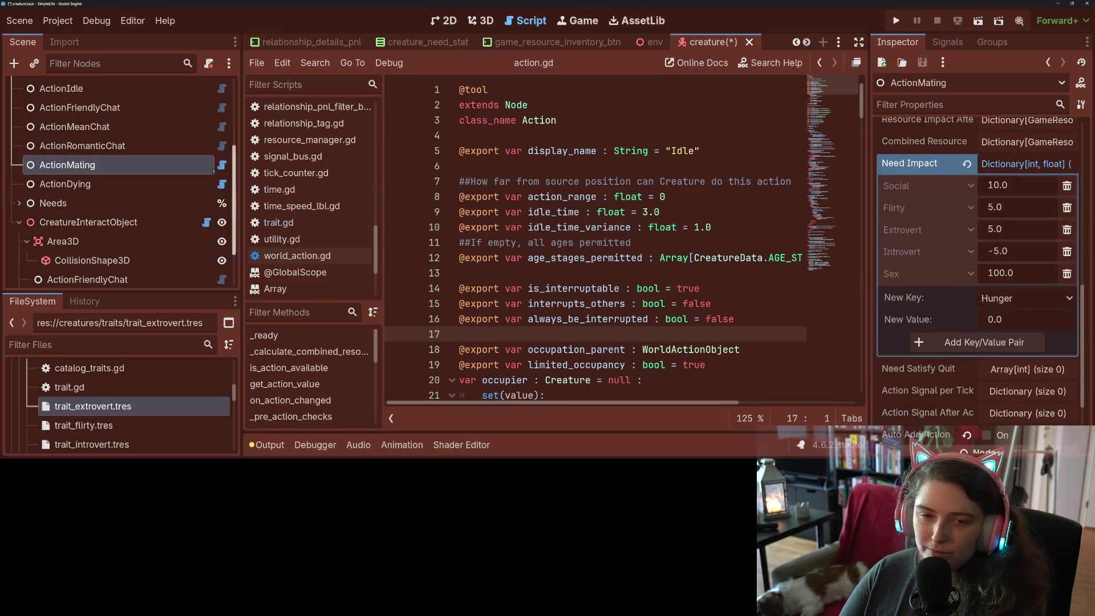
left_click(142, 147)
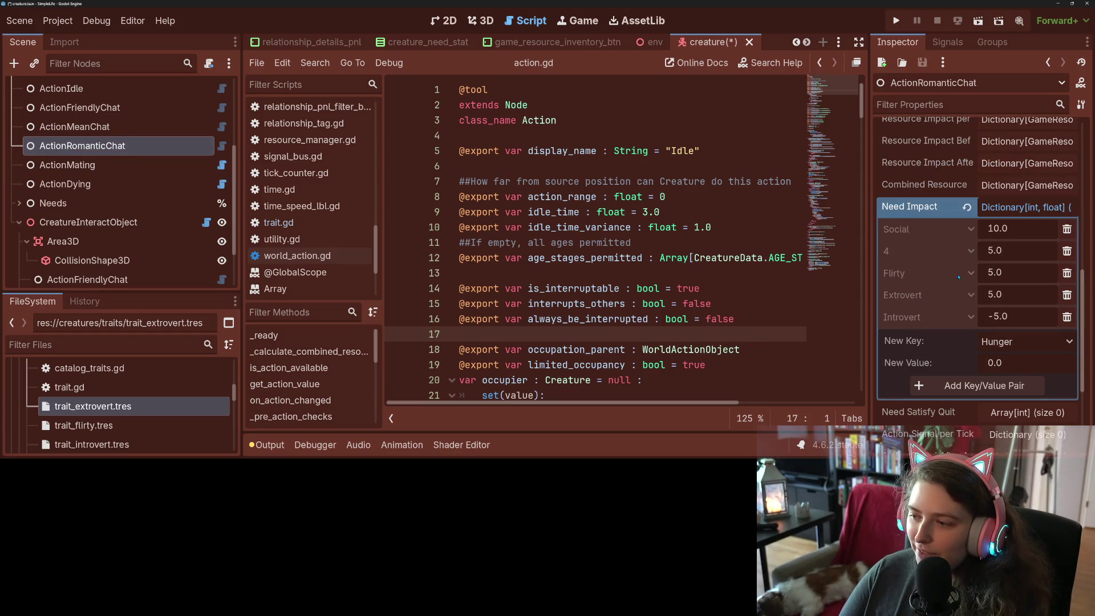
left_click(85, 127)
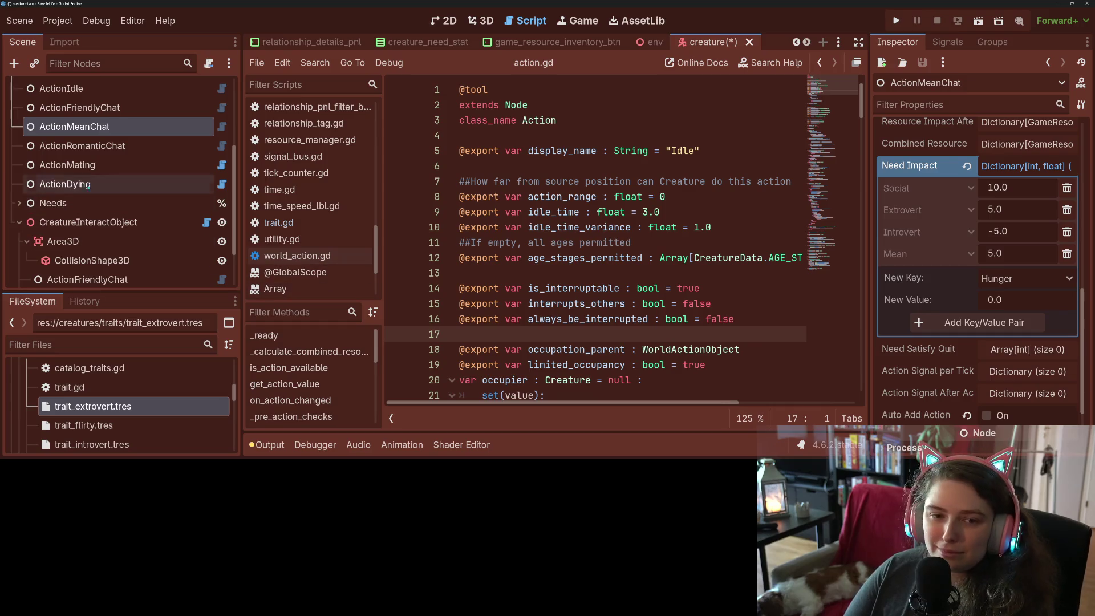
left_click(139, 109)
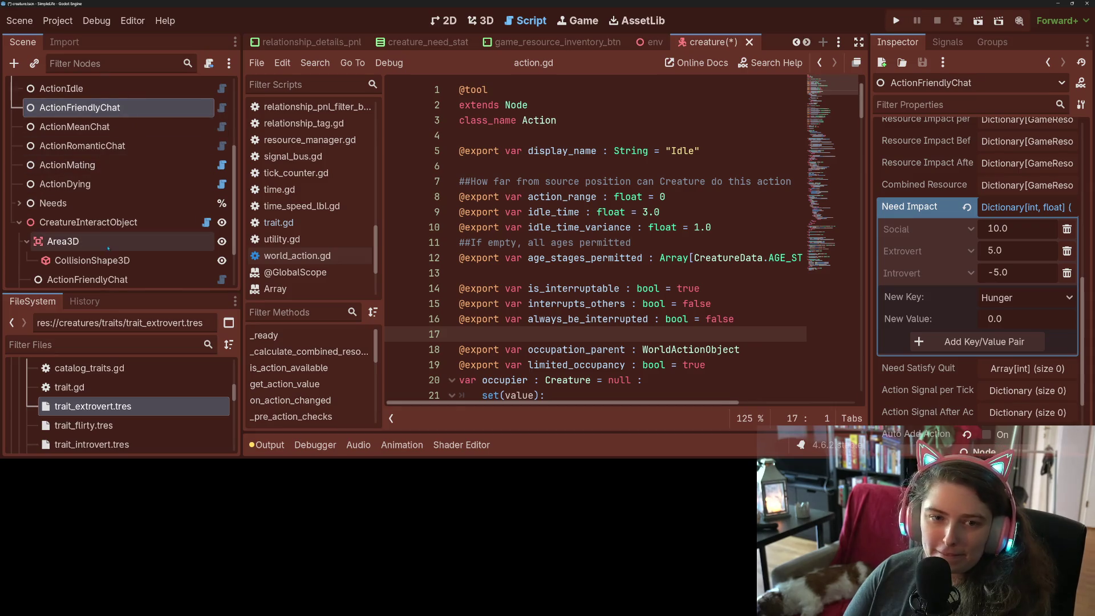
Step: Paste ActionFriendlyChat's Social, Extrovert, Introvert entries onto its duplicate under CreatureInteractObject
right_click(940, 208)
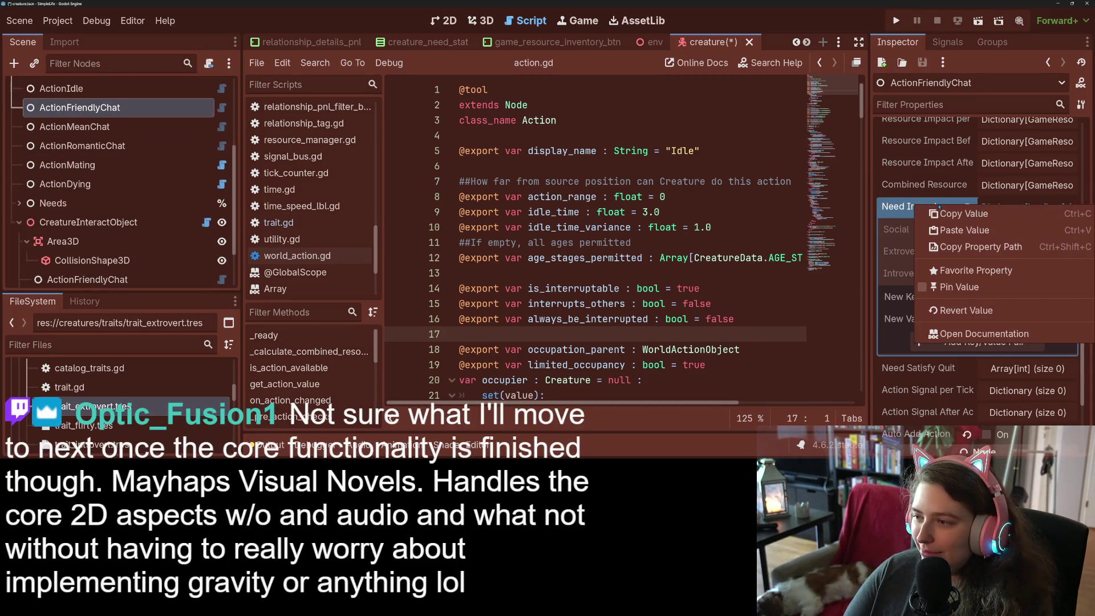
key("Escape")
scroll(116, 226, "down", 2)
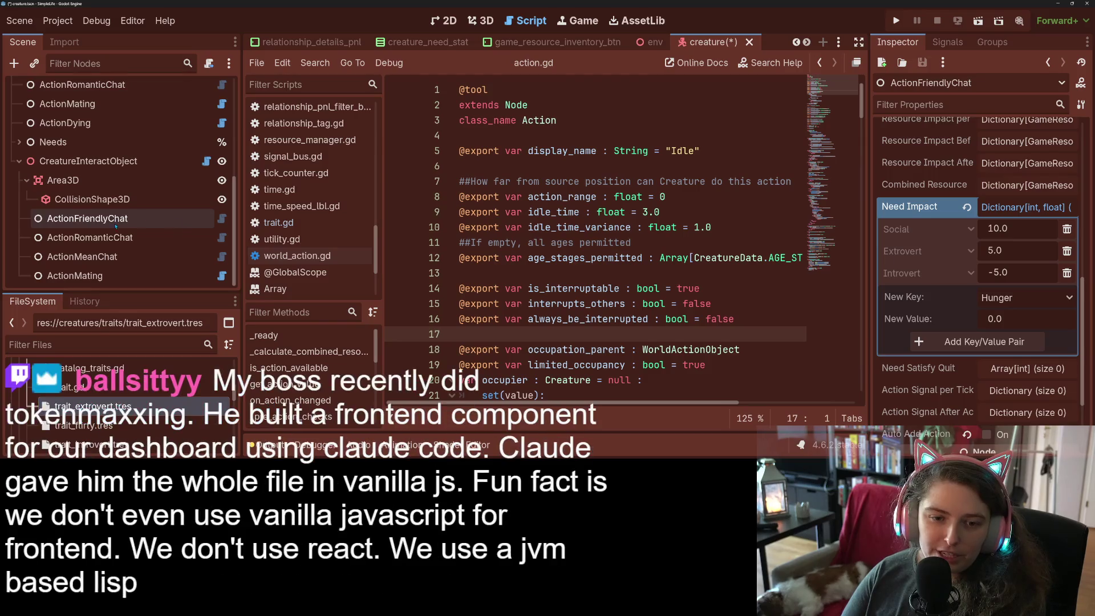
left_click(115, 222)
scroll(992, 315, "down", 5)
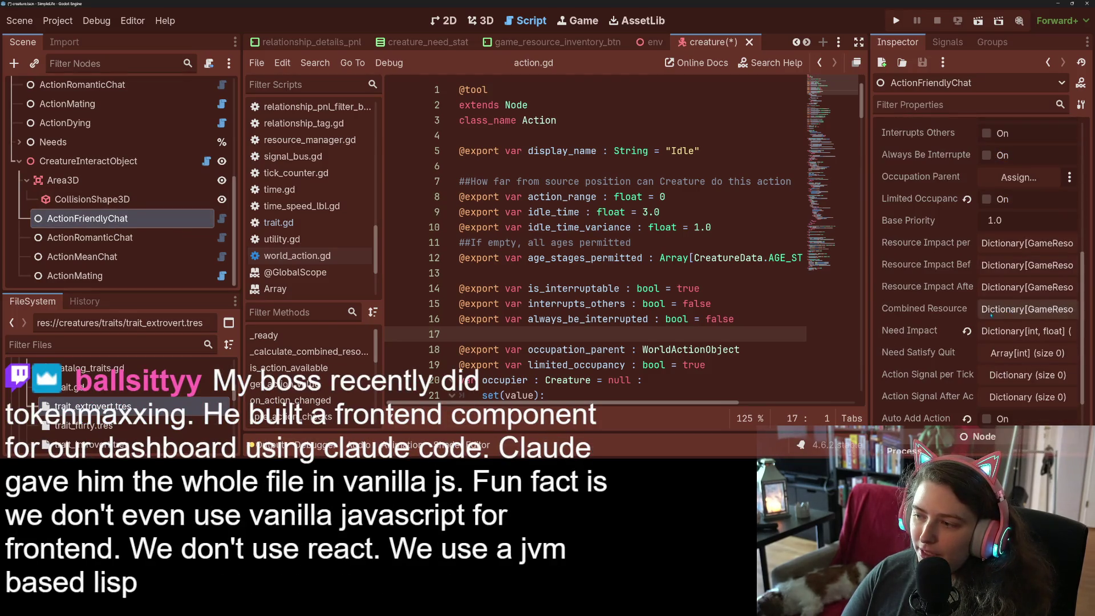
left_click(993, 335)
right_click(925, 333)
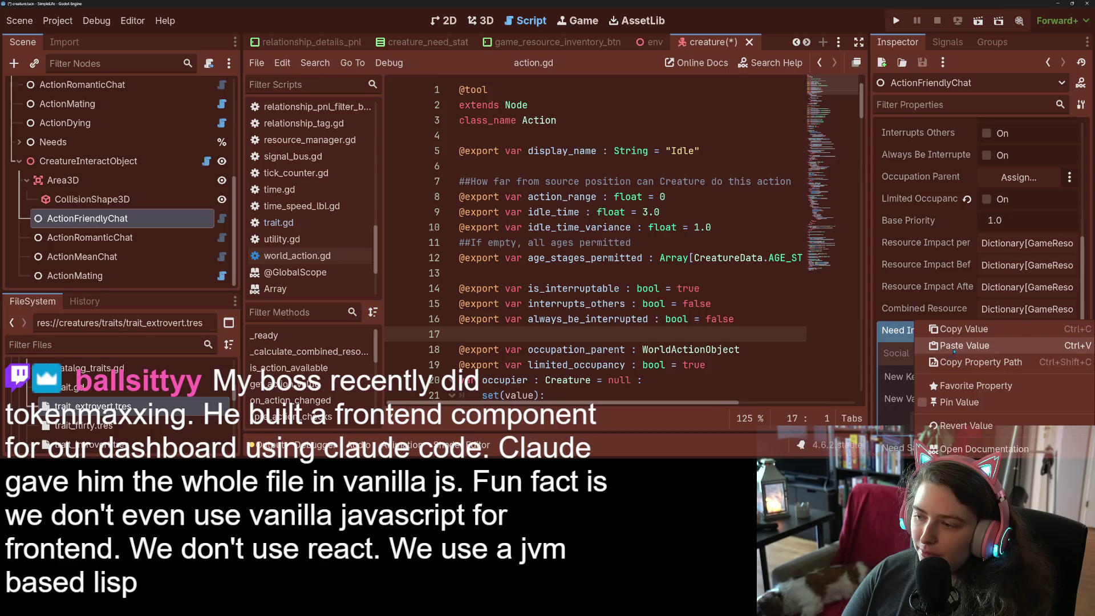
left_click(964, 346)
scroll(913, 320, "down", 5)
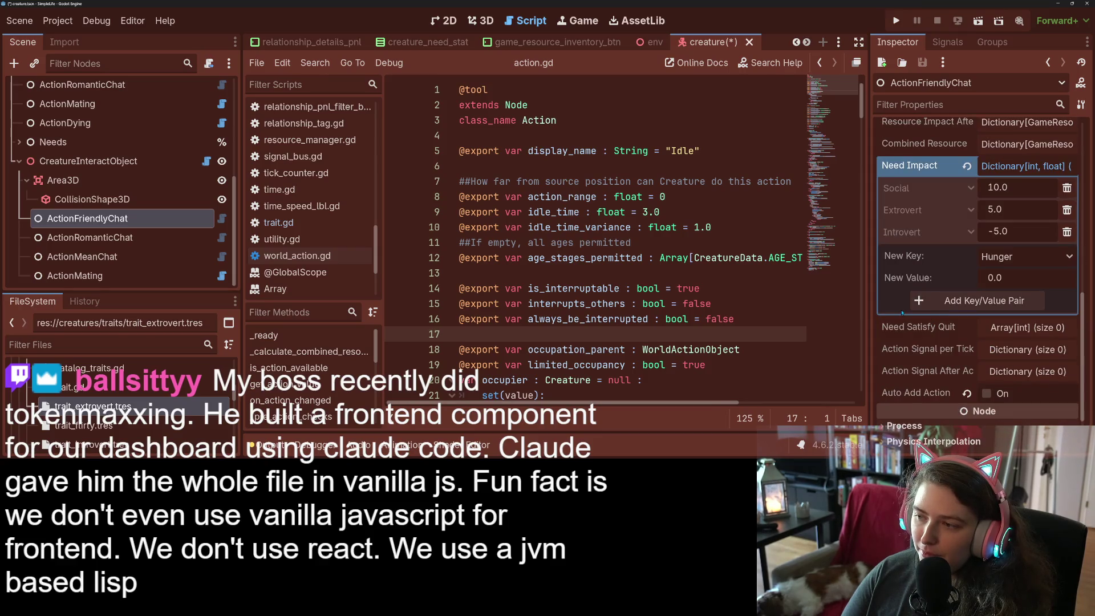
Step: Copy ActionMeanChat's Extrovert, Introvert and Mean entries onto the ActionMeanChat under CreatureInteractObject
scroll(111, 149, "up", 3)
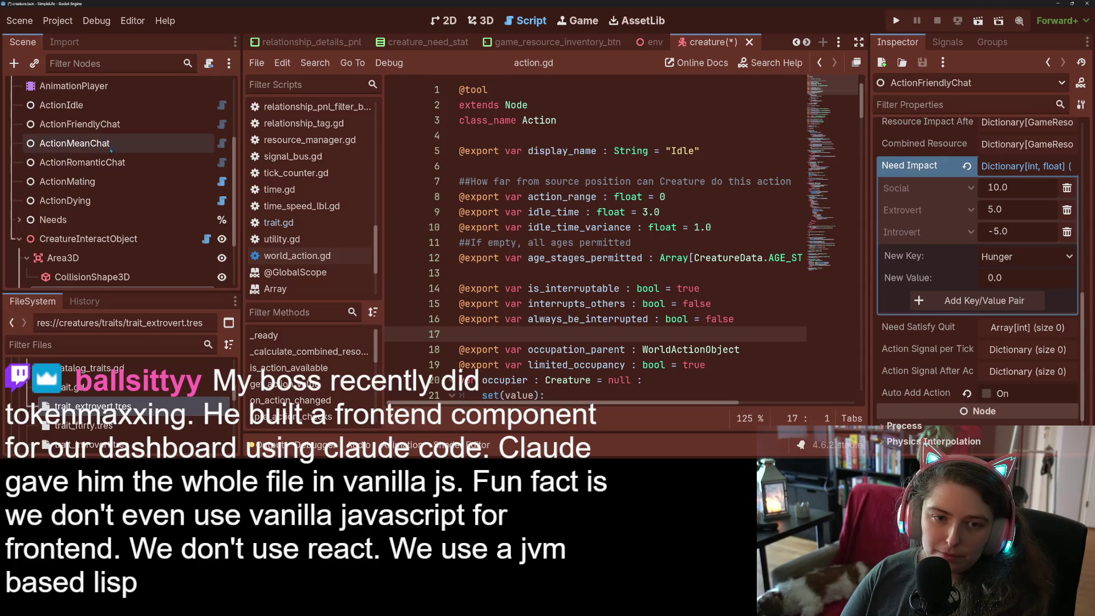
left_click(112, 145)
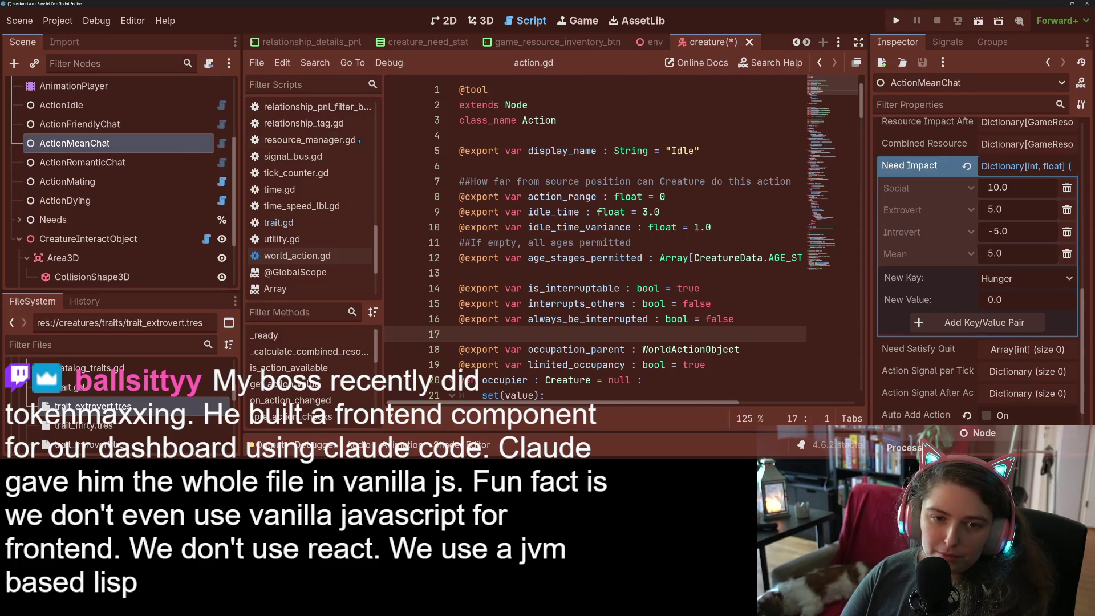
right_click(927, 166)
left_click(947, 174)
scroll(118, 226, "down", 3)
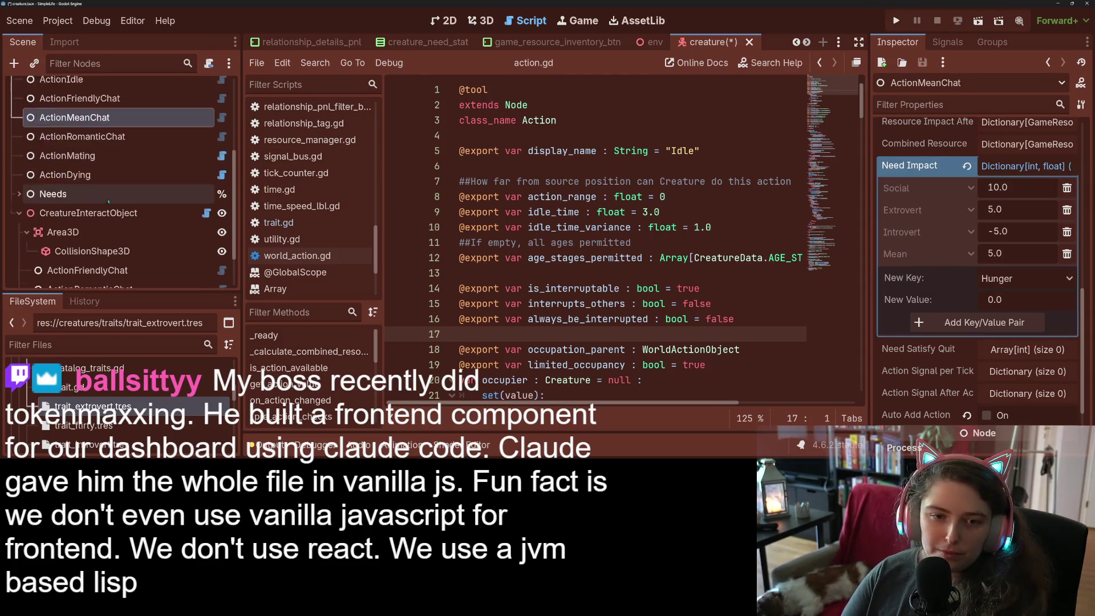
left_click(109, 257)
scroll(928, 276, "down", 5)
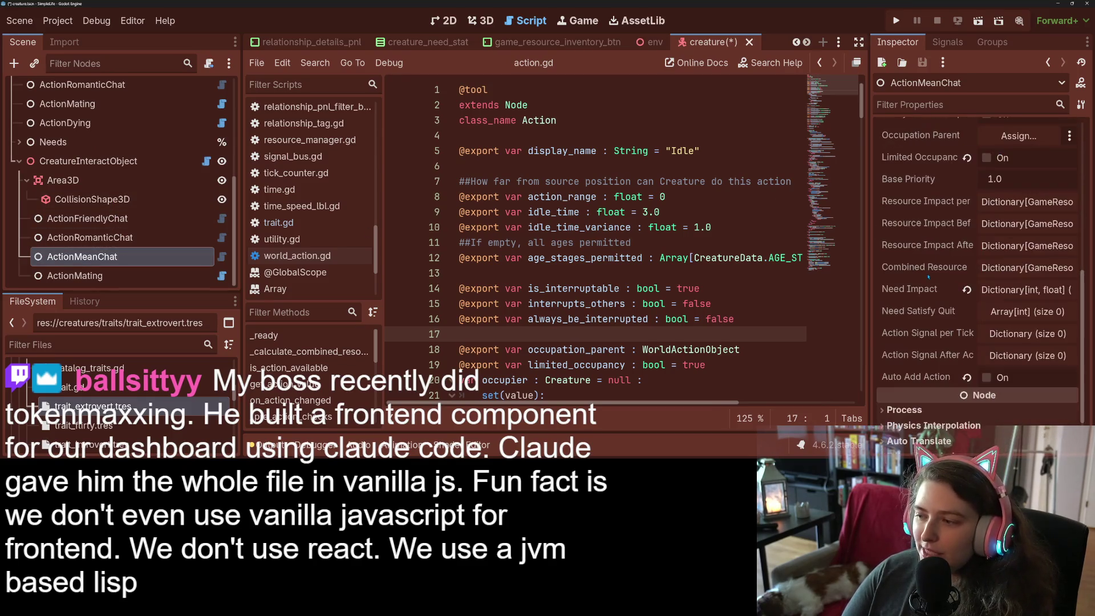
left_click(1022, 290)
scroll(911, 197, "down", 3)
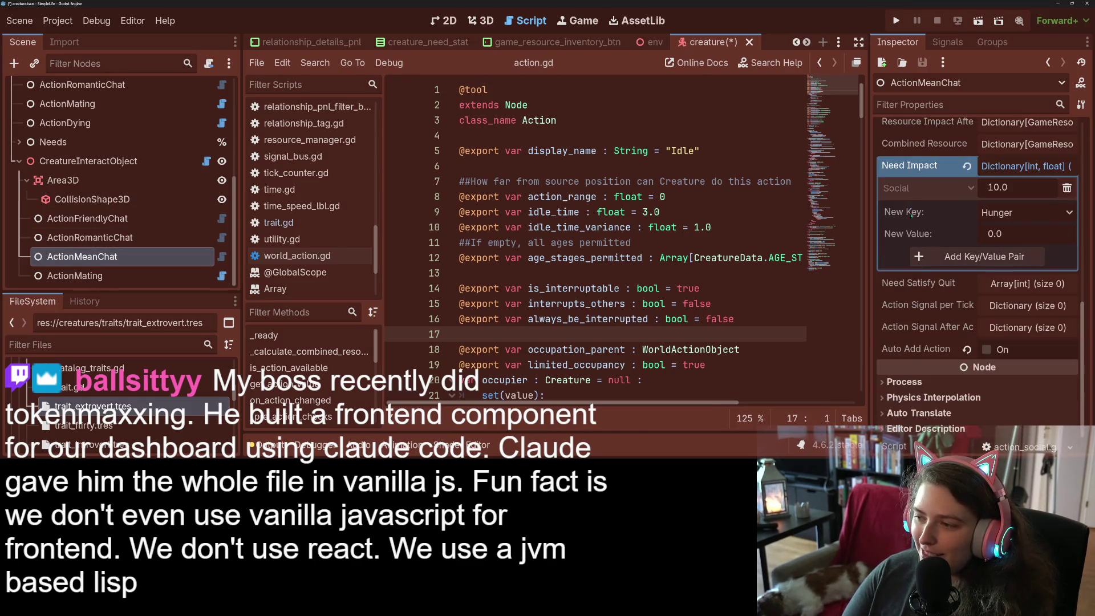
right_click(914, 166)
left_click(938, 192)
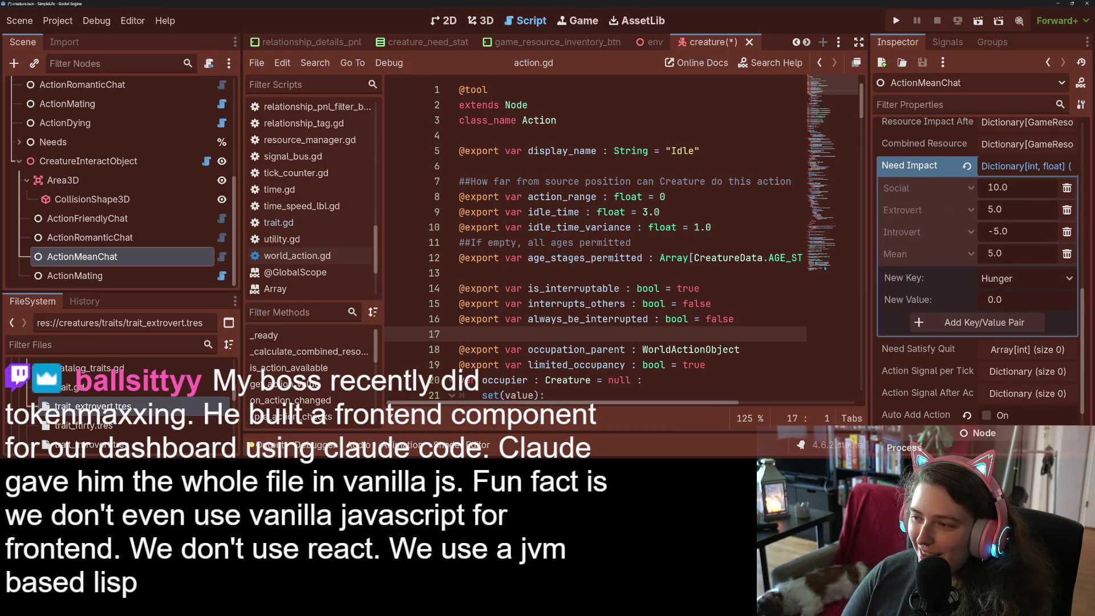
Step: Copy ActionRomanticChat's Need Impact and delete its stray 4 entry
scroll(114, 172, "up", 2)
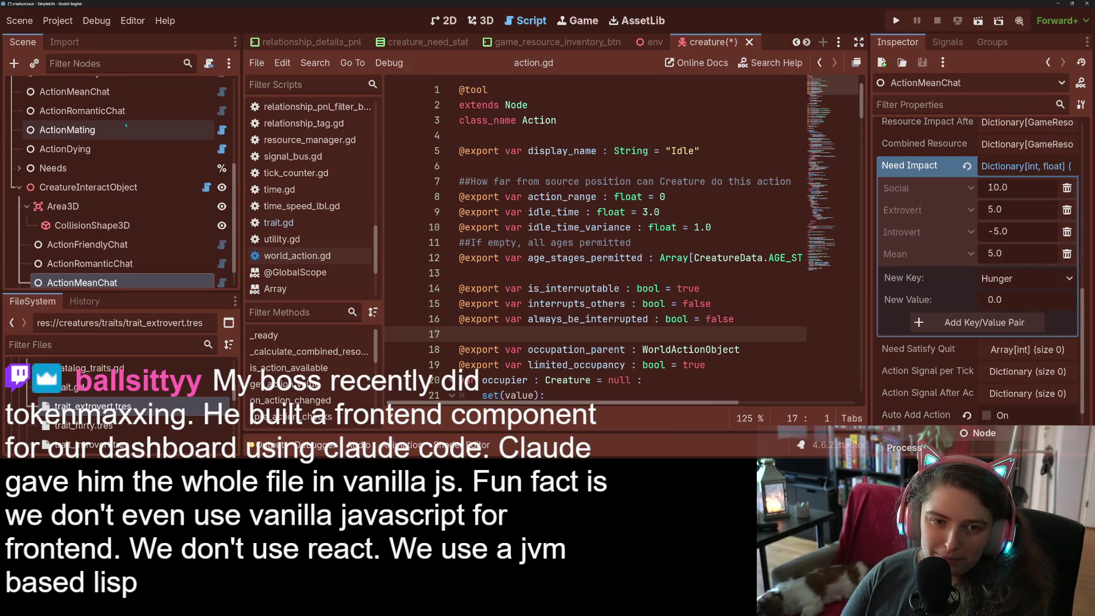
left_click(83, 110)
right_click(936, 208)
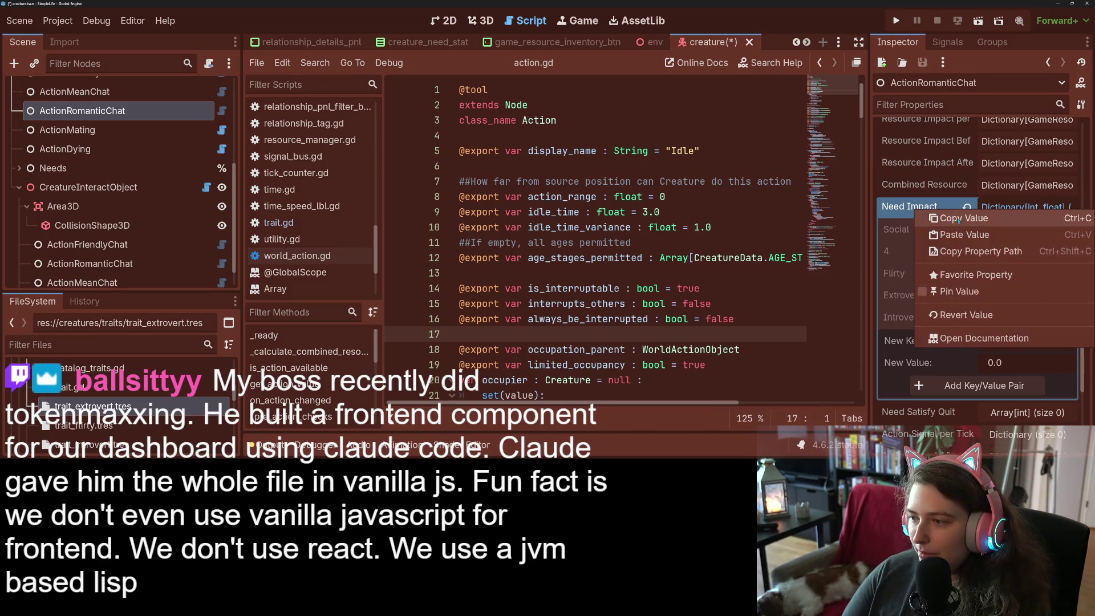
left_click(958, 255)
left_click(1068, 251)
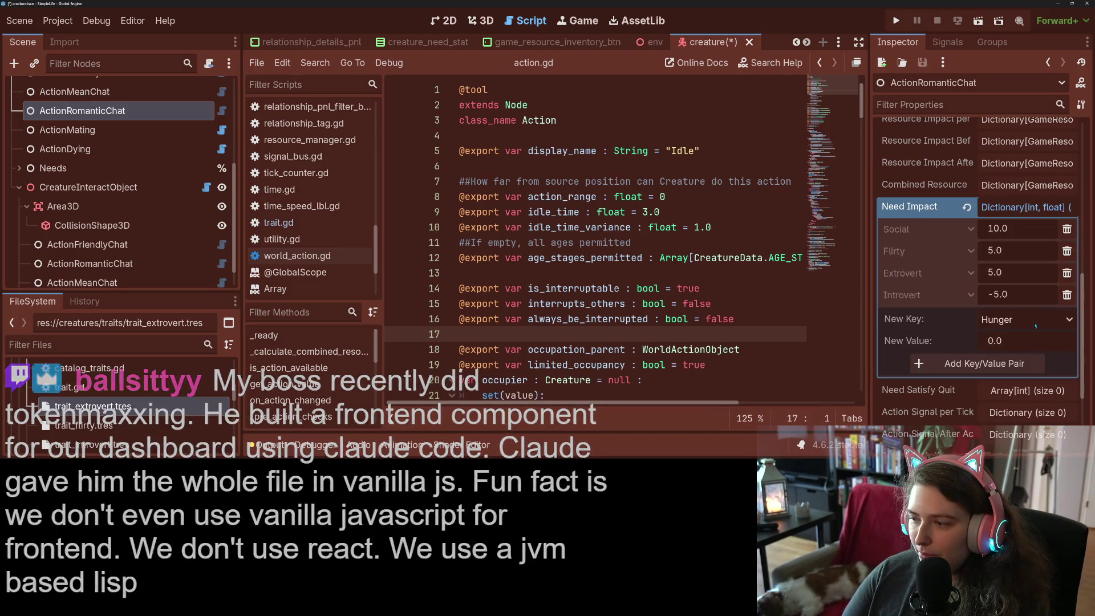
left_click(1016, 319)
Step: Remove ActionRomanticChat's stray 4 entry and add a Sex entry with value 4.0
left_click(1000, 366)
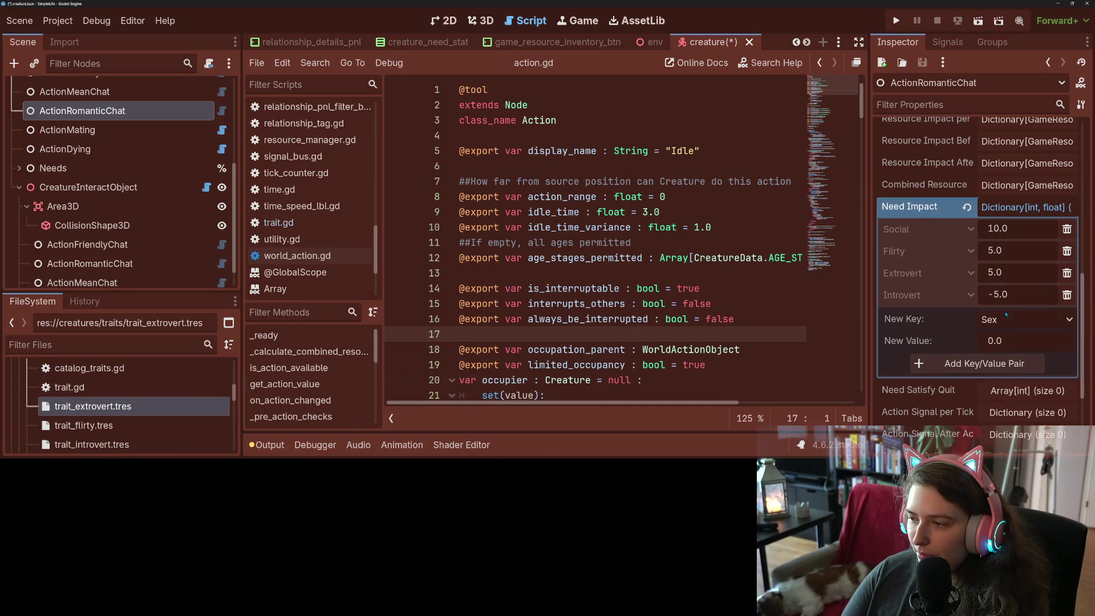
left_click(1022, 319)
left_click(938, 341)
left_click(1007, 338)
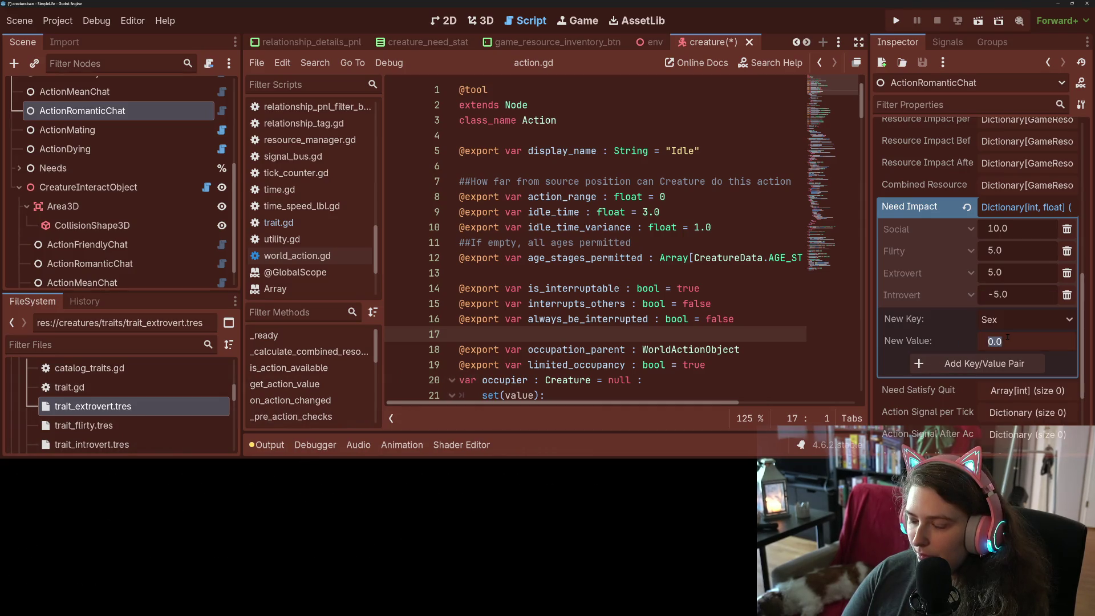
left_click(921, 336)
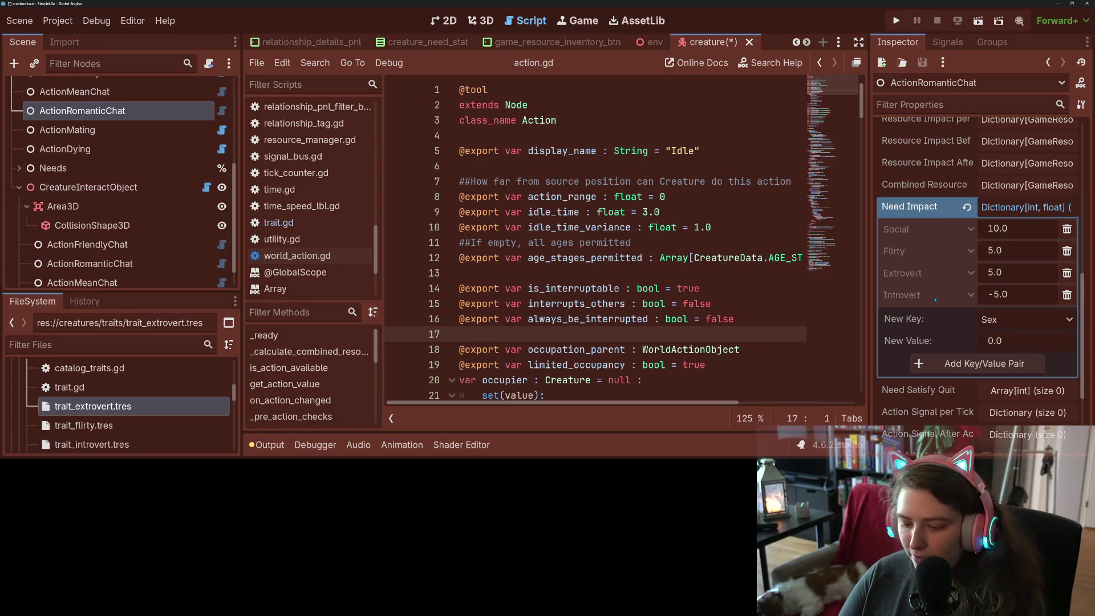
left_click(754, 273)
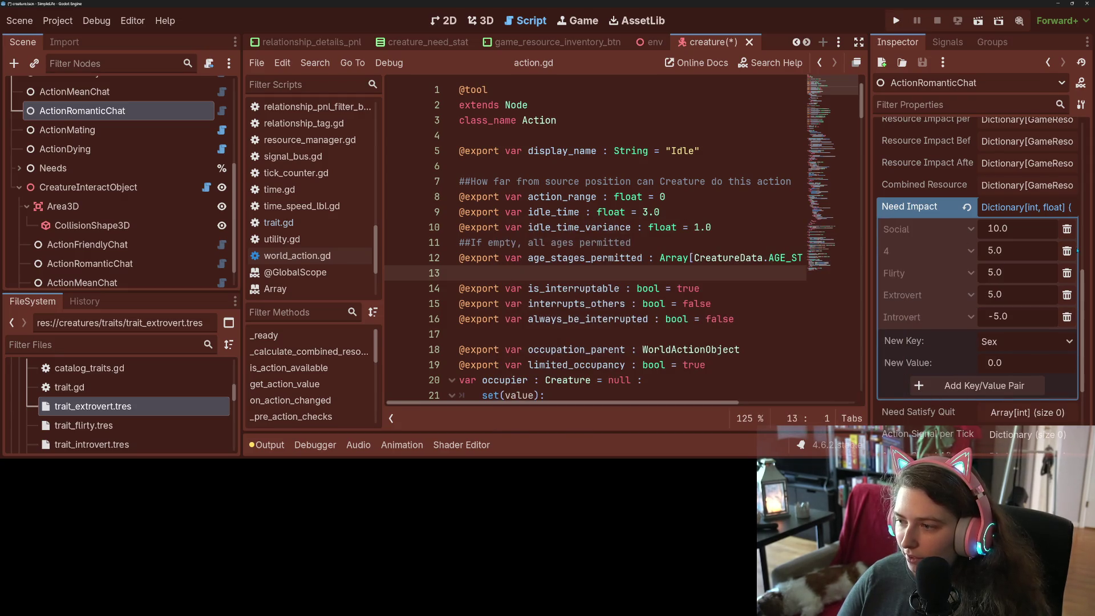
left_click(1067, 251)
left_click(996, 340)
type("4")
key("Return")
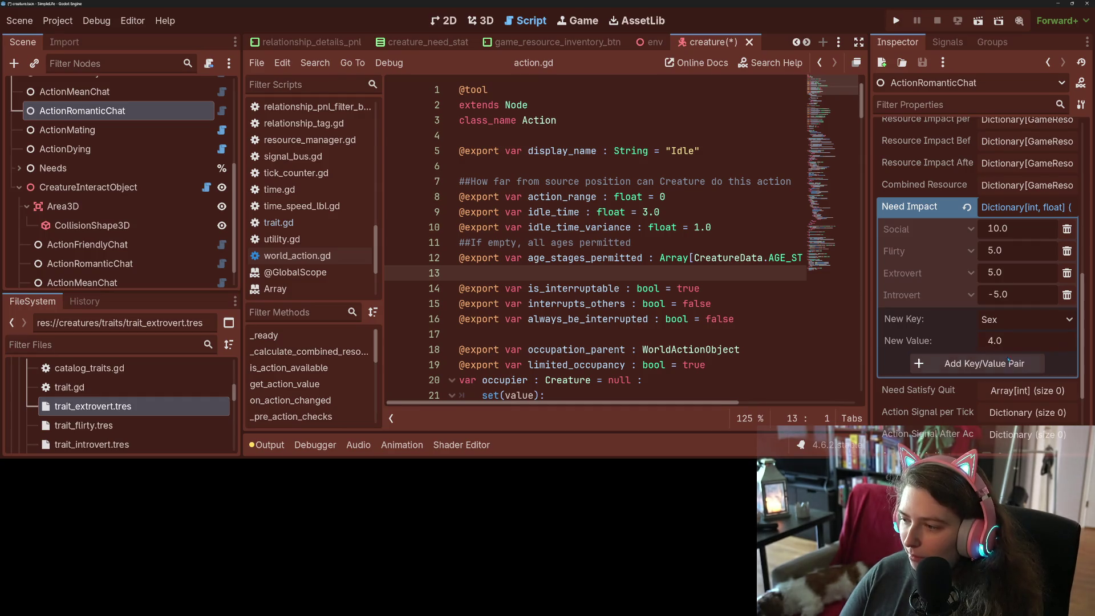
left_click(1009, 362)
Step: Paste ActionRomanticChat's Flirty, Extrovert, Introvert and Sex entries onto its CreatureInteractObject duplicate
right_click(928, 206)
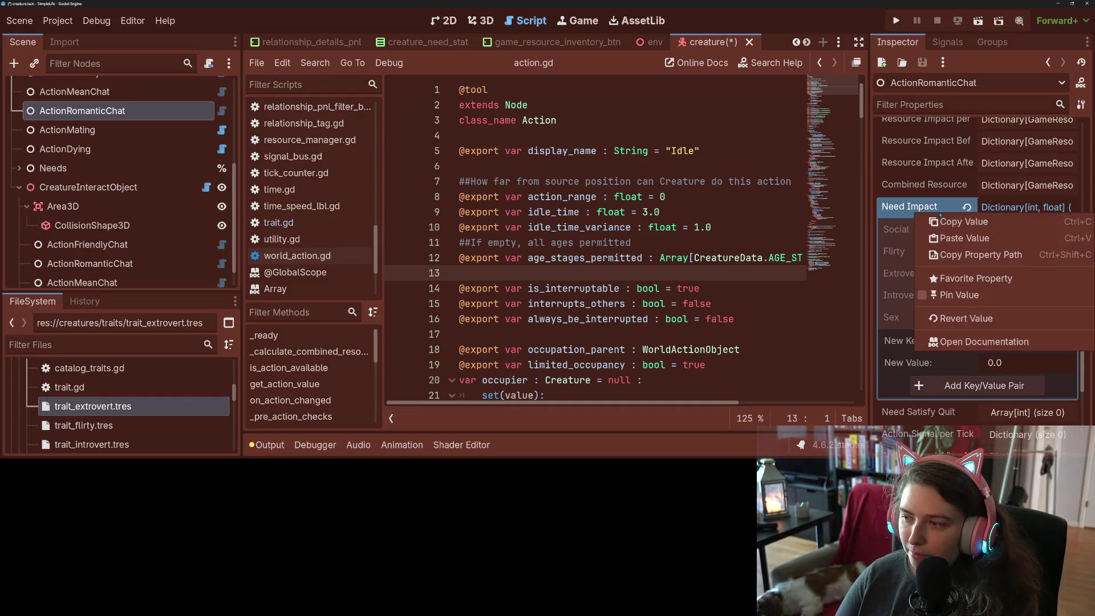
key("Escape")
scroll(114, 228, "down", 1)
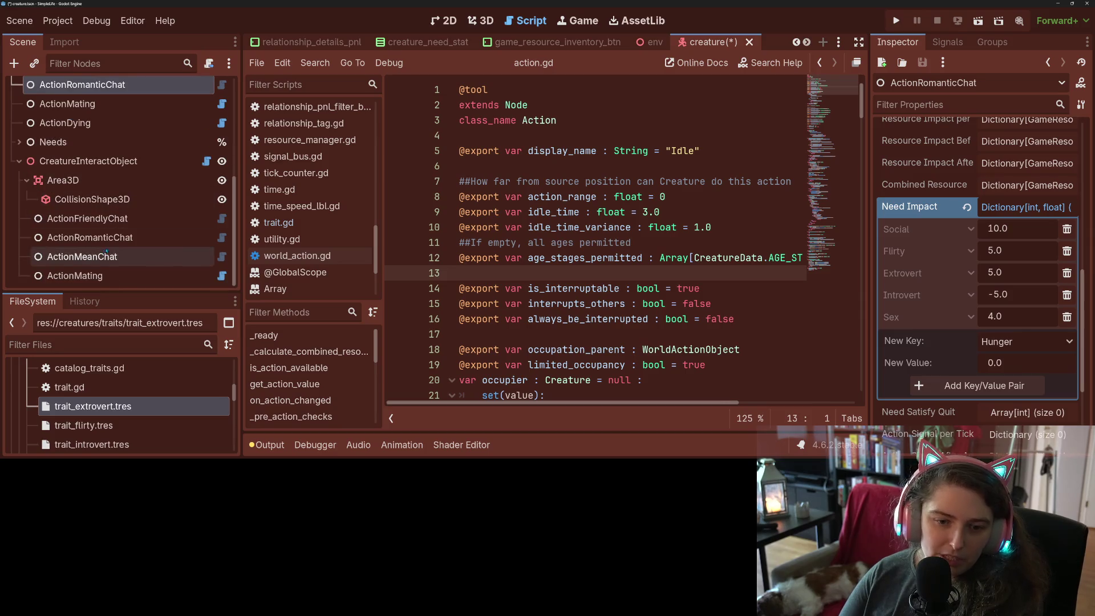
left_click(90, 237)
scroll(941, 337, "down", 5)
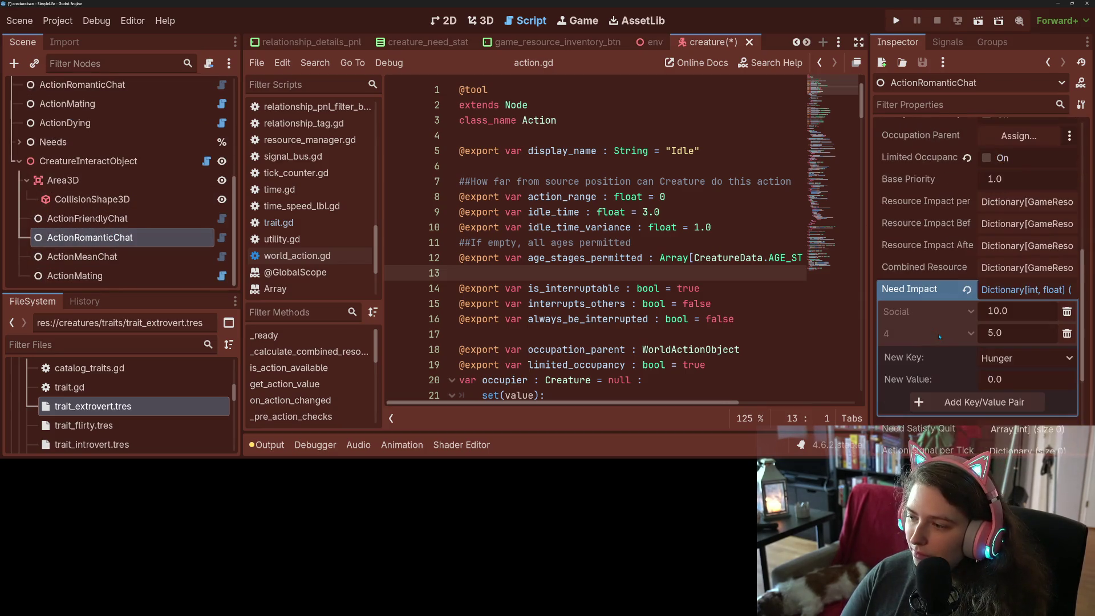
right_click(920, 289)
left_click(944, 311)
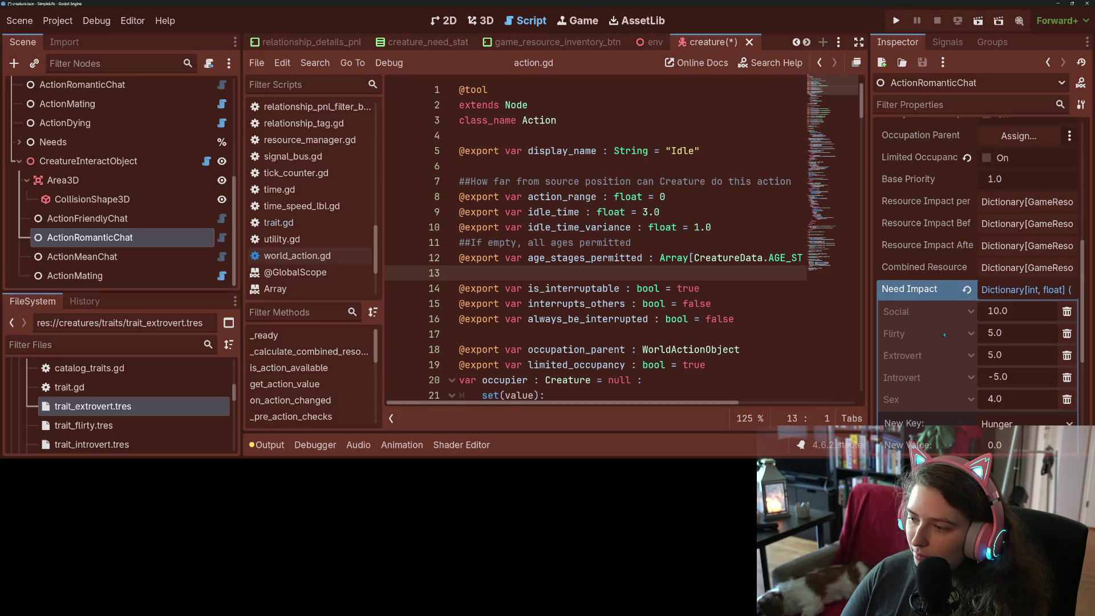
scroll(945, 335, "down", 2)
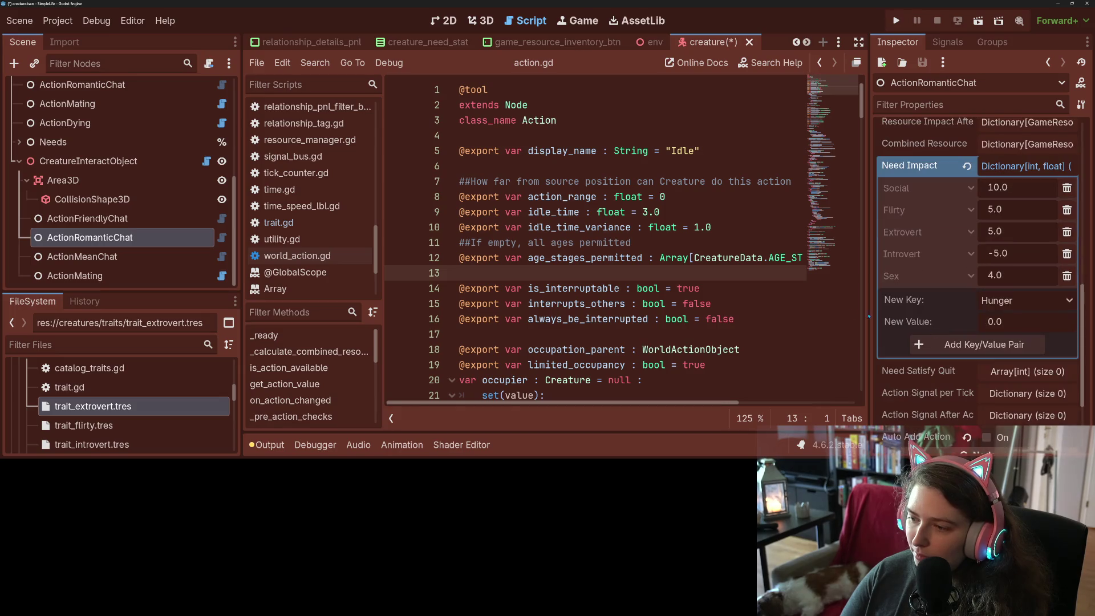
Step: Copy the upper ActionMating's Need Impact entries onto the second ActionMating node
left_click(111, 258)
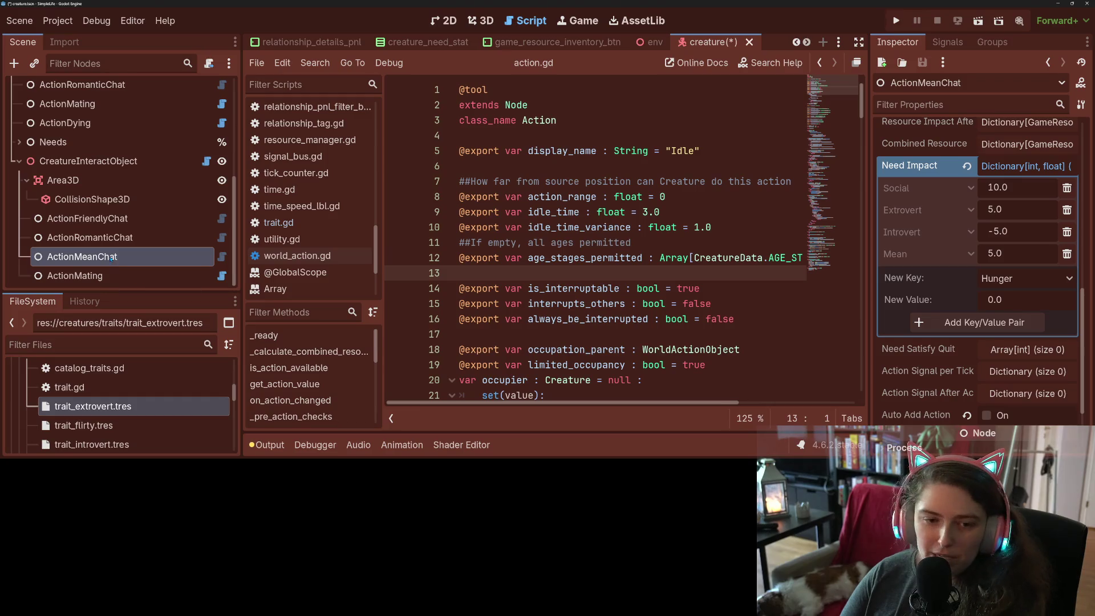
left_click(111, 280)
scroll(932, 286, "down", 5)
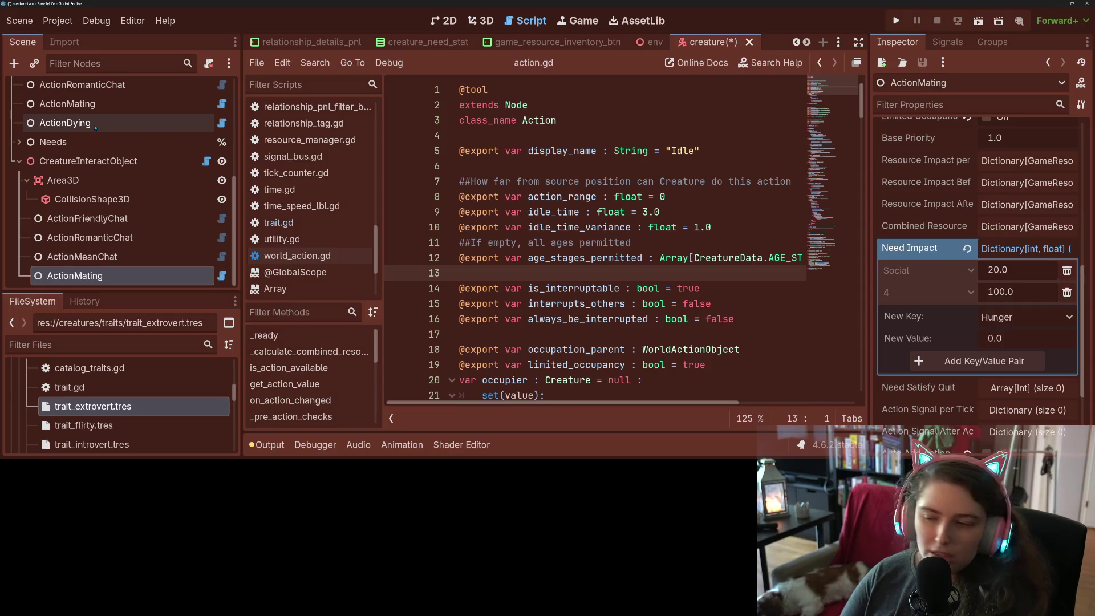
left_click(67, 103)
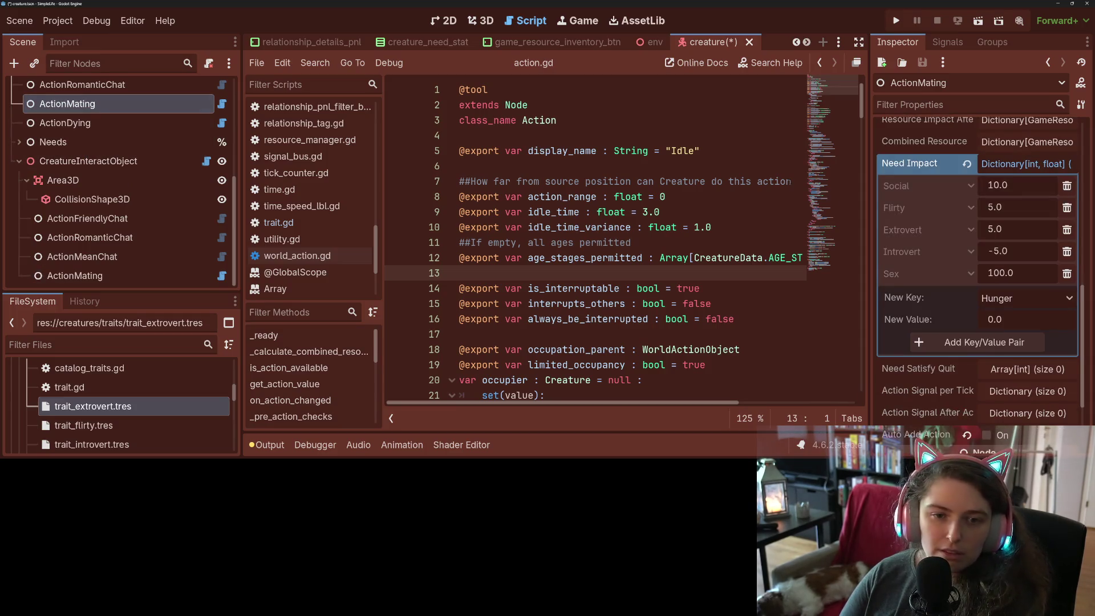
right_click(945, 163)
key("Escape")
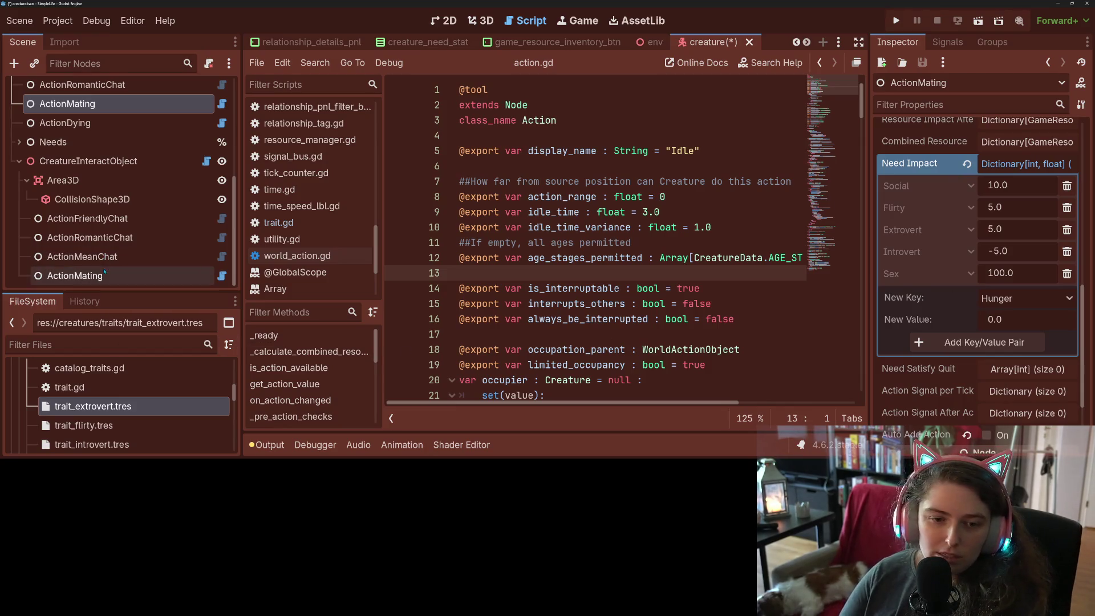
left_click(86, 275)
right_click(931, 242)
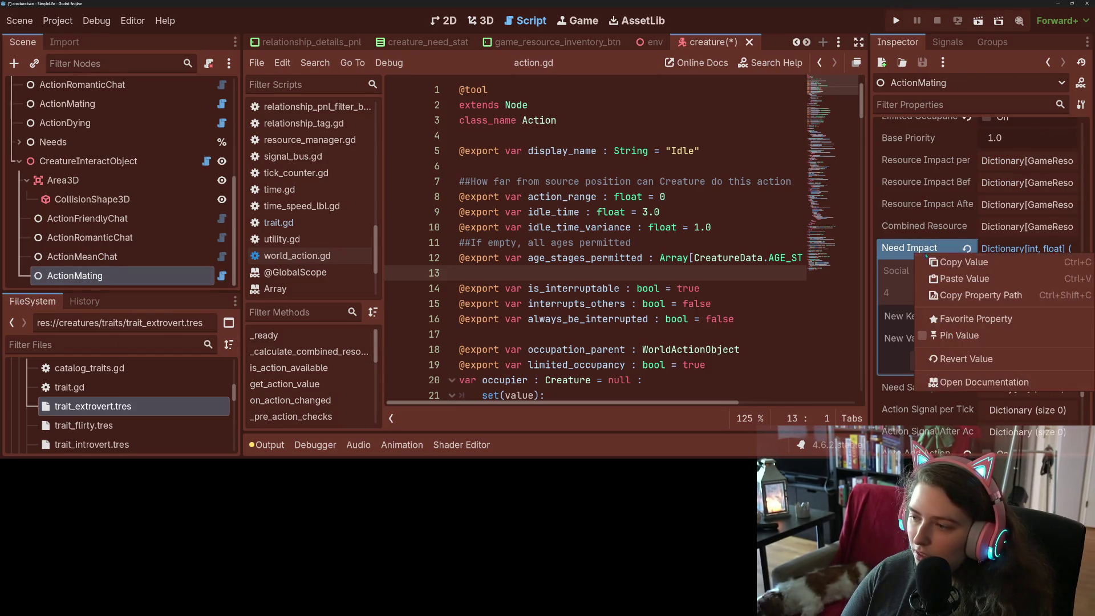
left_click(953, 277)
Step: Save the creature scene and open the work_object scene
key("ctrl+s")
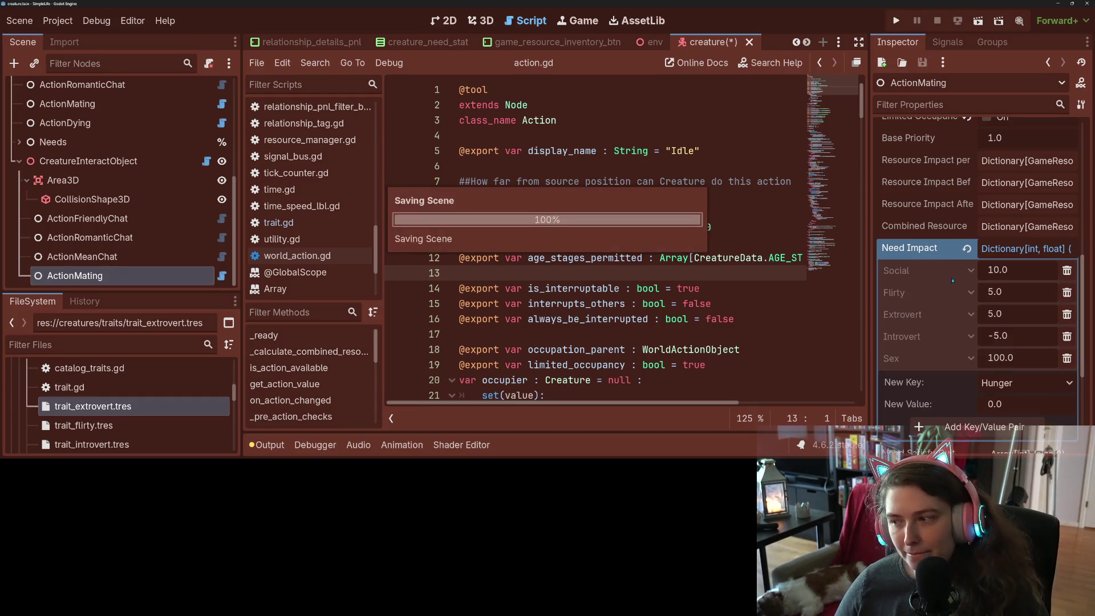
left_click(806, 41)
left_click(731, 42)
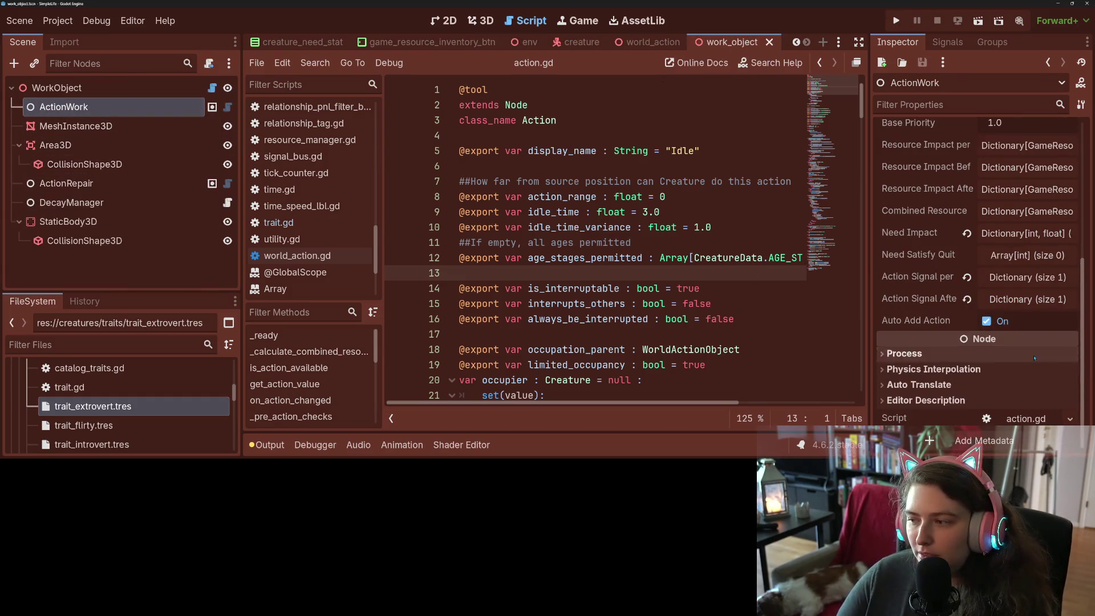
Step: Set ActionWork's Need Impact to a single Work entry of 5.0
left_click(1013, 241)
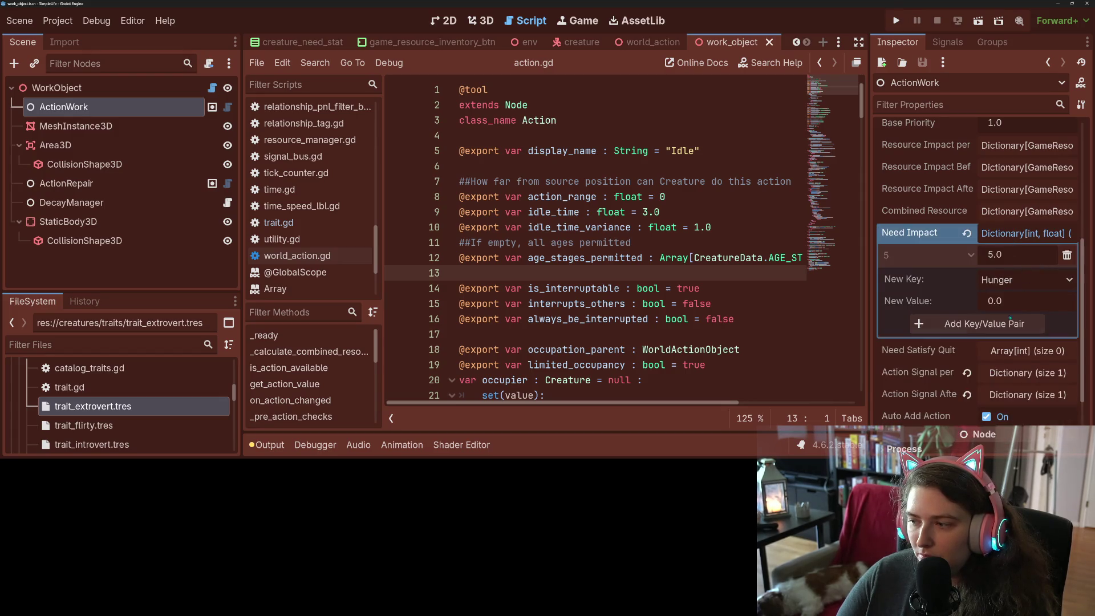
left_click(1010, 320)
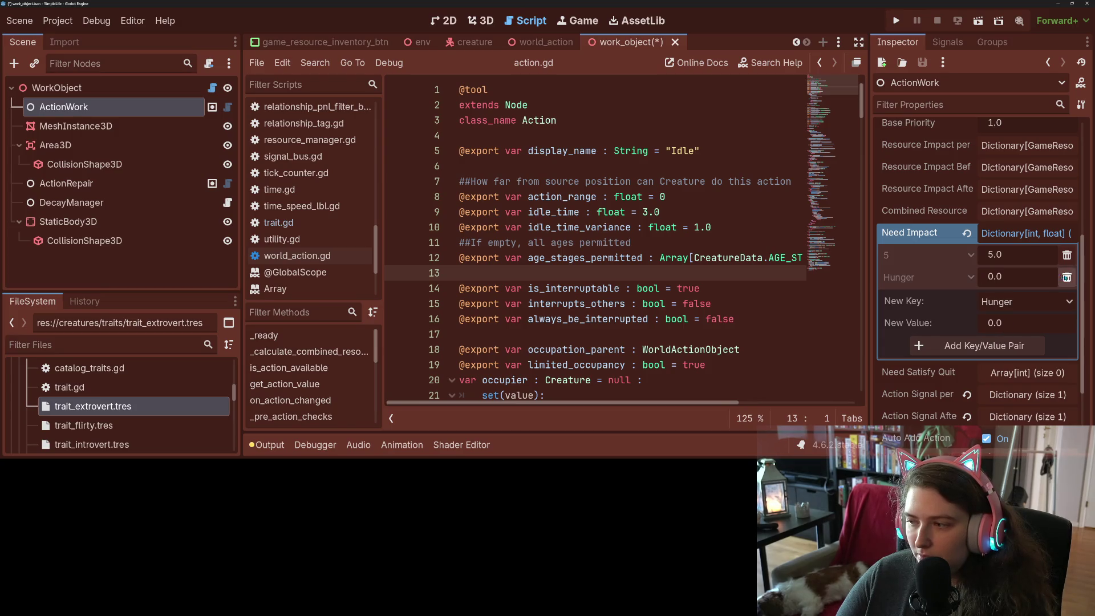
left_click(1068, 278)
left_click(1024, 279)
left_click(1011, 380)
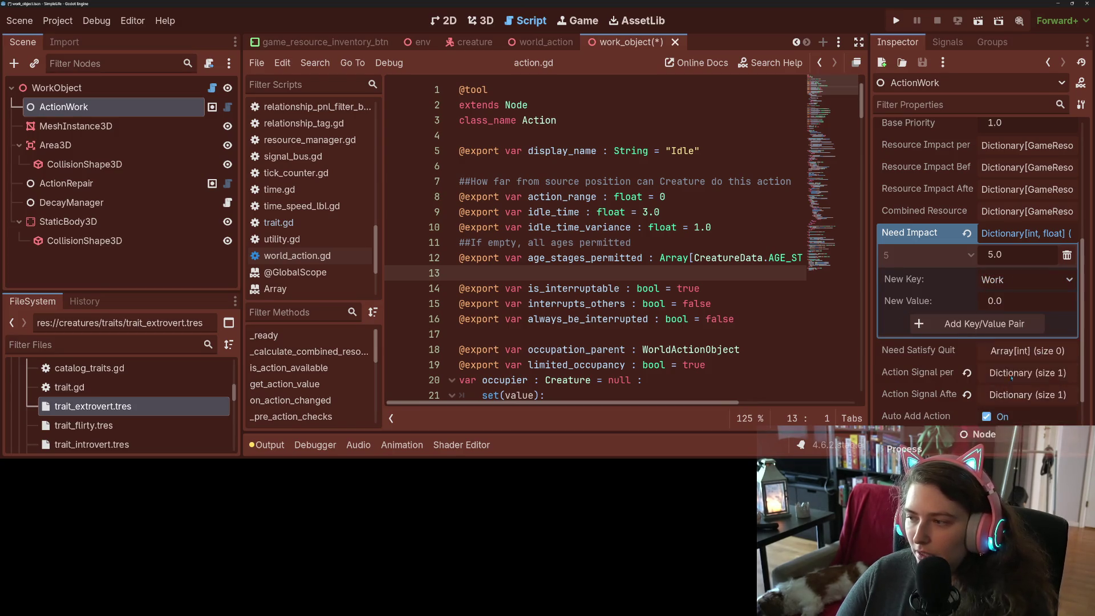
left_click(1004, 302)
type("5")
key("Return")
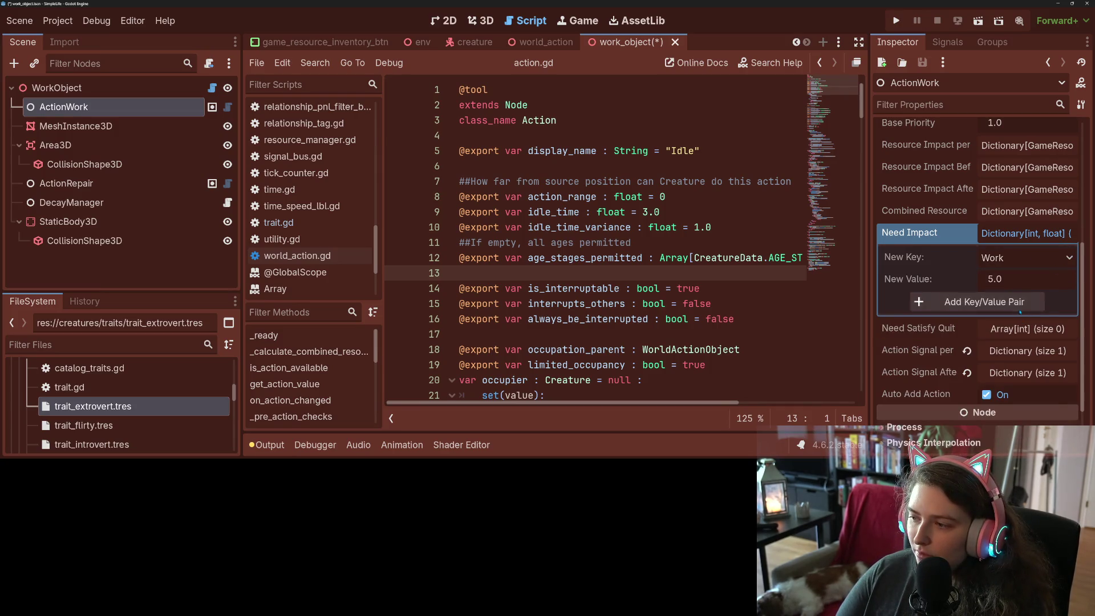
Step: Copy ActionWork's Work 5.0 Need Impact onto ActionRepair and save work_object
right_click(896, 236)
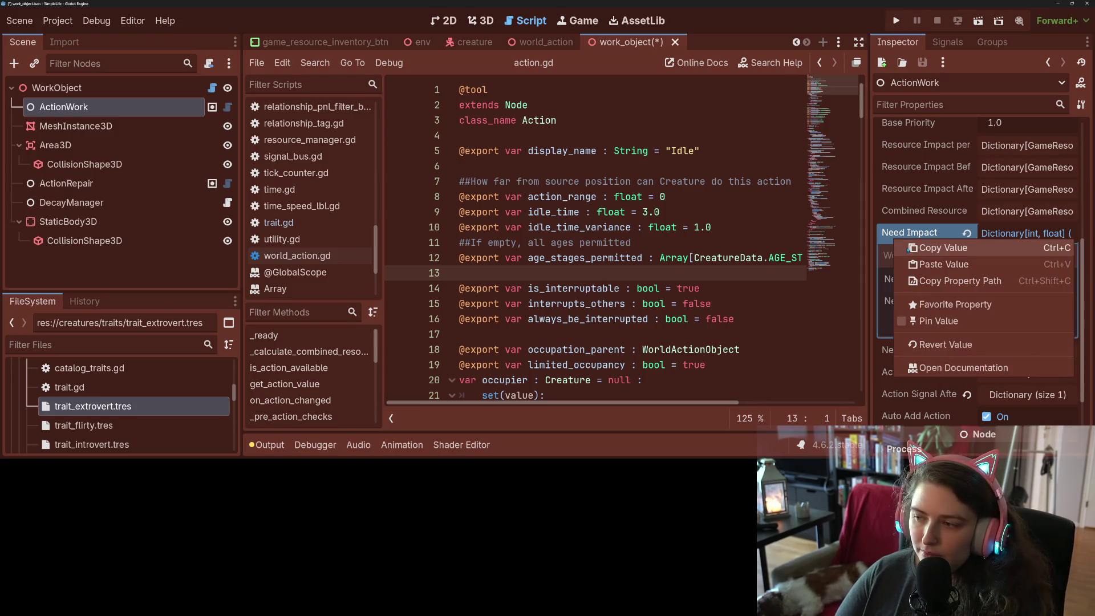
left_click(924, 248)
left_click(66, 184)
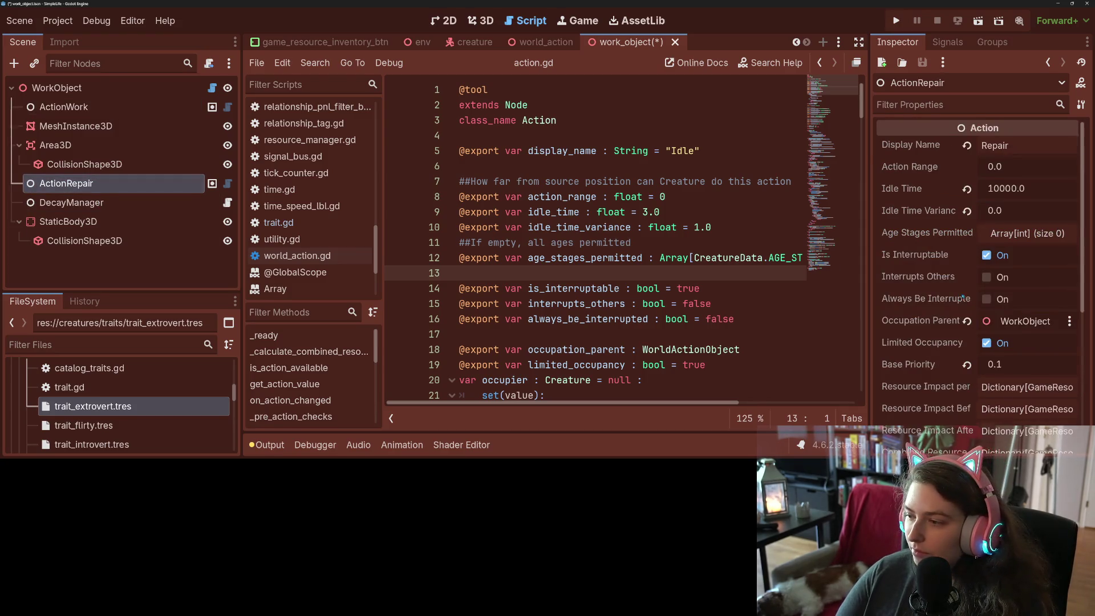
scroll(999, 285, "down", 5)
left_click(1027, 233)
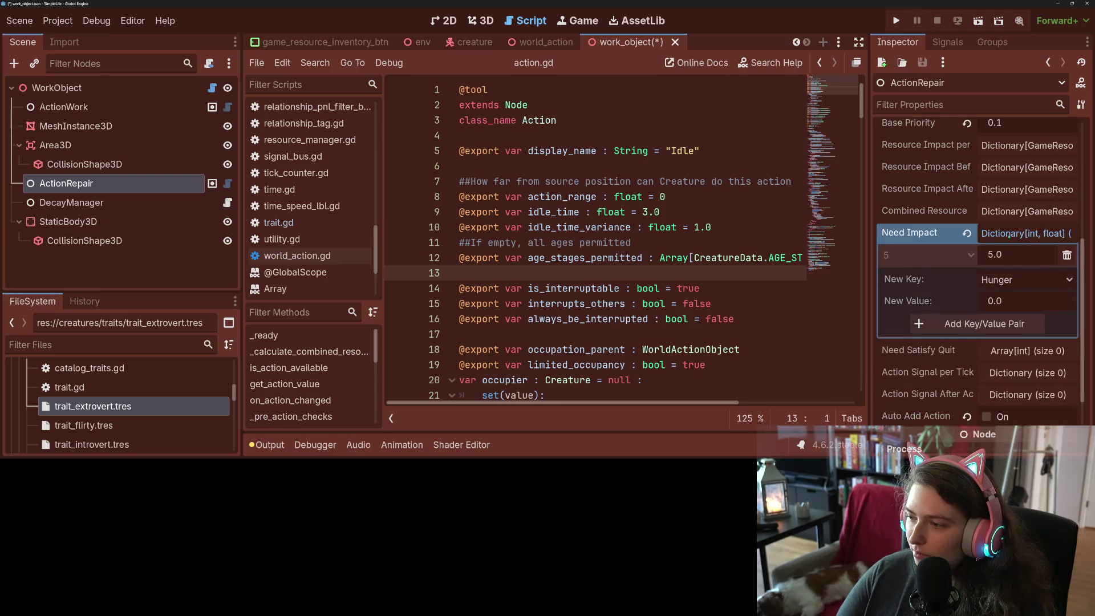
right_click(909, 238)
left_click(958, 262)
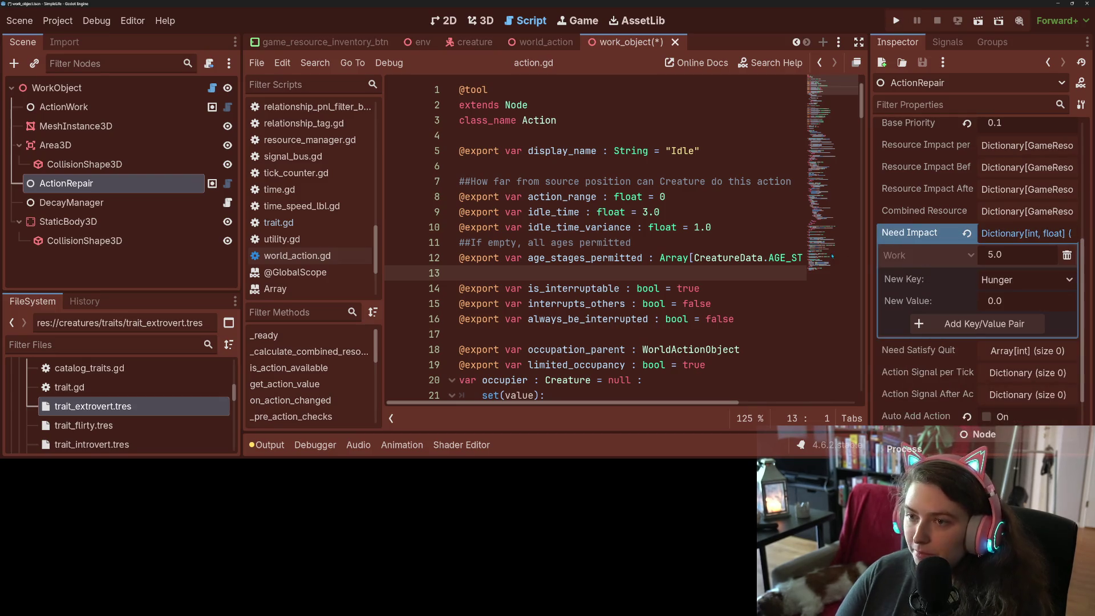
key("ctrl+s")
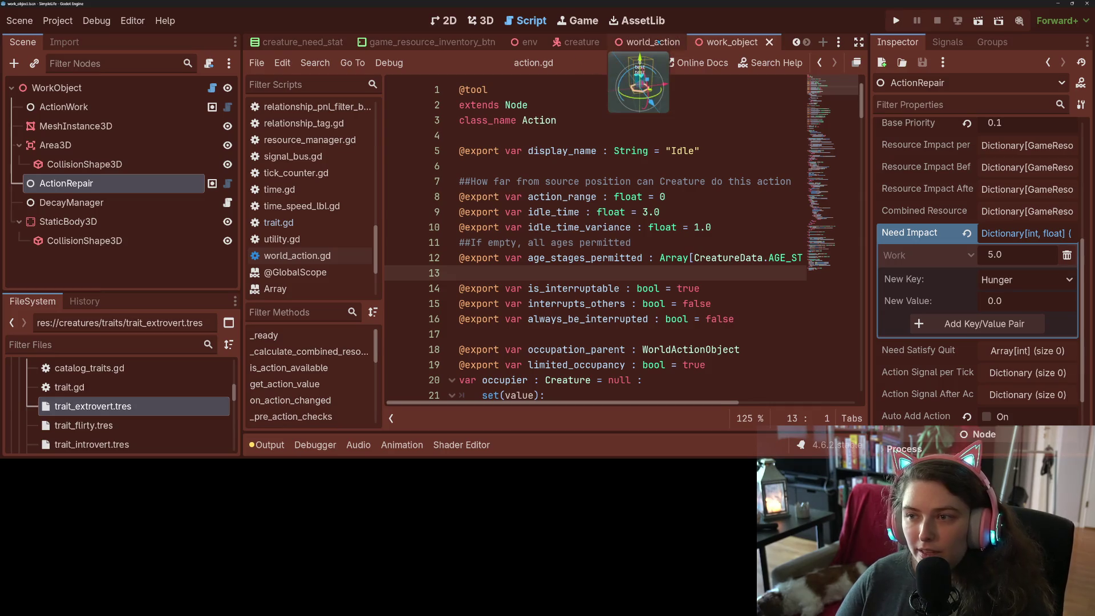
left_click(645, 42)
Step: Paste the Work 5.0 Need Impact onto world_action's ActionRepair and save
left_click(119, 203)
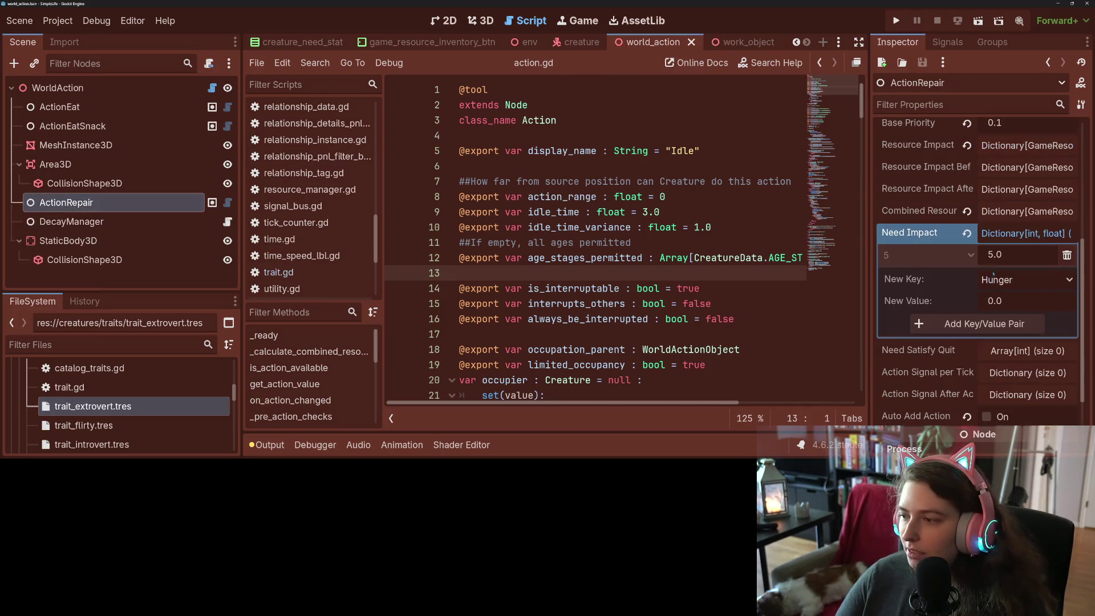
right_click(907, 233)
left_click(932, 254)
key("ctrl+s")
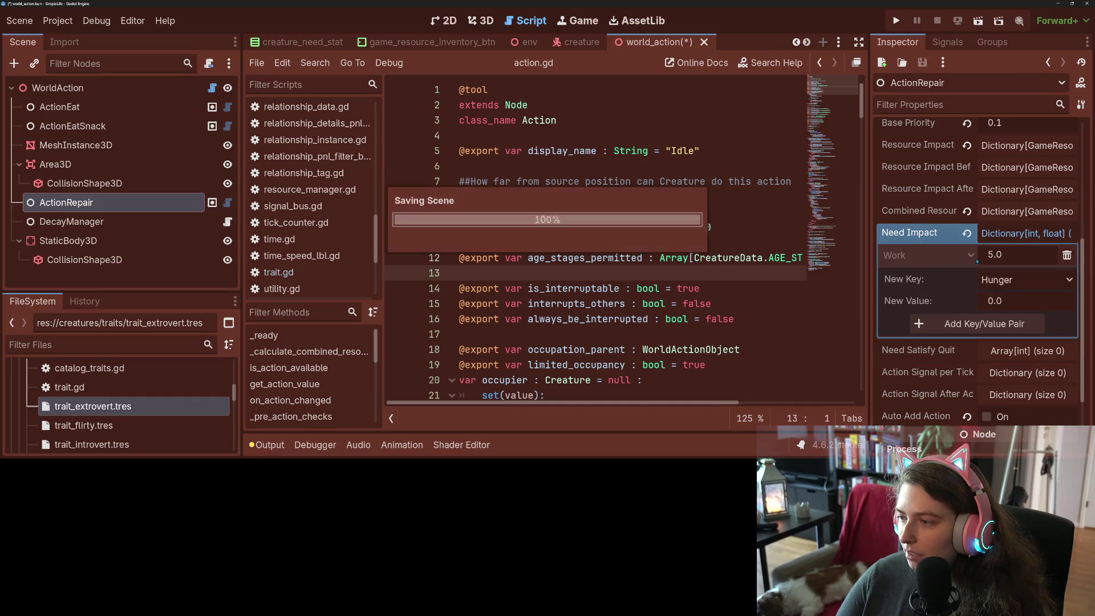
Step: Inspect the Need Impact entries of ActionEat and ActionEatSnack (Hunger 5.0)
left_click(75, 87)
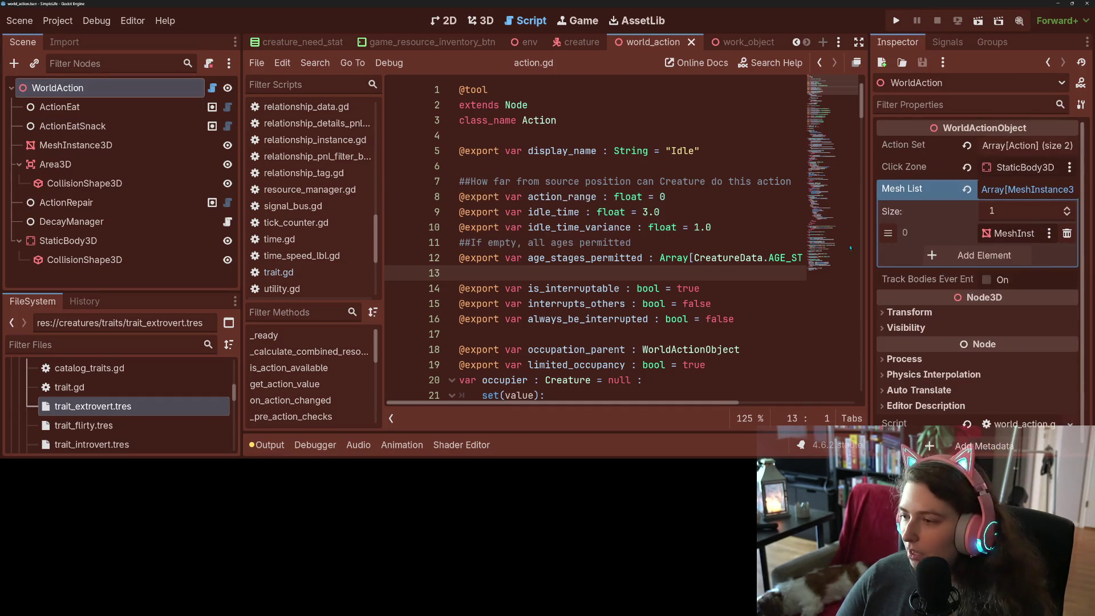
left_click(60, 107)
scroll(1004, 256, "down", 5)
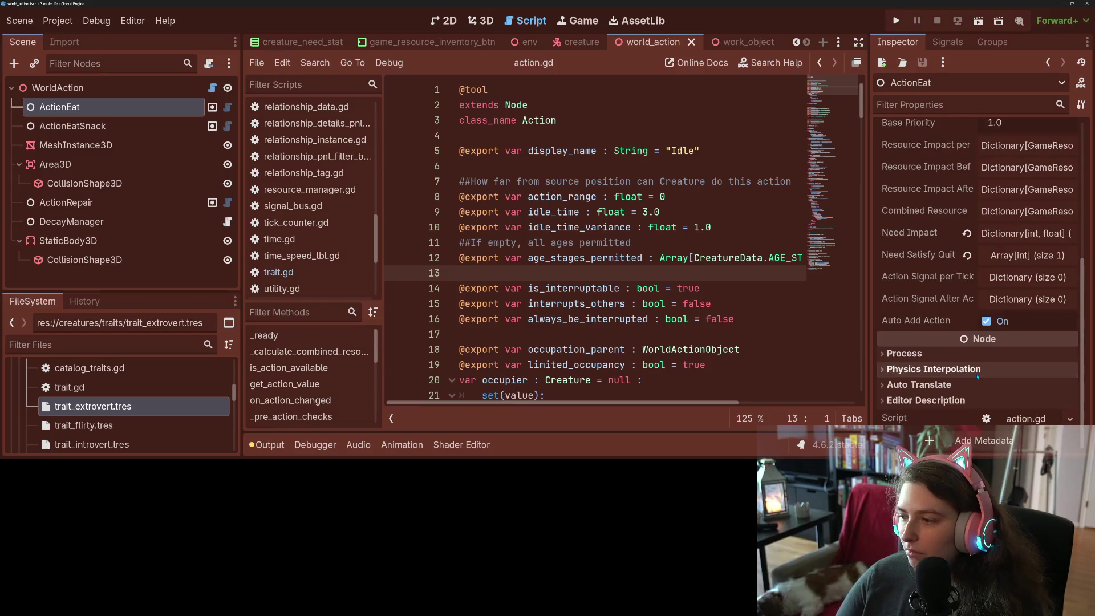
left_click(1018, 233)
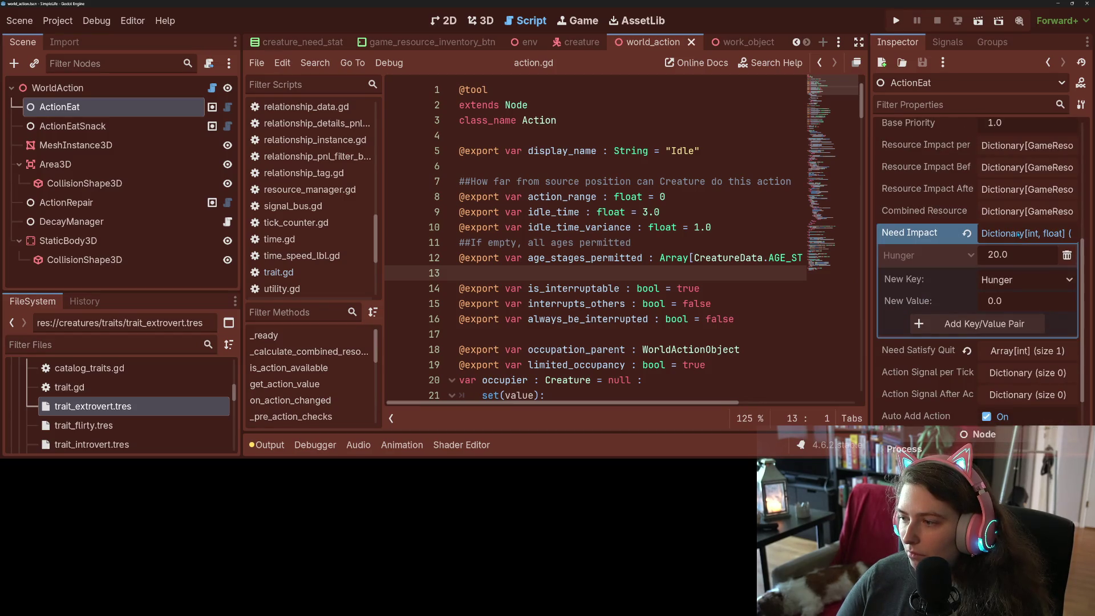
left_click(72, 126)
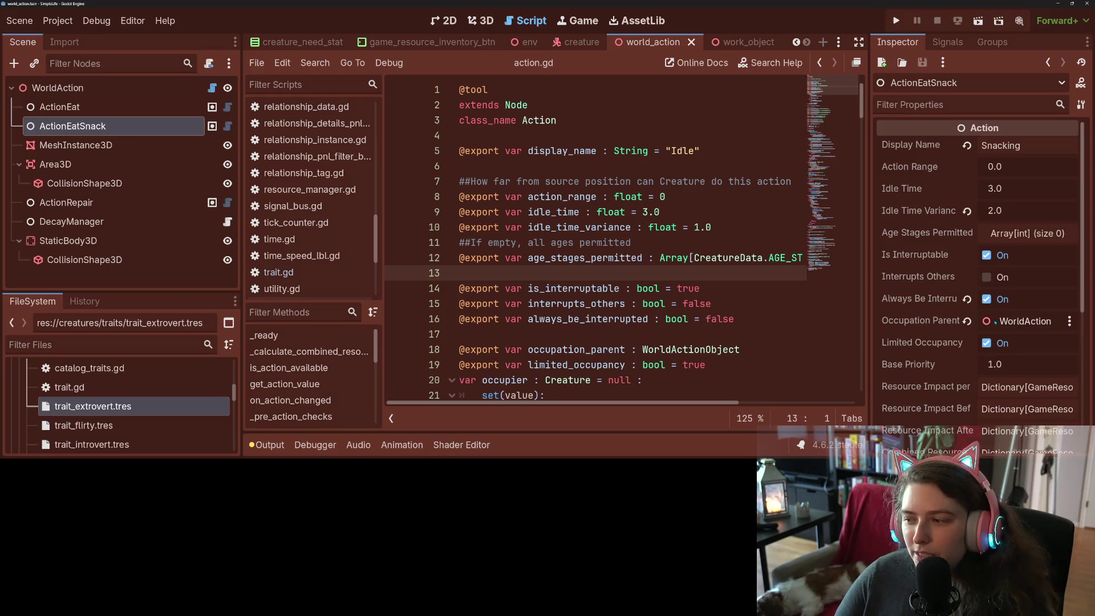
scroll(995, 322, "down", 5)
left_click(1015, 234)
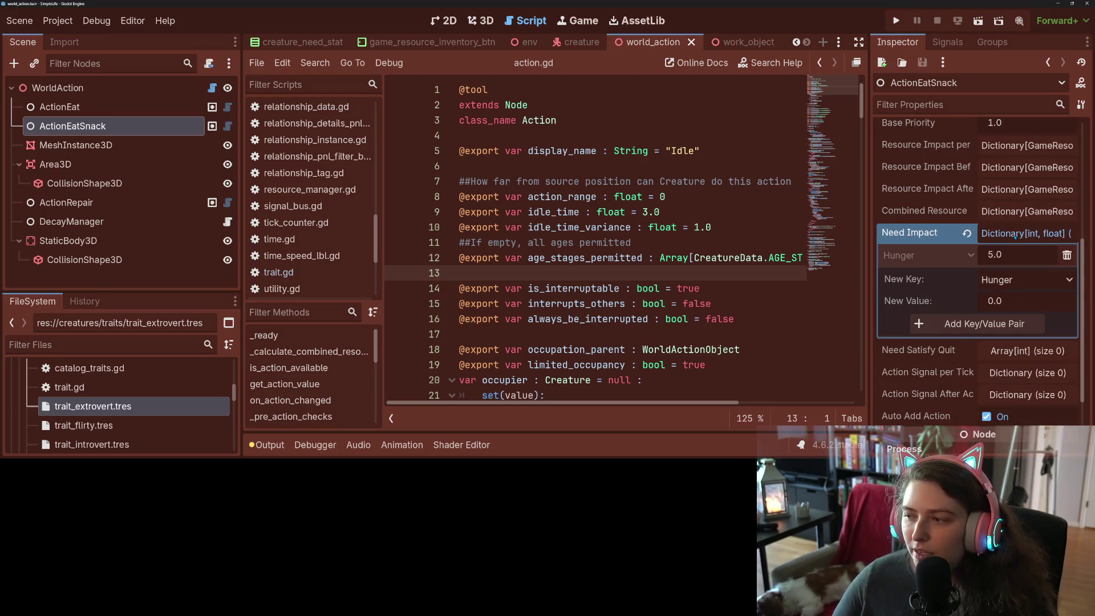
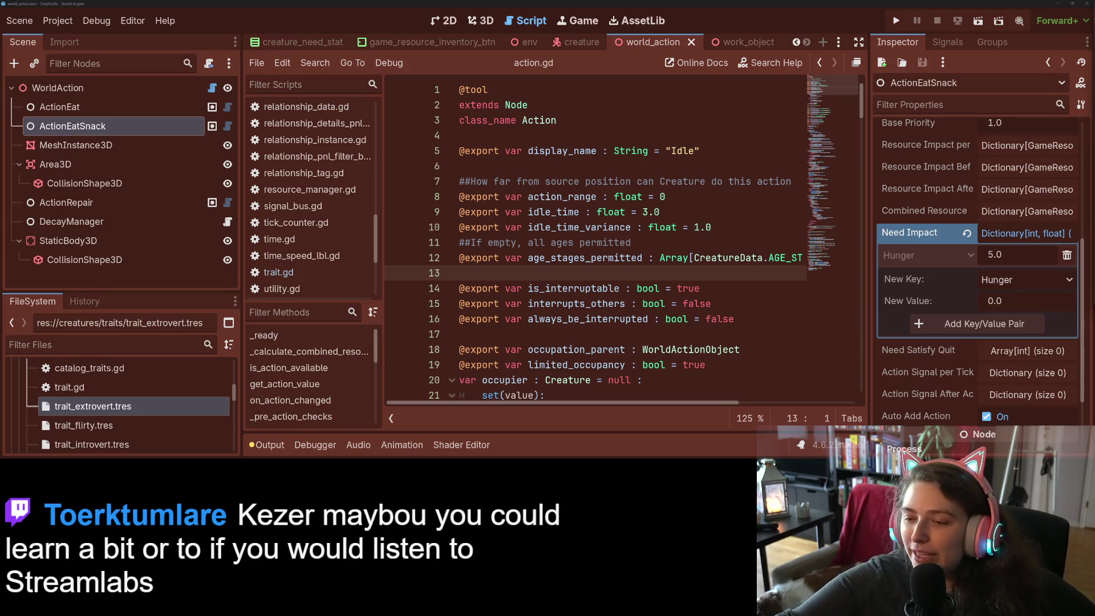
Step: Step through the action range, idle time, idle time variance and ages comment lines of the script
left_click(728, 196)
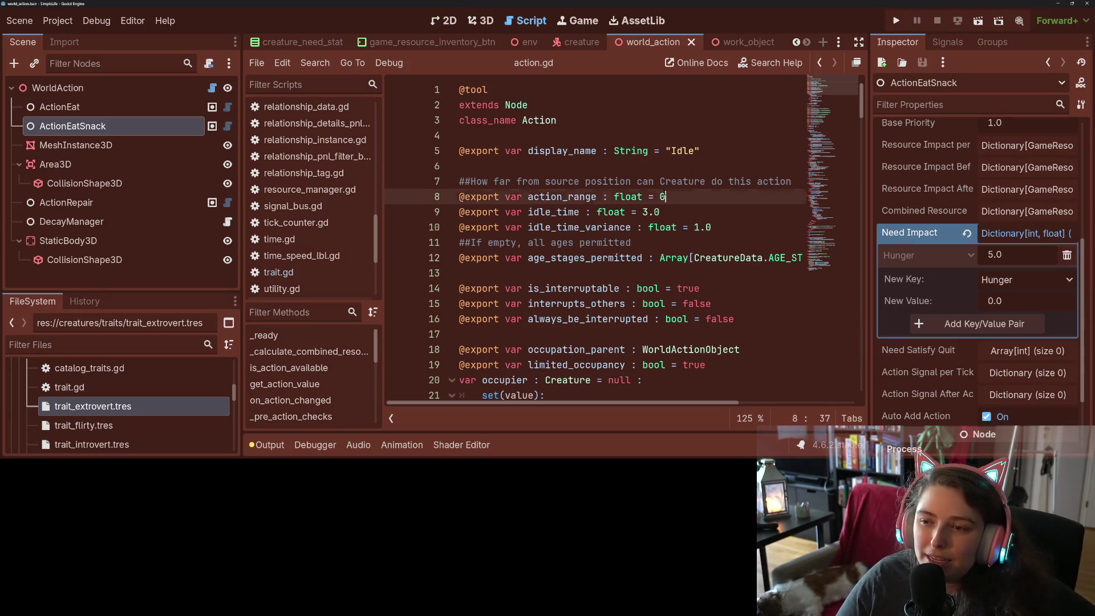
left_click(732, 212)
left_click(735, 231)
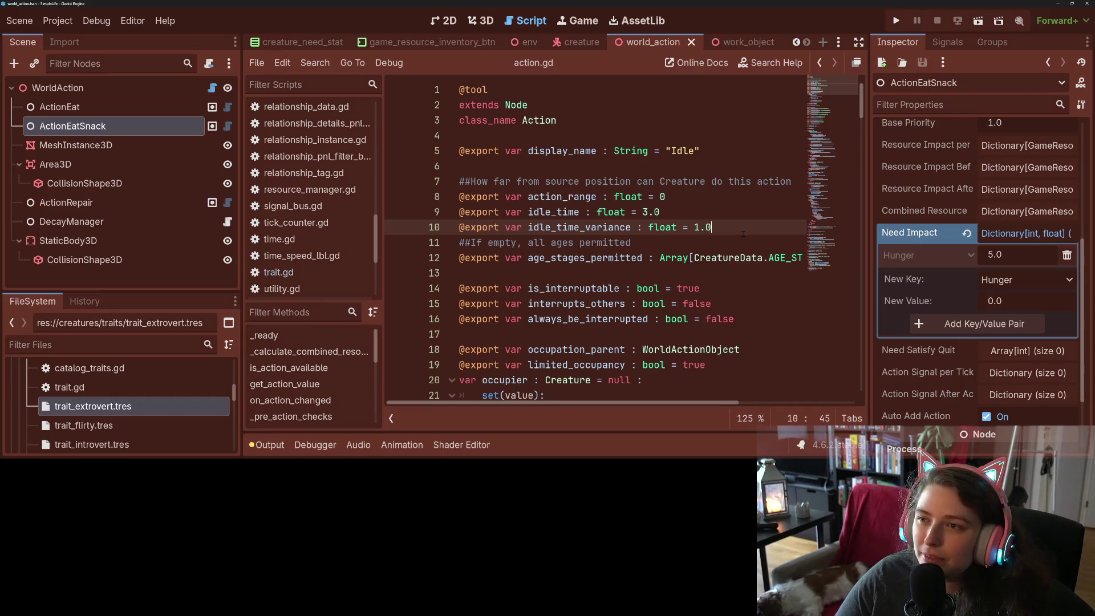
left_click(740, 241)
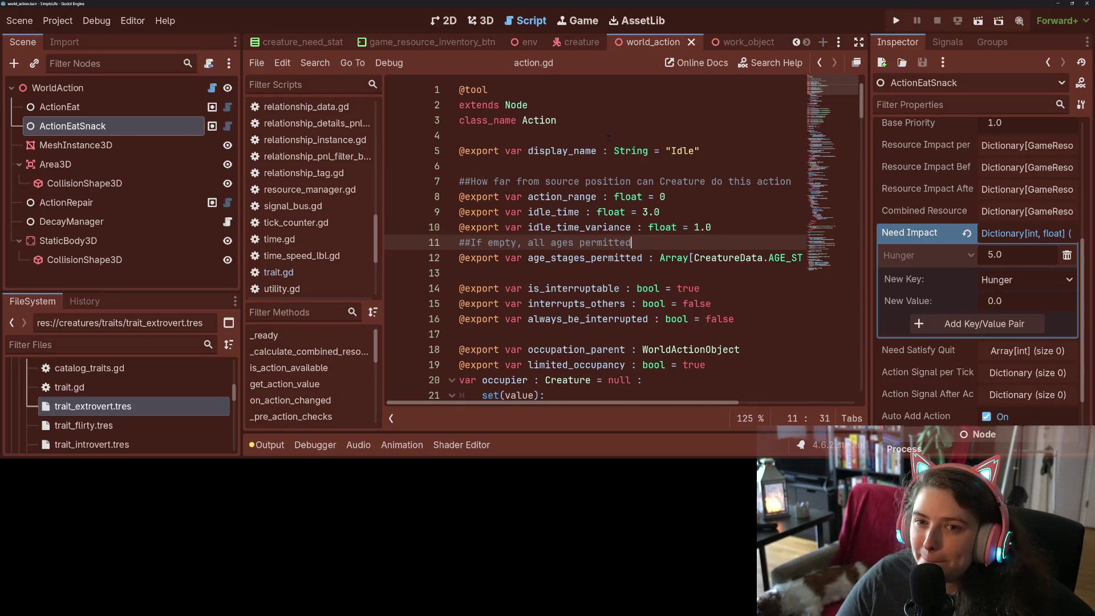
Step: Expand the needs folder and load trait_introvert.tres from the traits folder into the Inspector
scroll(141, 408, "down", 1)
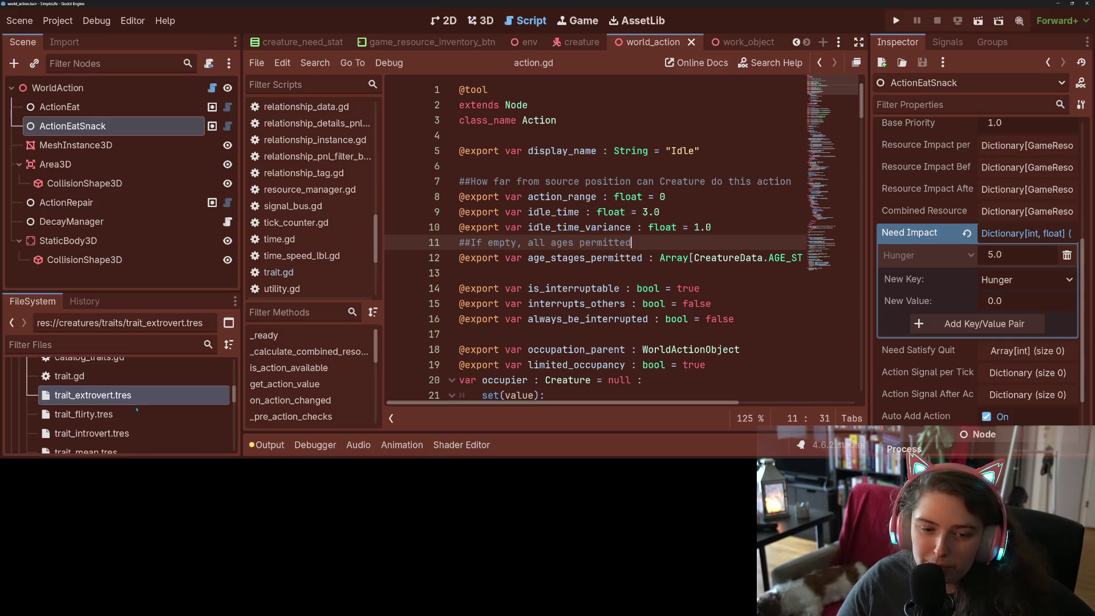
scroll(141, 408, "down", 3)
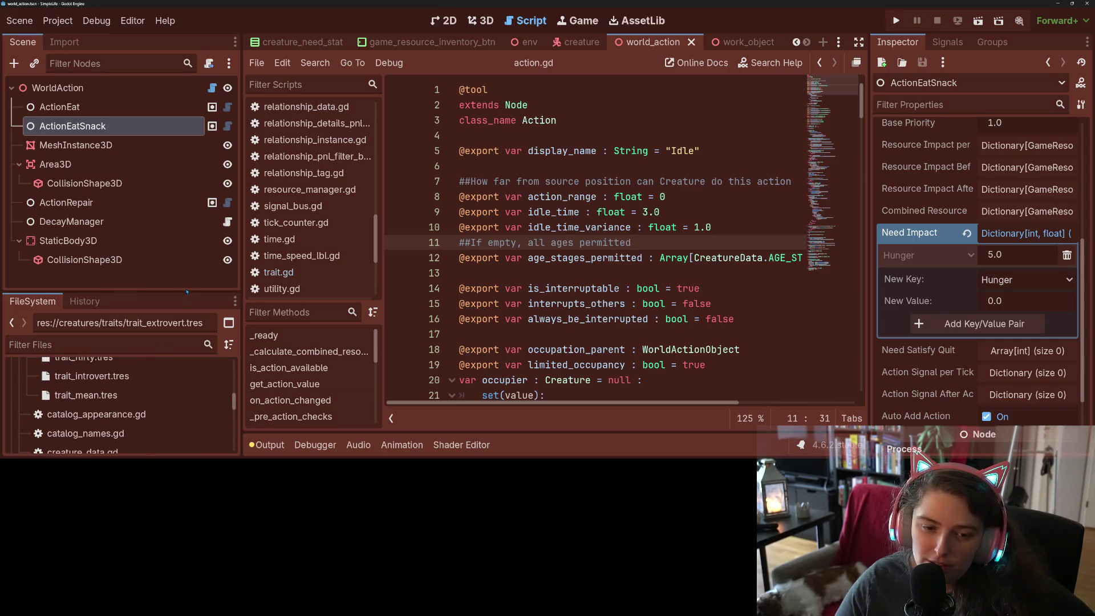
left_click_drag(184, 292, 184, 178)
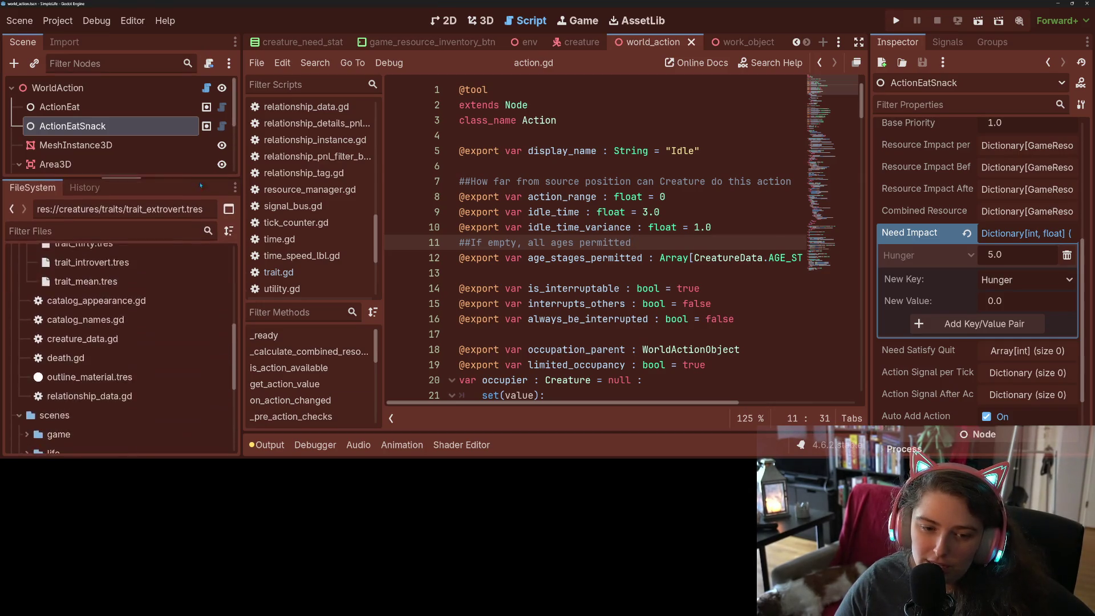
scroll(27, 337, "up", 5)
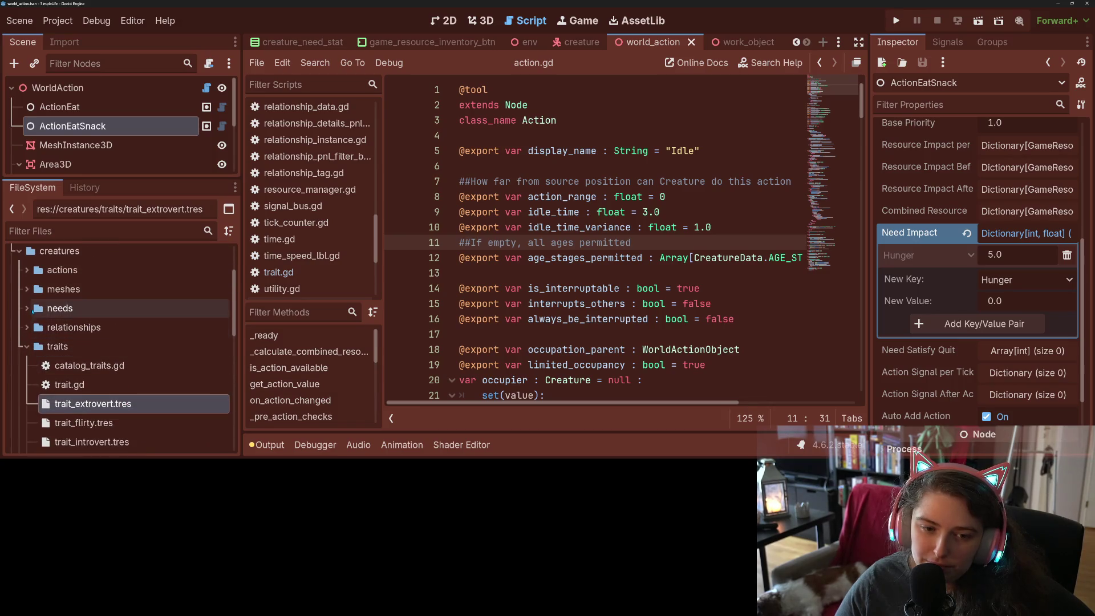
left_click(27, 308)
scroll(112, 391, "down", 2)
left_click(92, 410)
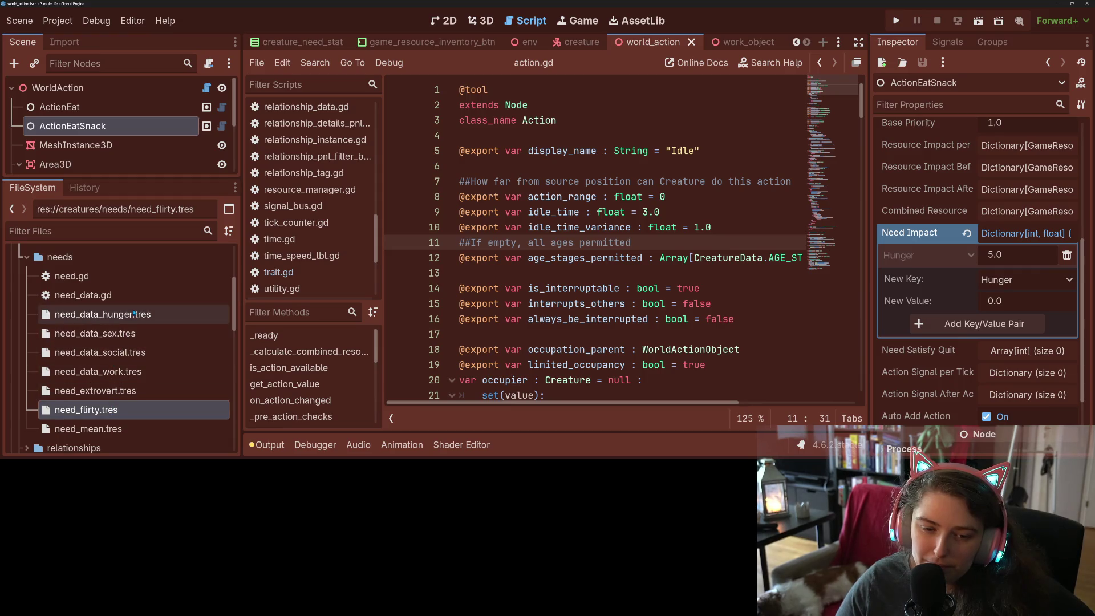
scroll(126, 394, "down", 6)
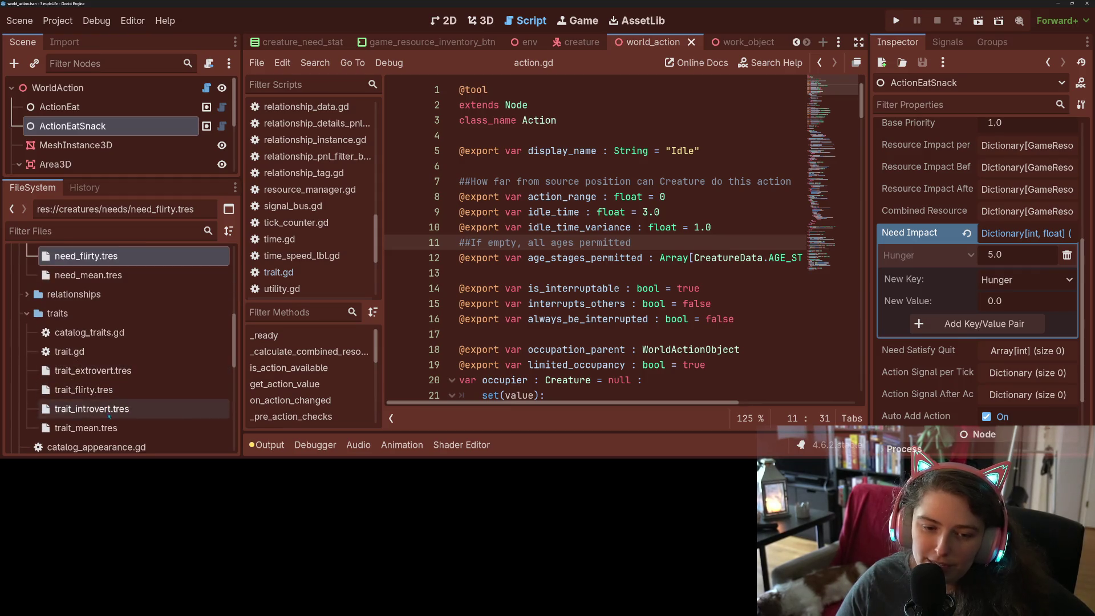
left_click(114, 409)
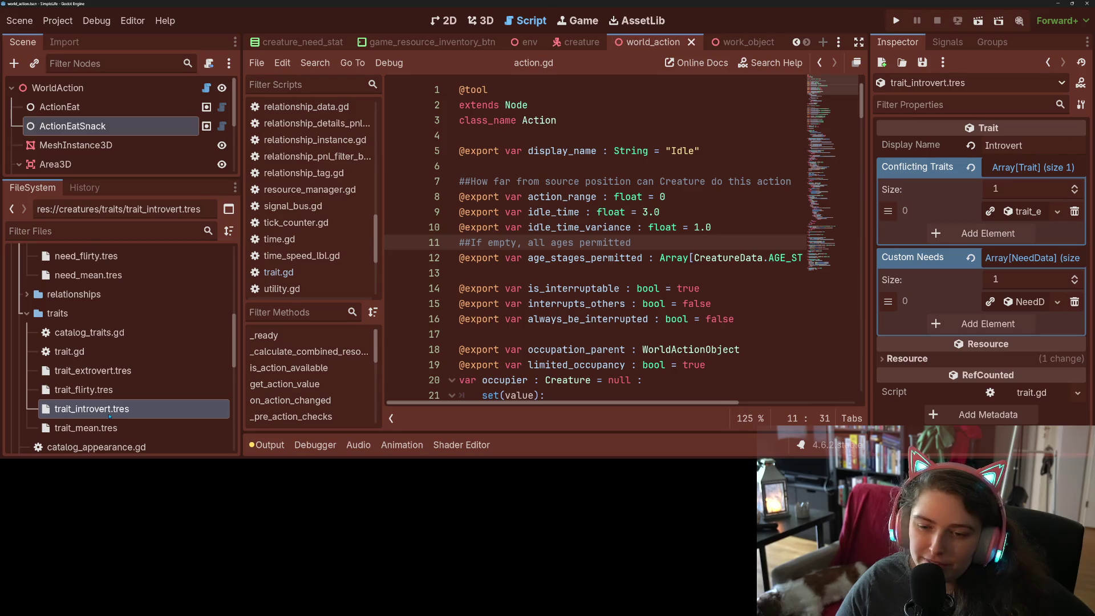
Step: Change the Introvert custom need's Decay Rate from 0.5 to -0.5 and save
left_click(1024, 211)
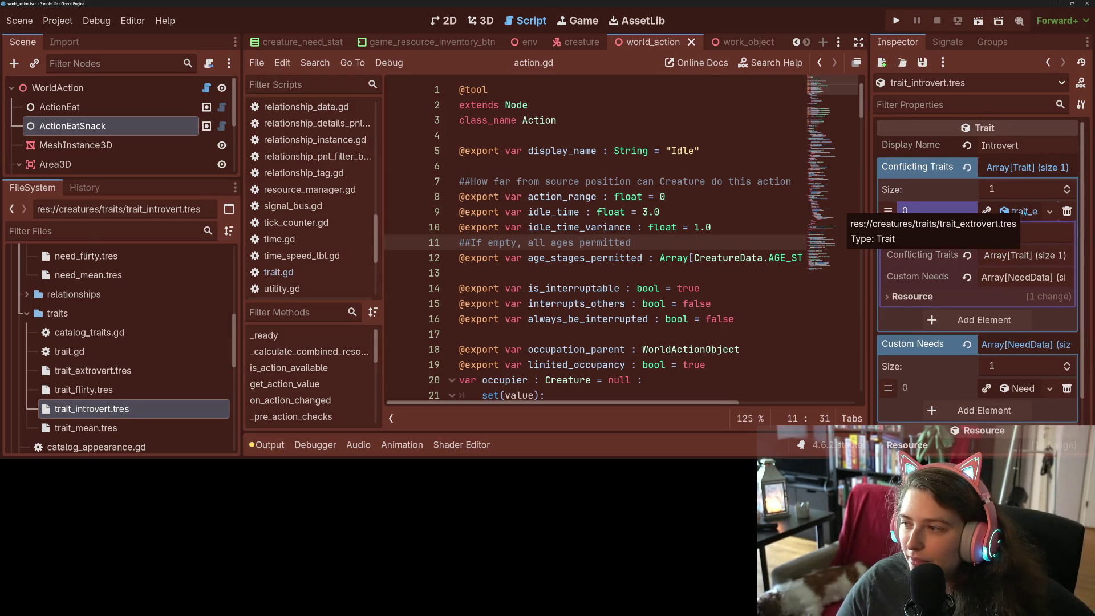
left_click(1025, 212)
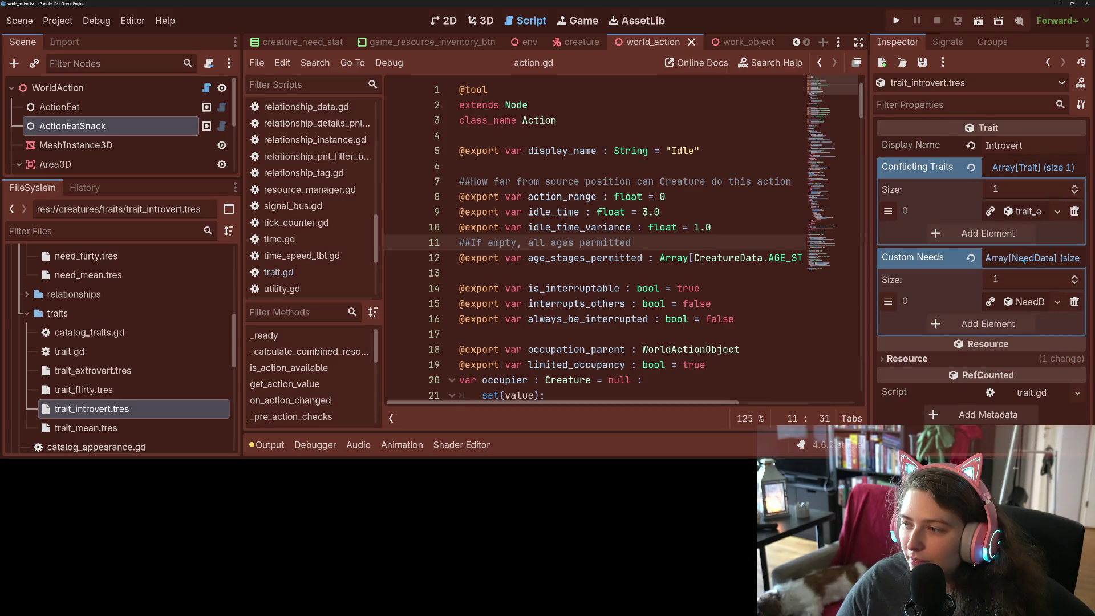
left_click(1024, 211)
left_click(1024, 211)
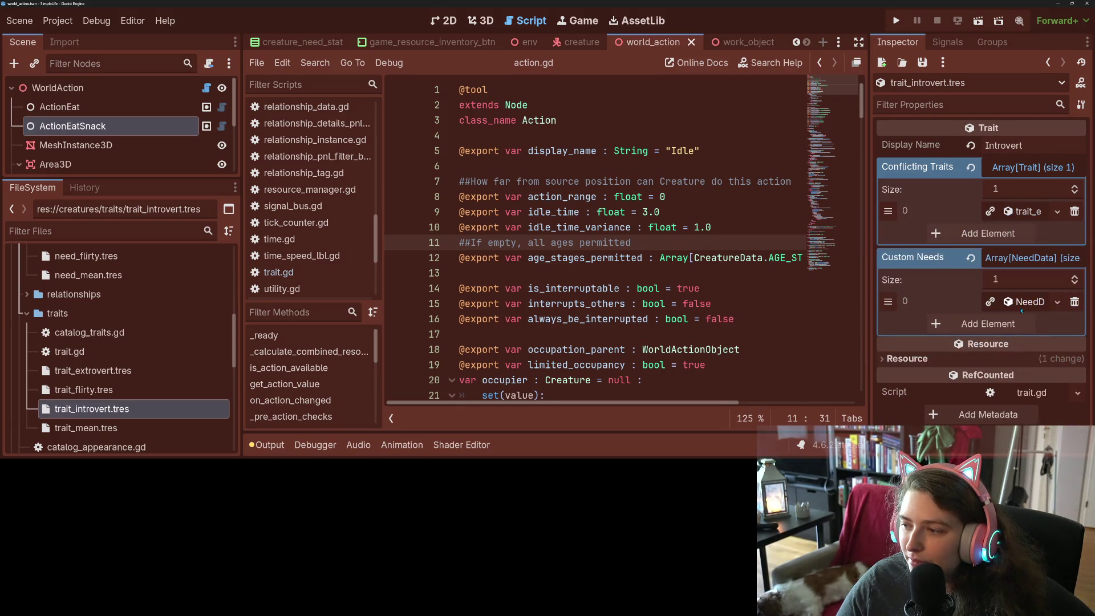
left_click(1022, 303)
scroll(981, 321, "down", 2)
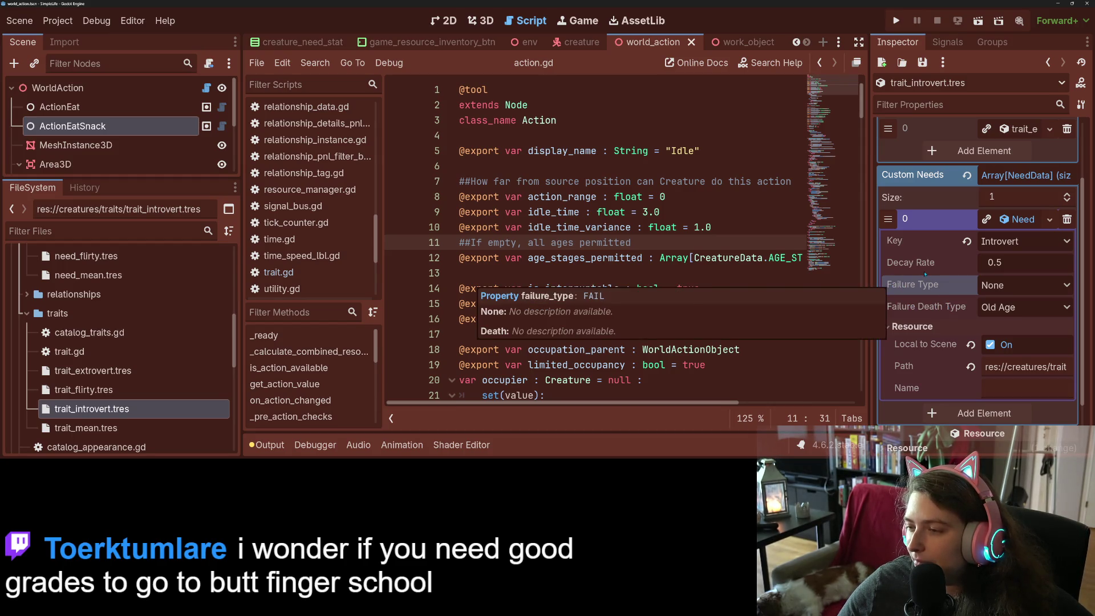
left_click(1040, 260)
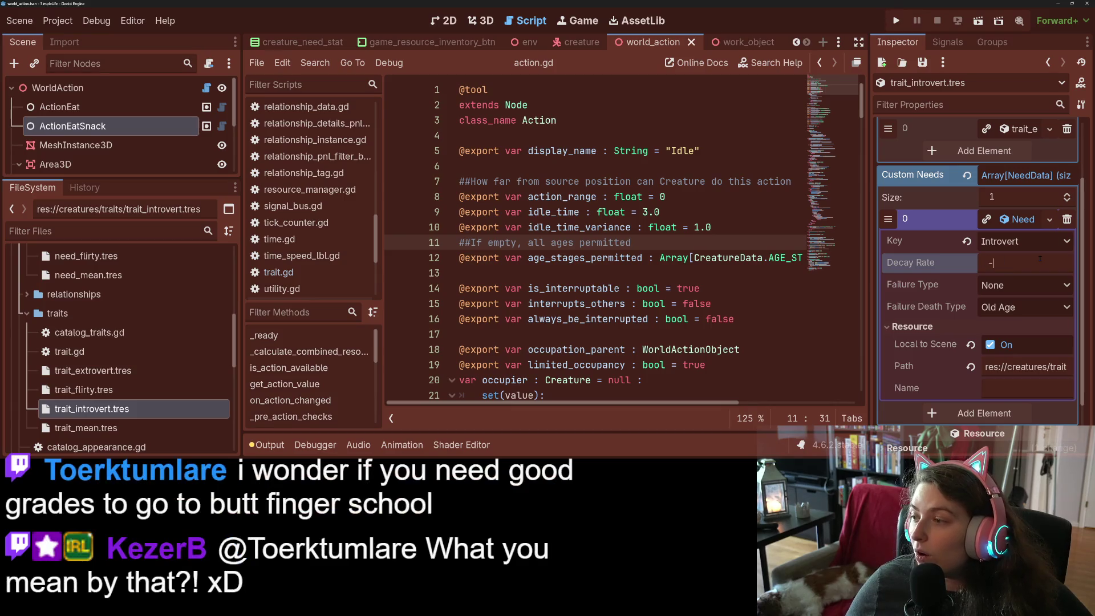
type("-0.5")
key("Return")
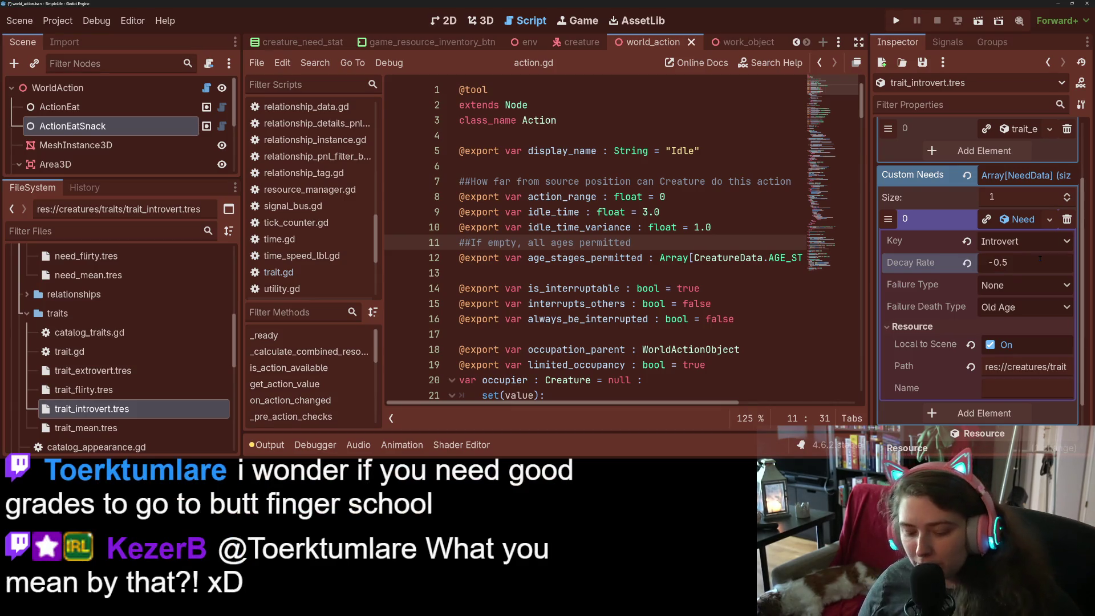
key("ctrl+s")
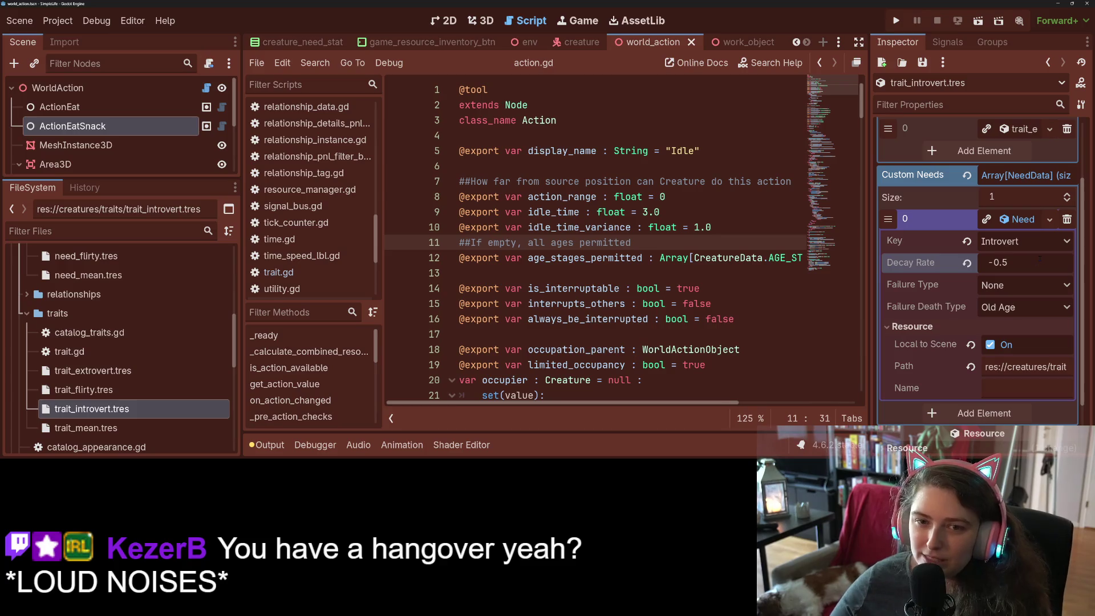
scroll(1040, 259, "up", 3)
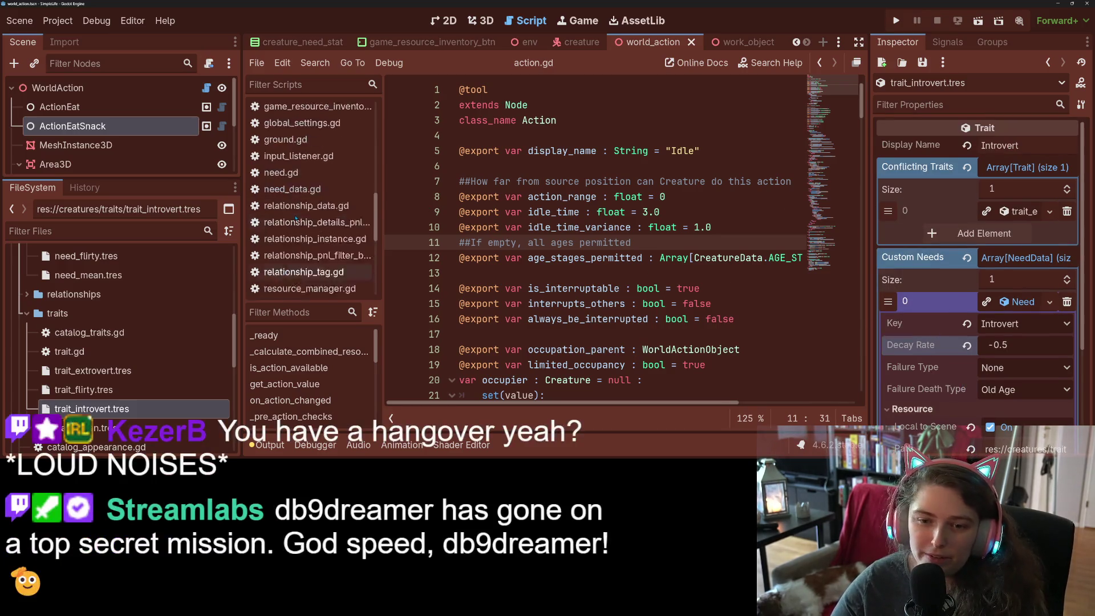
Step: Open creature.gd and add a new indented line above pass in _randomize_traits
scroll(311, 206, "up", 8)
scroll(286, 188, "up", 3)
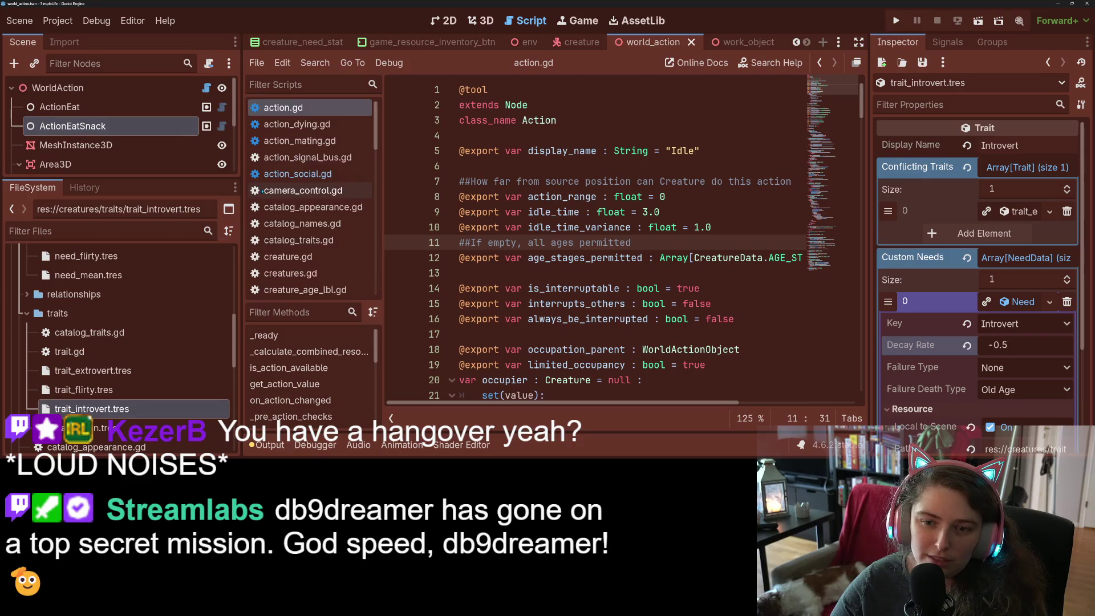
left_click(285, 184)
left_click(554, 303)
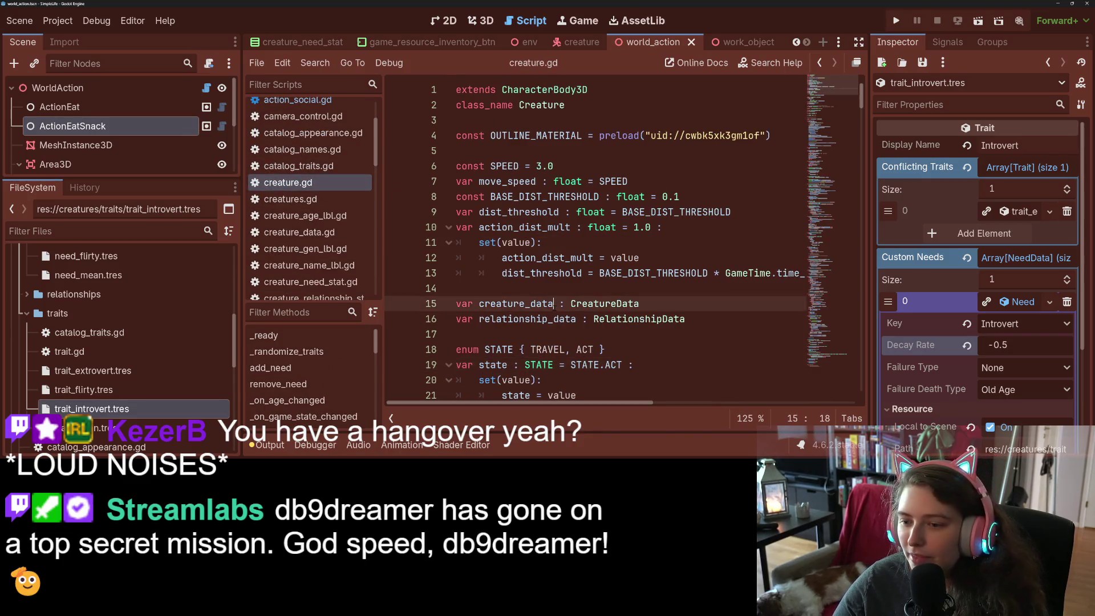
scroll(553, 303, "down", 15)
scroll(680, 292, "down", 5)
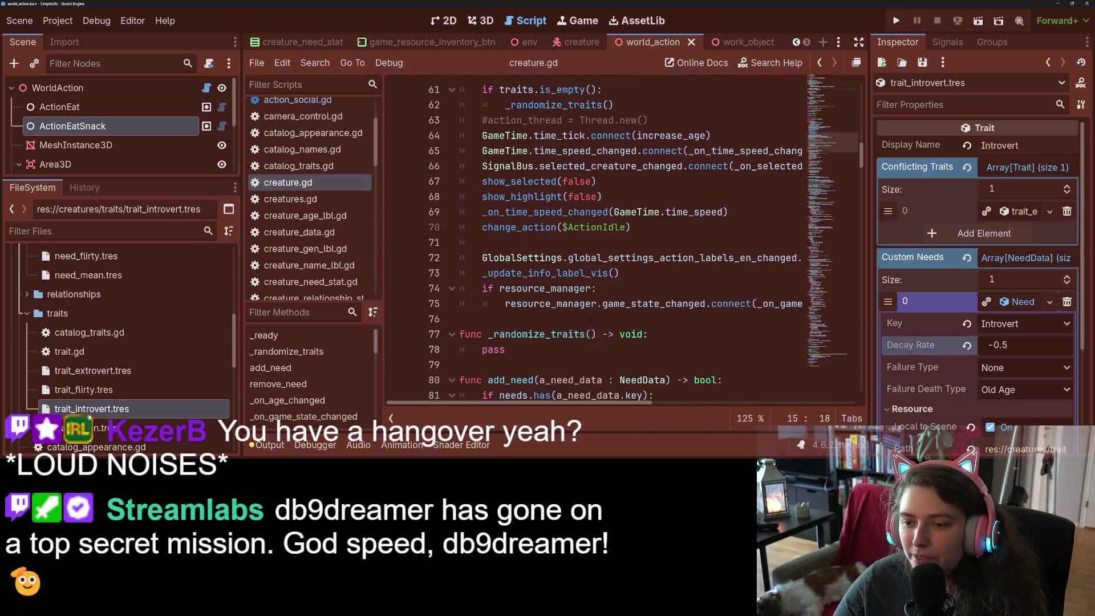
left_click(681, 298)
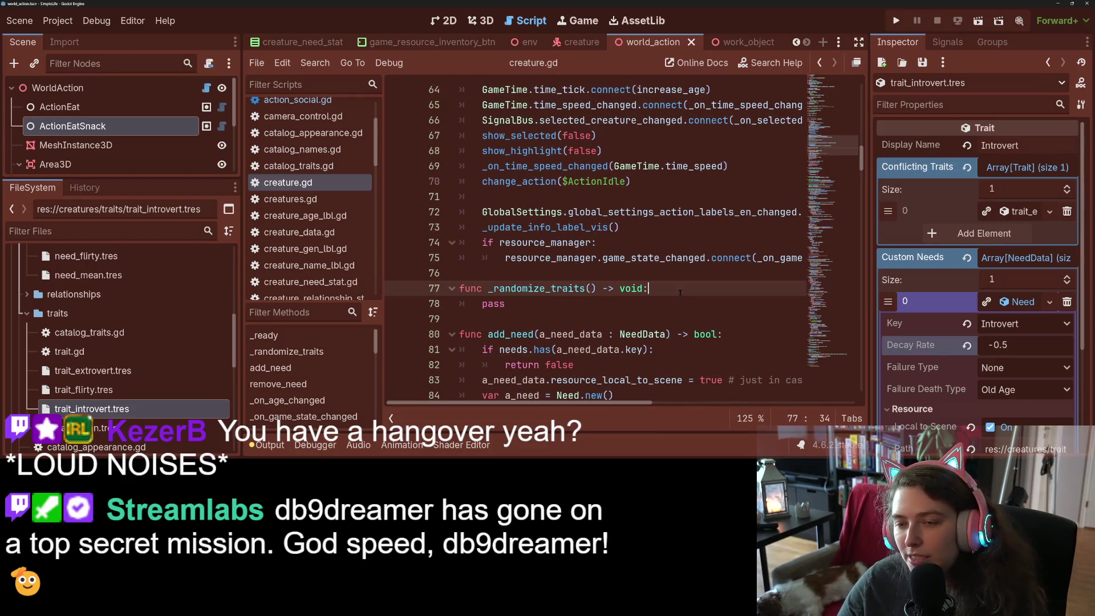
key("ctrl+shift+Return")
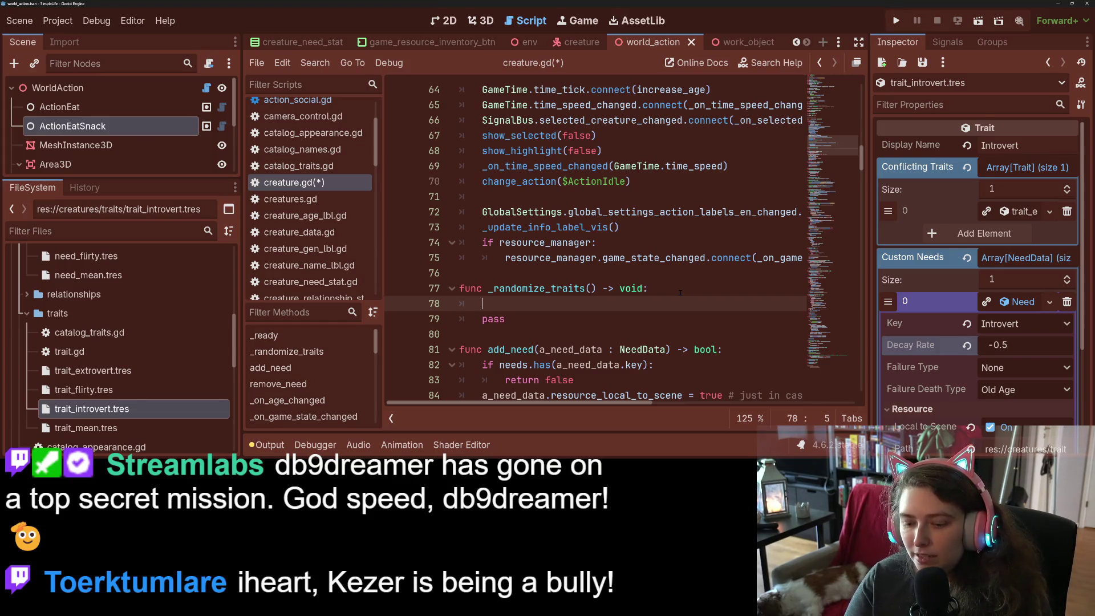
Step: Write a `for _i in 2:` loop header there
key("ctrl+space")
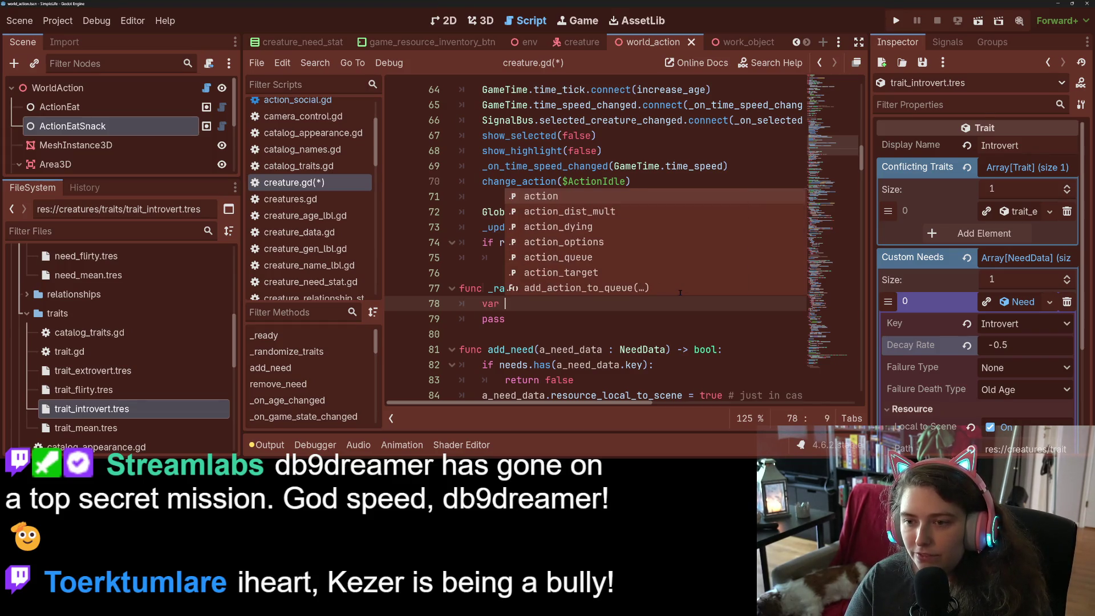
key("Escape")
type("i in")
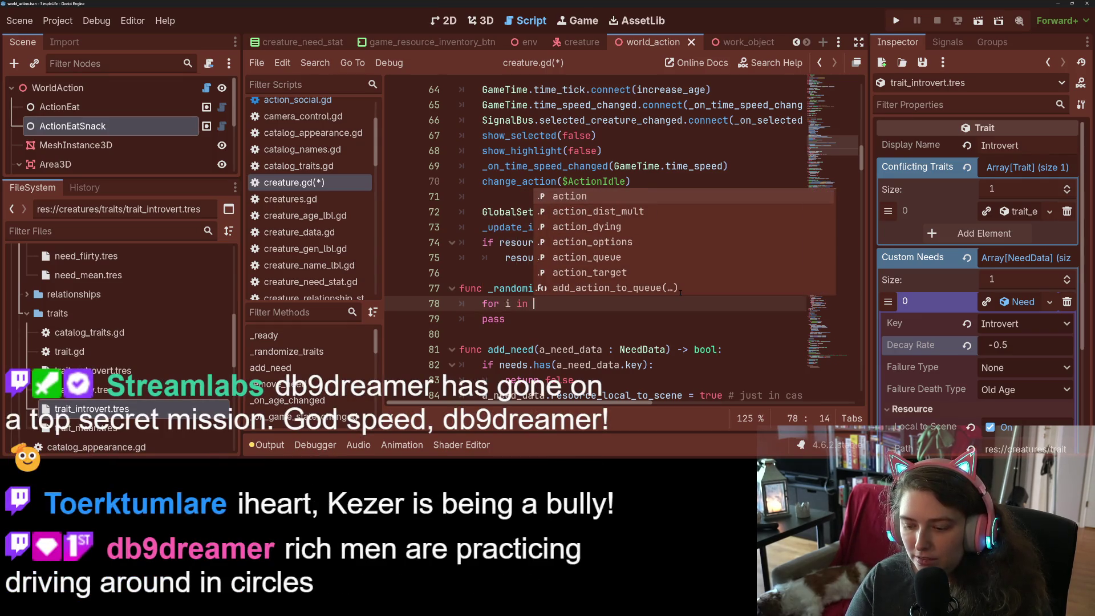
key("BackSpace")
key("BackSpace")
key("BackSpace")
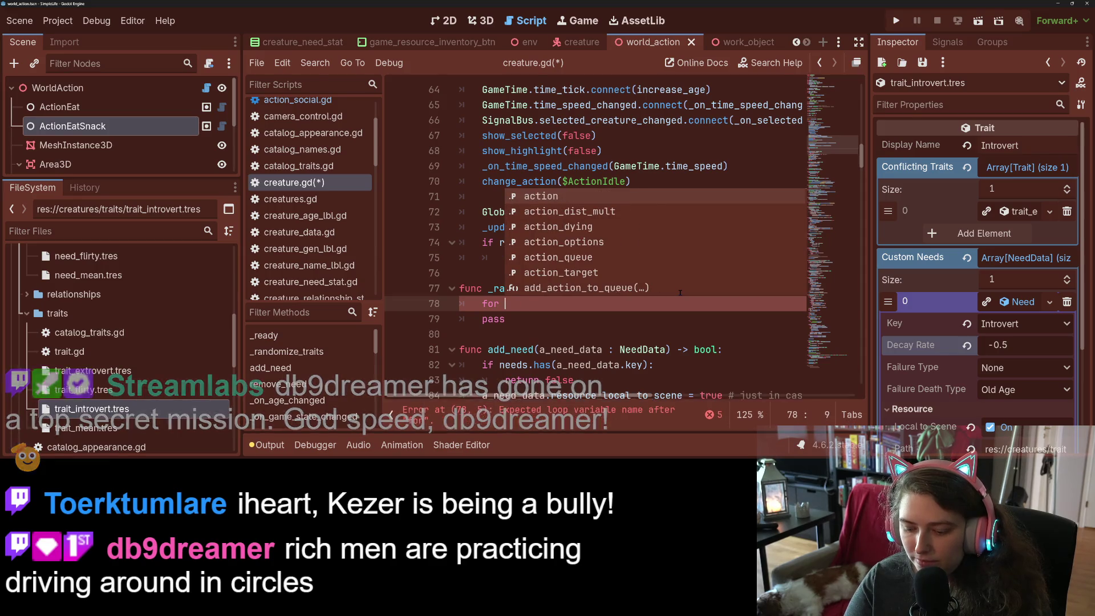
type("_i in ")
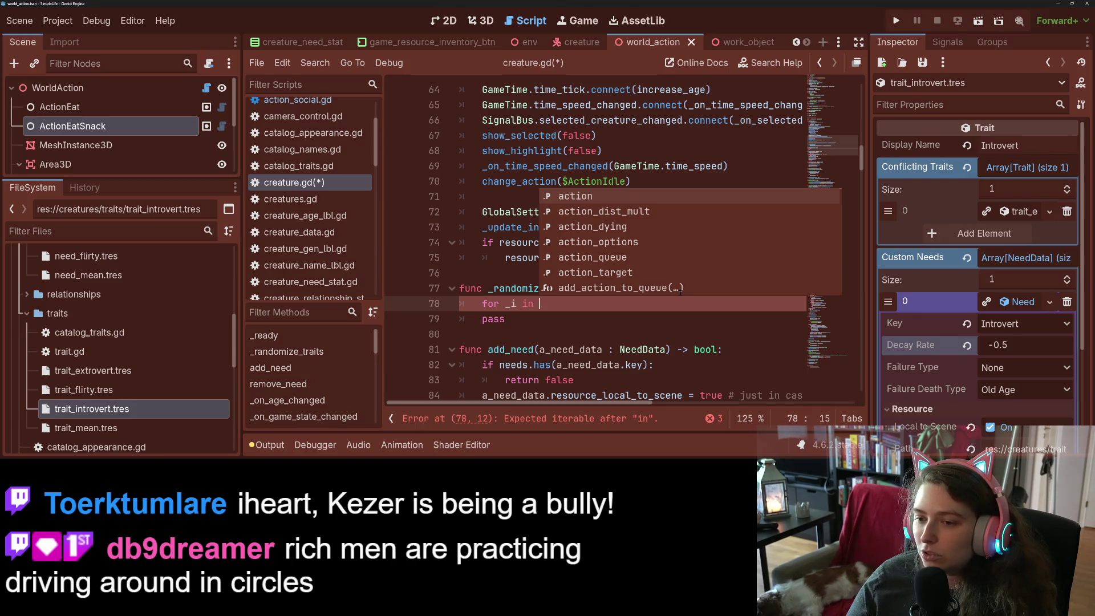
type("2:")
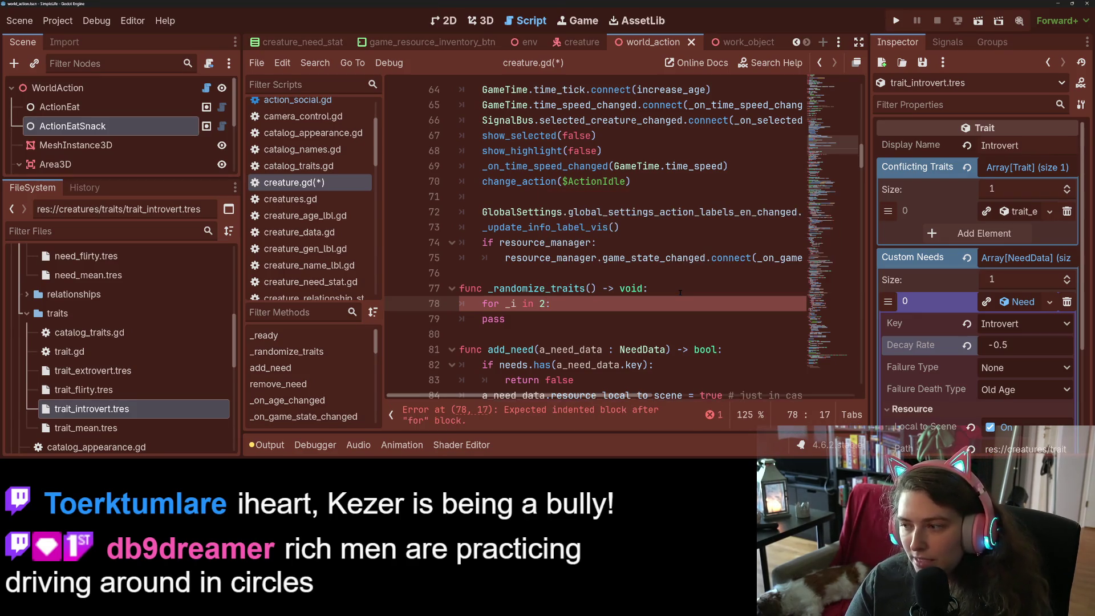
key("Return")
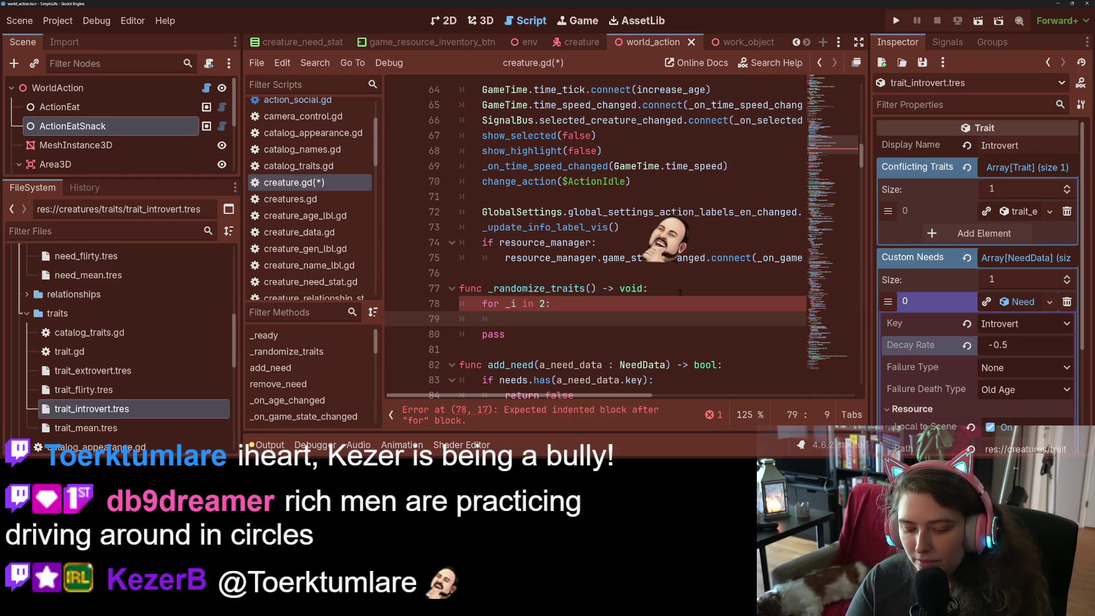
Step: Inside the loop, assign TraitsCatalog.get_random_trait() to var a_trait and begin a for line
type("var a_trait = ")
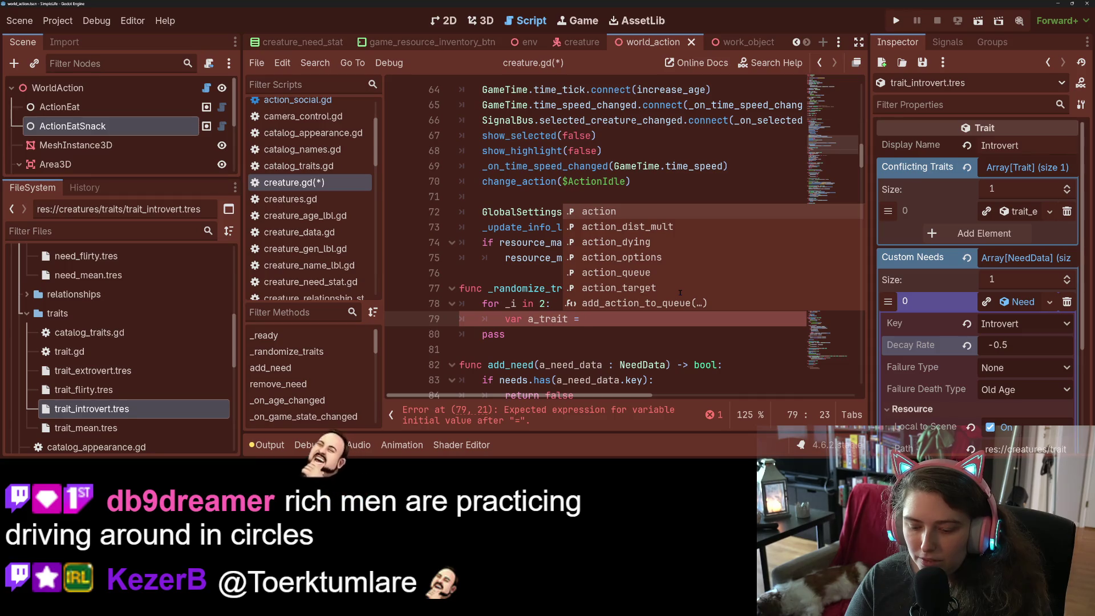
type("Trai")
key("Down")
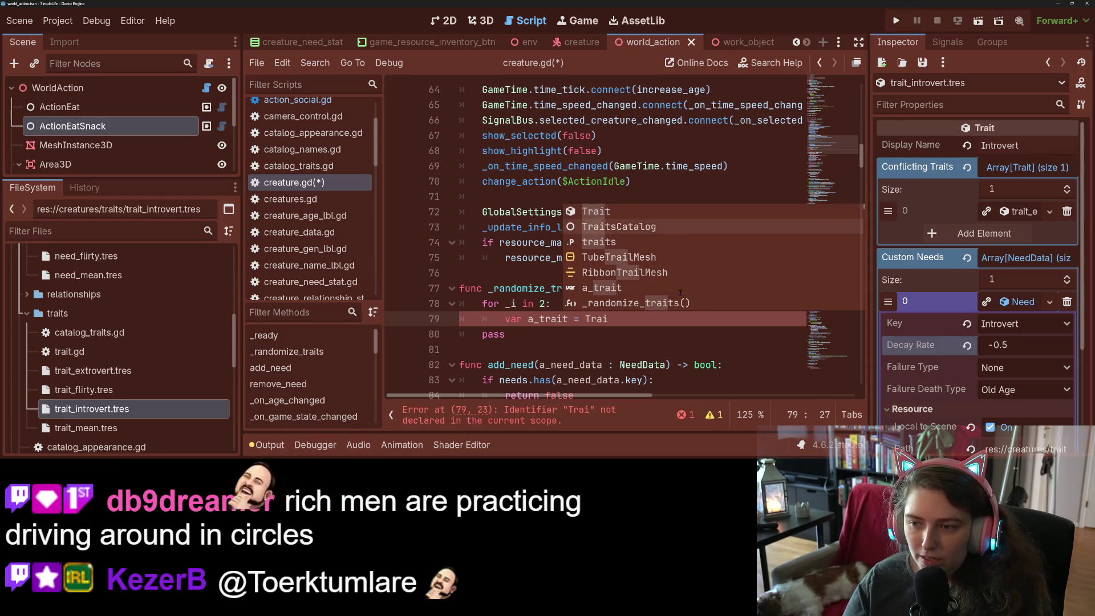
key("Return")
type(".")
key("Return")
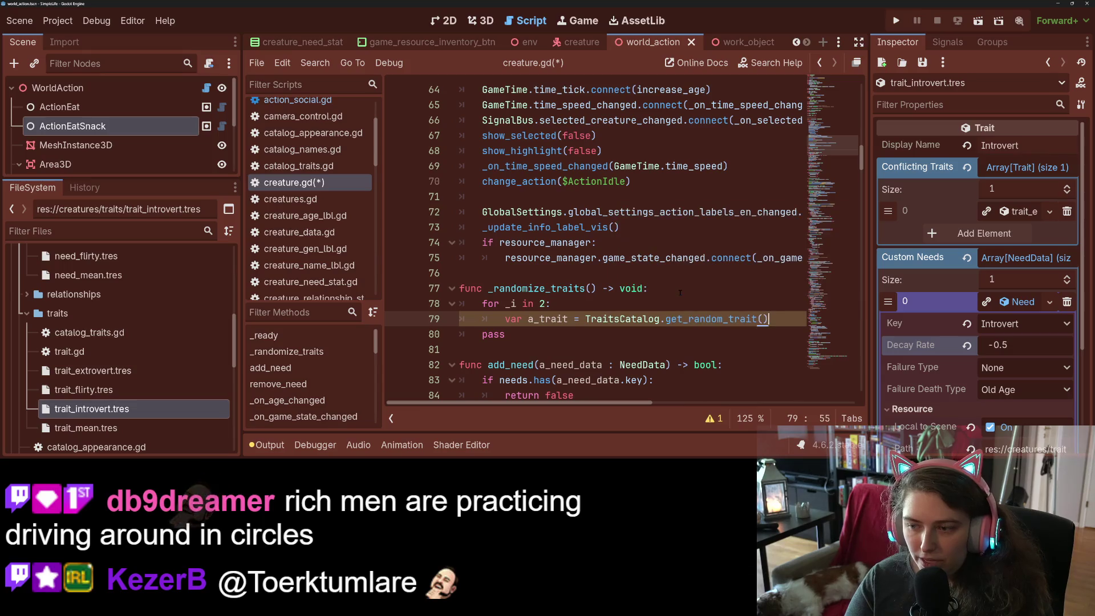
key("Return")
type("for ")
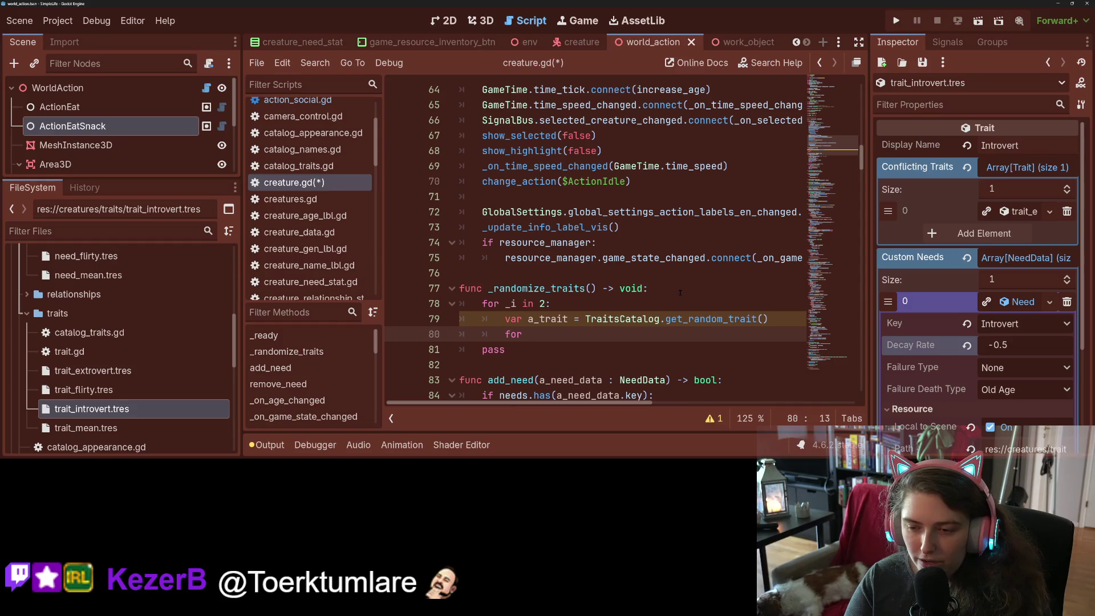
type("a")
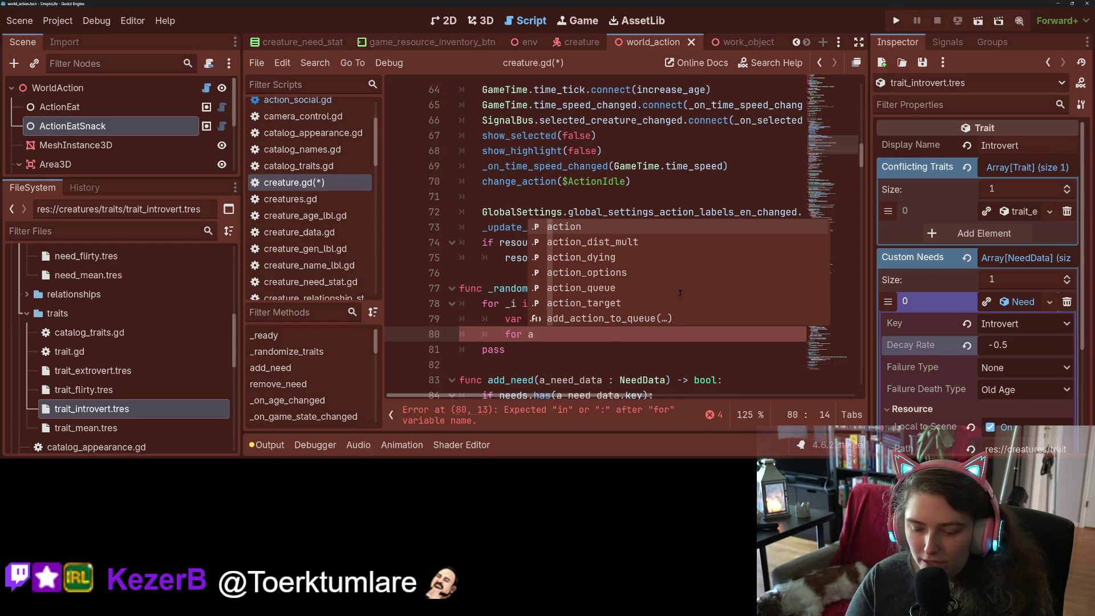
Step: Rename the variable to a_new_trait and add a `for a_trait in traits:` loop
key("Escape")
left_click(540, 319)
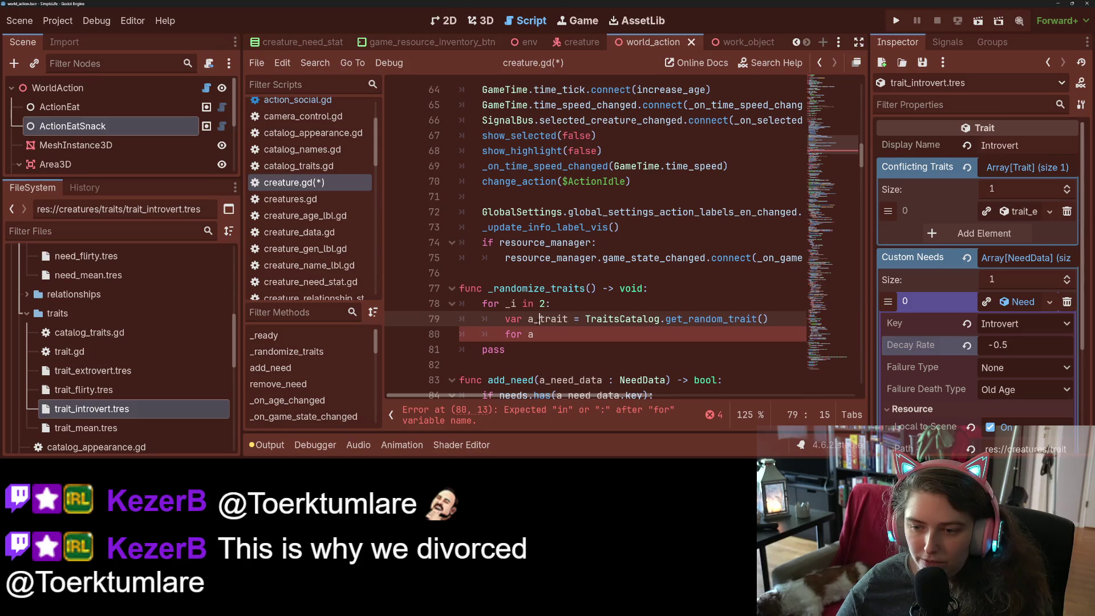
type("new_")
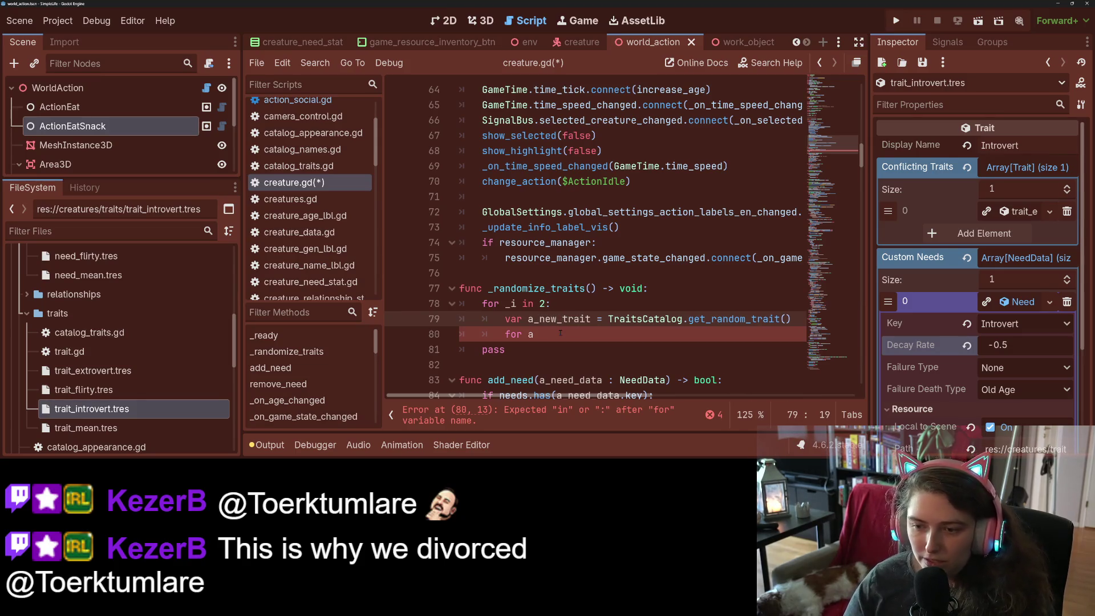
left_click(561, 333)
type("_trait in ")
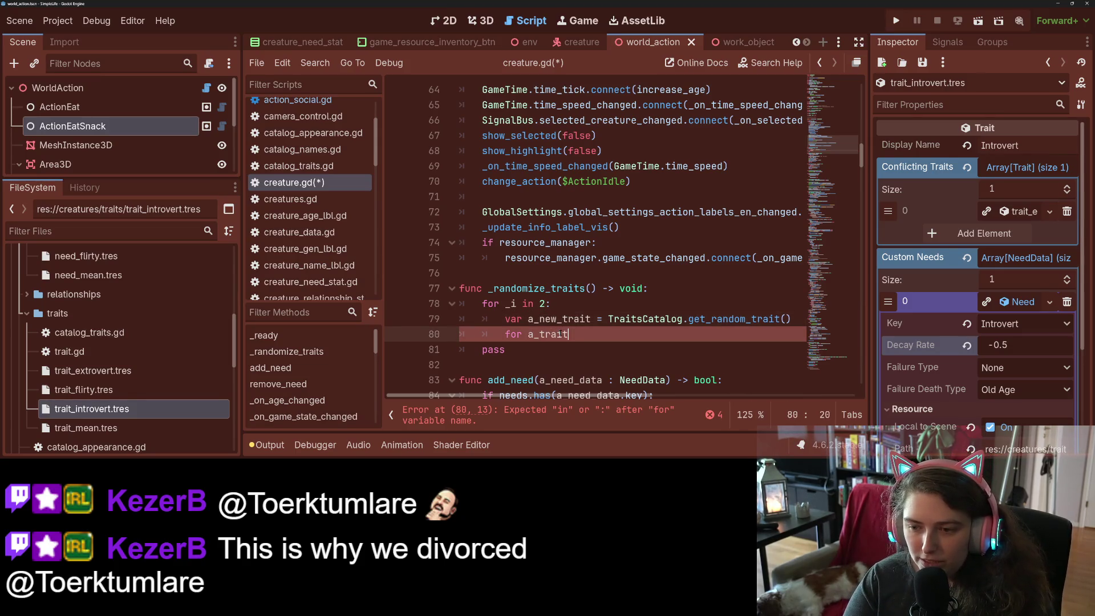
type("traits")
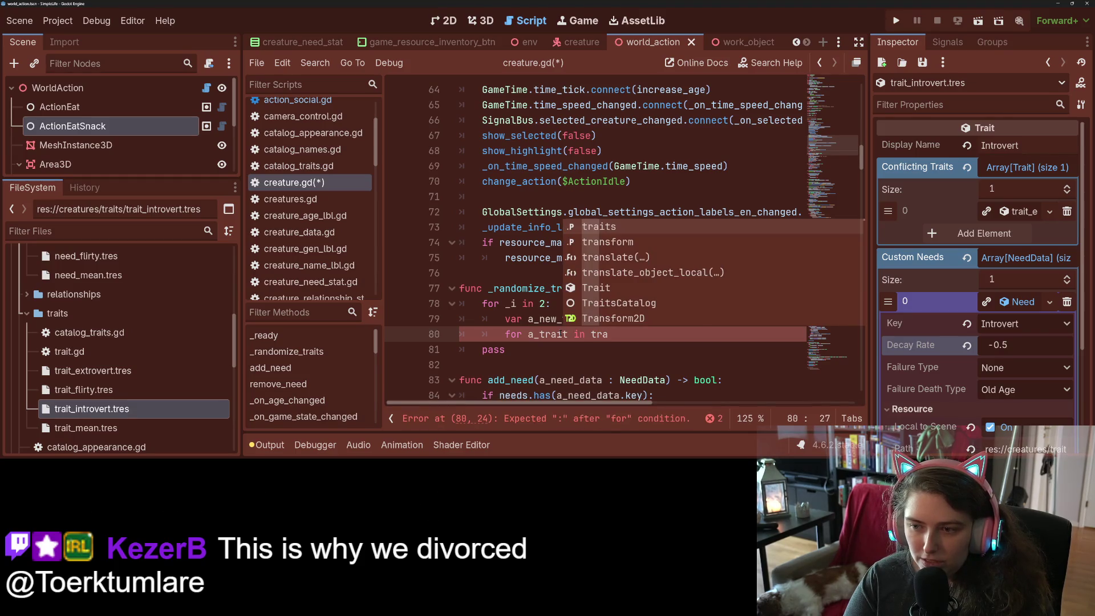
type(":")
key("Return")
Step: Skip traits whose conflicting_traits has a_new_trait, otherwise append a_new_trait; save the script
type("if ")
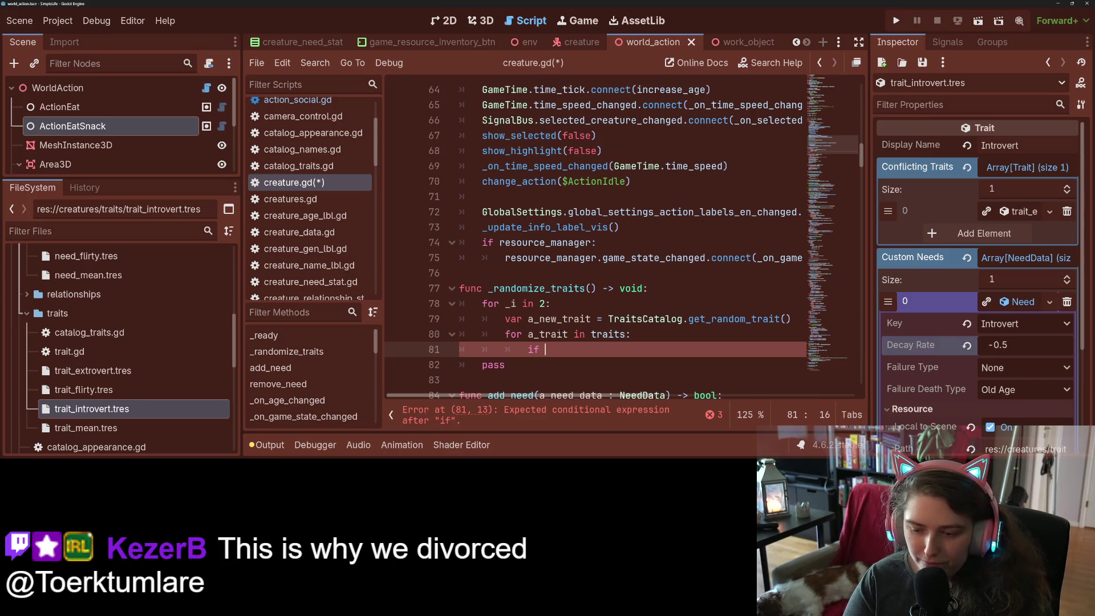
type("a_trait.")
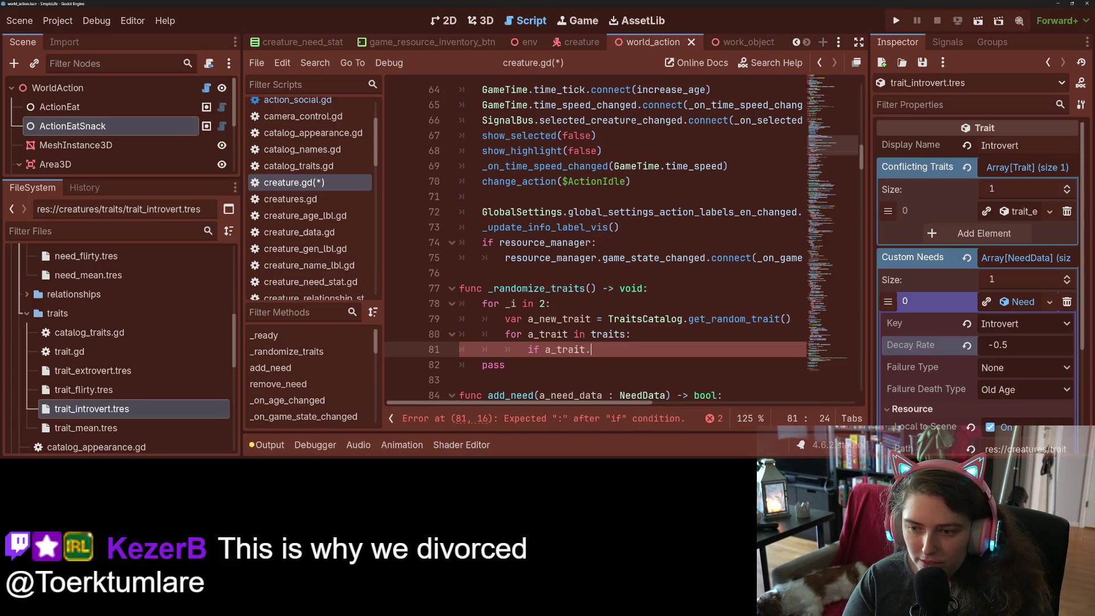
type("conflicting_traits.has")
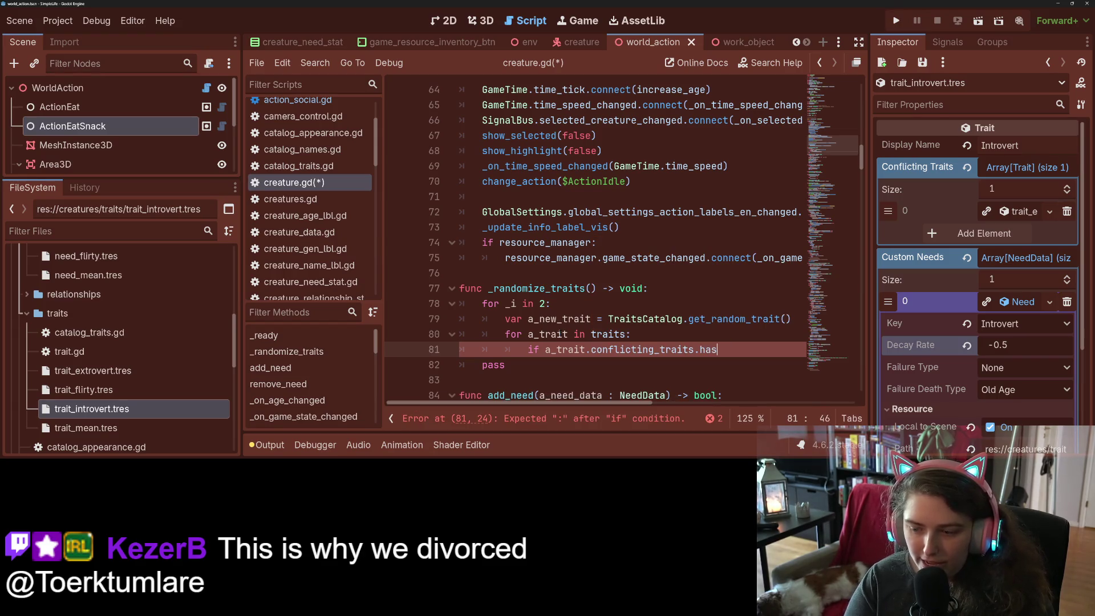
type("(a")
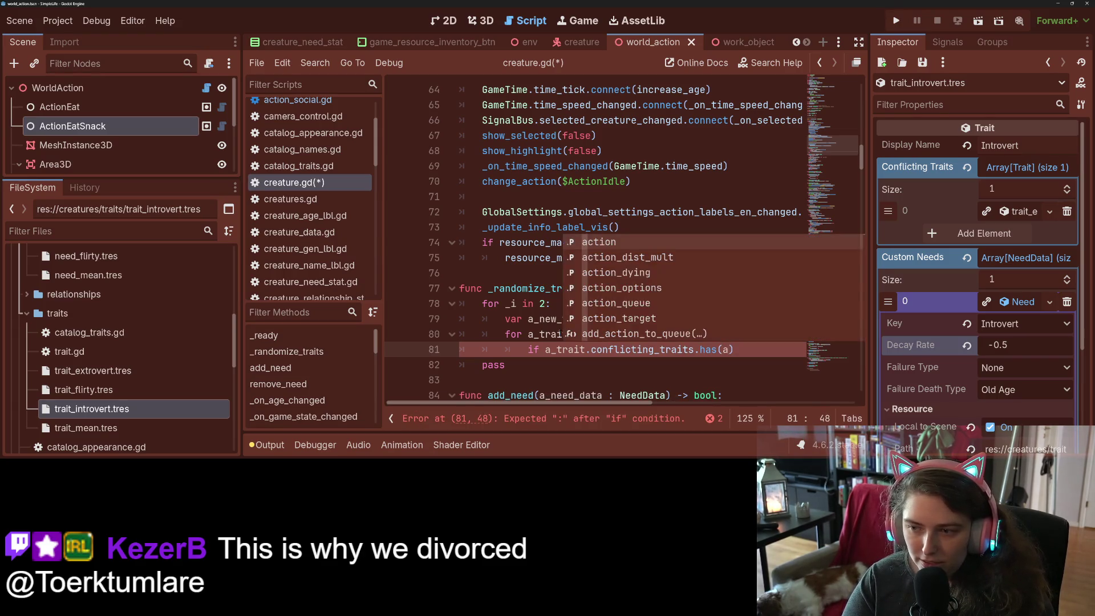
type("_new_trait")
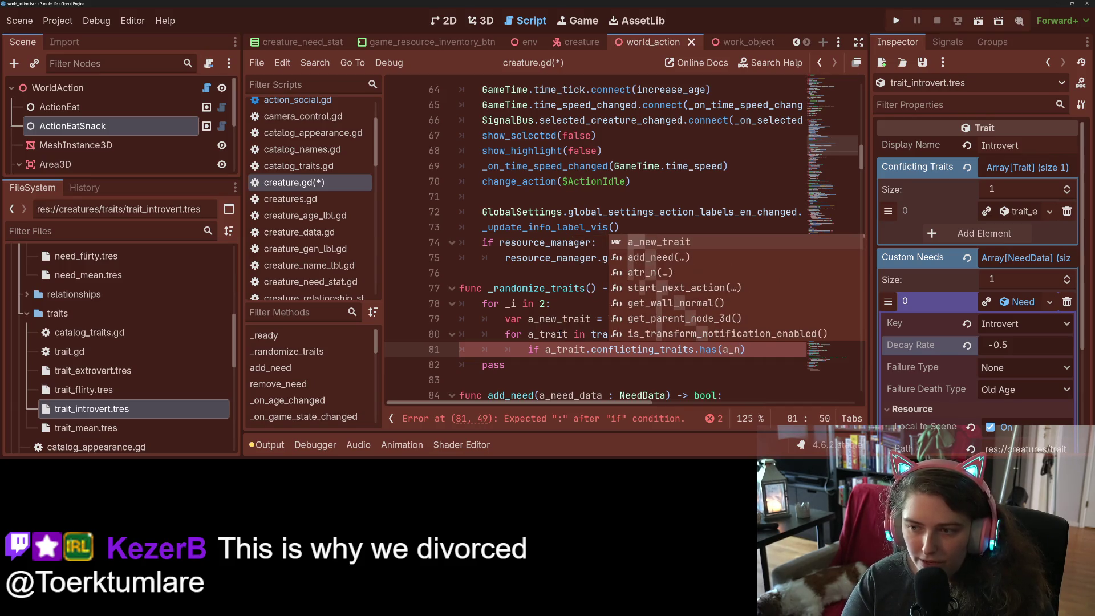
type(":")
key("Return")
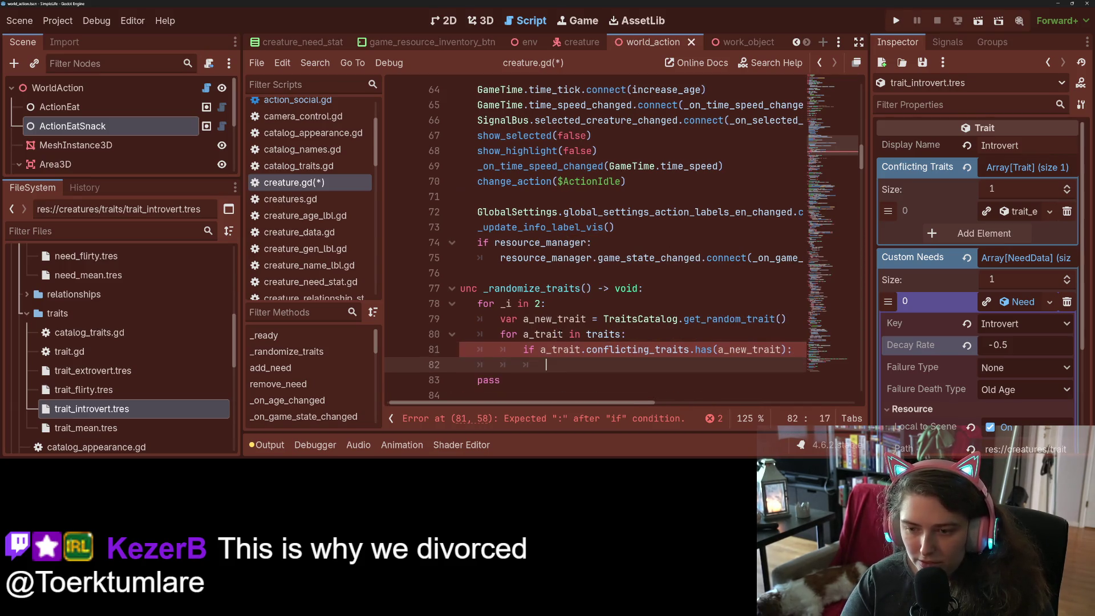
type("con")
key("Down")
key("Down")
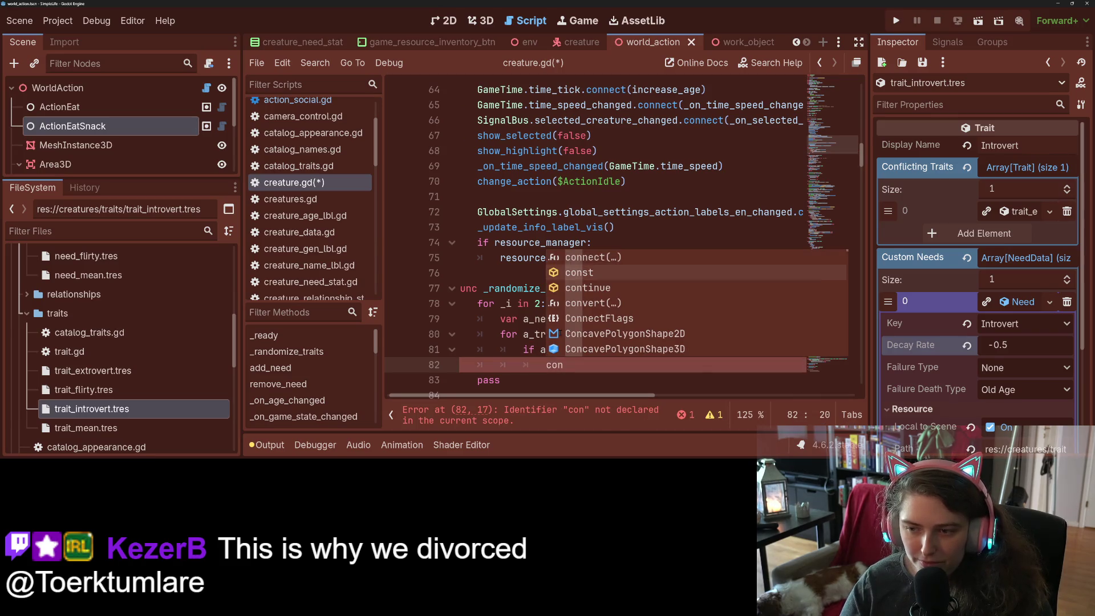
key("Return")
key("Return")
type("traits.append(a_new_trait")
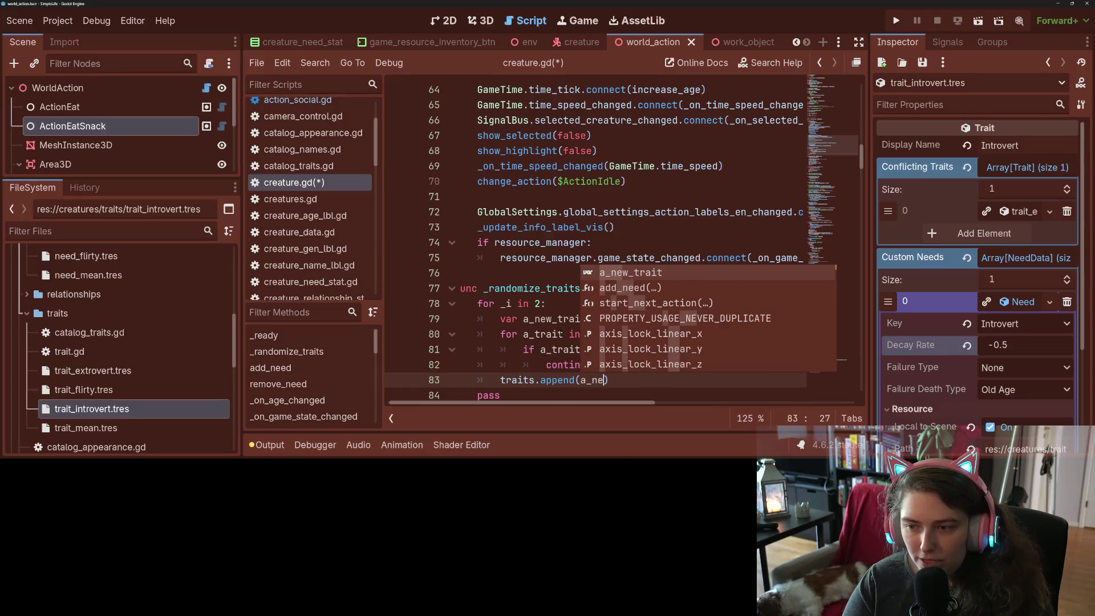
key("ctrl+s")
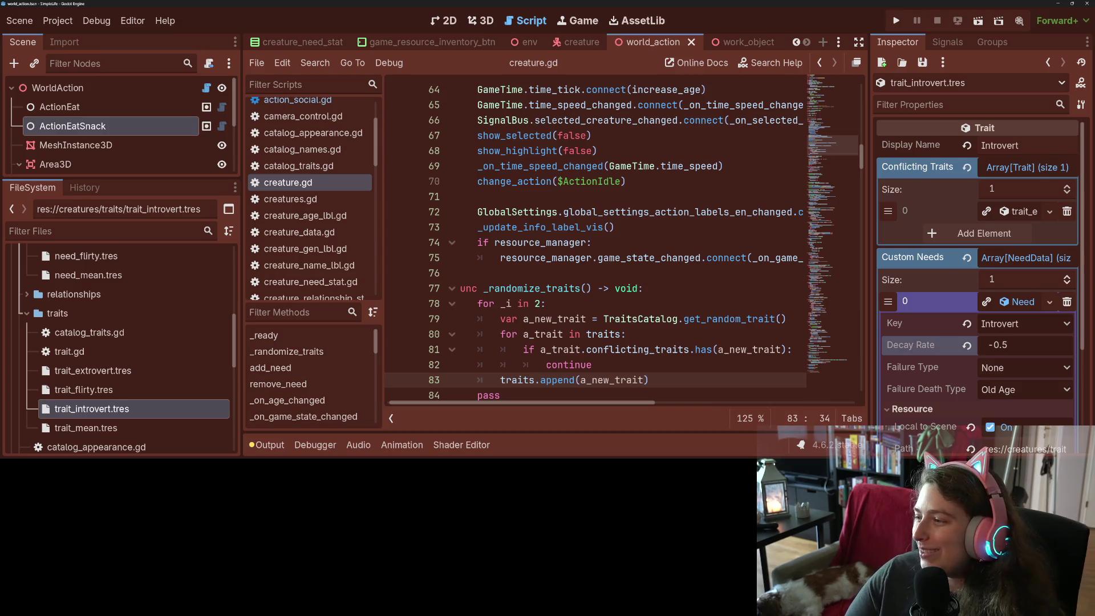
Step: Scroll up through creature.gd and switch to the life scene
left_click(694, 194)
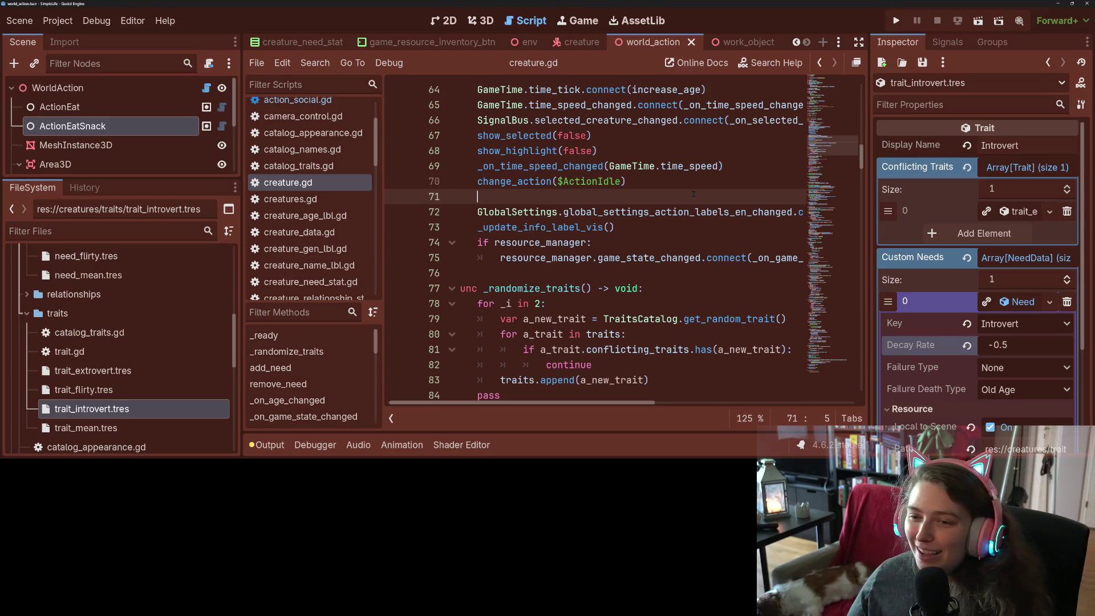
scroll(693, 194, "up", 6)
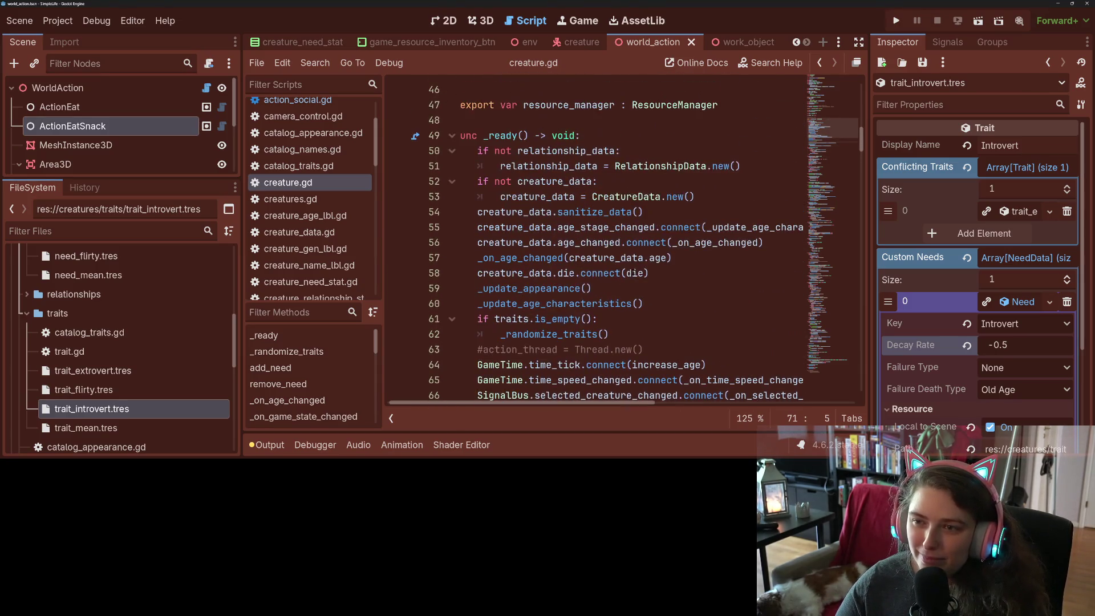
scroll(599, 41, "up", 4)
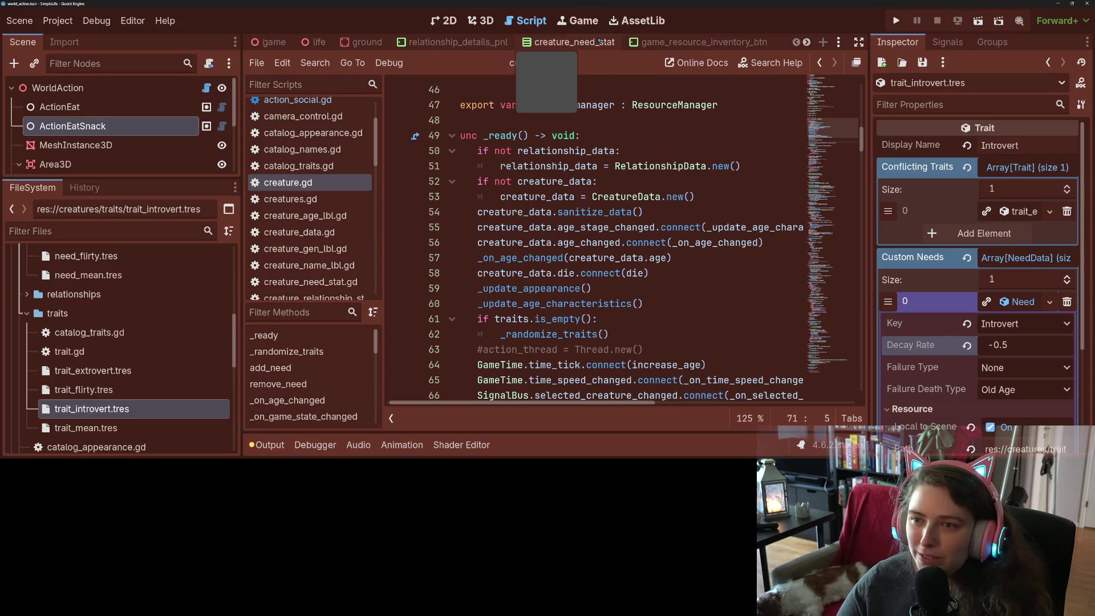
left_click(315, 42)
Step: Duplicate the third Hunger need bar in the life scene
left_click(444, 21)
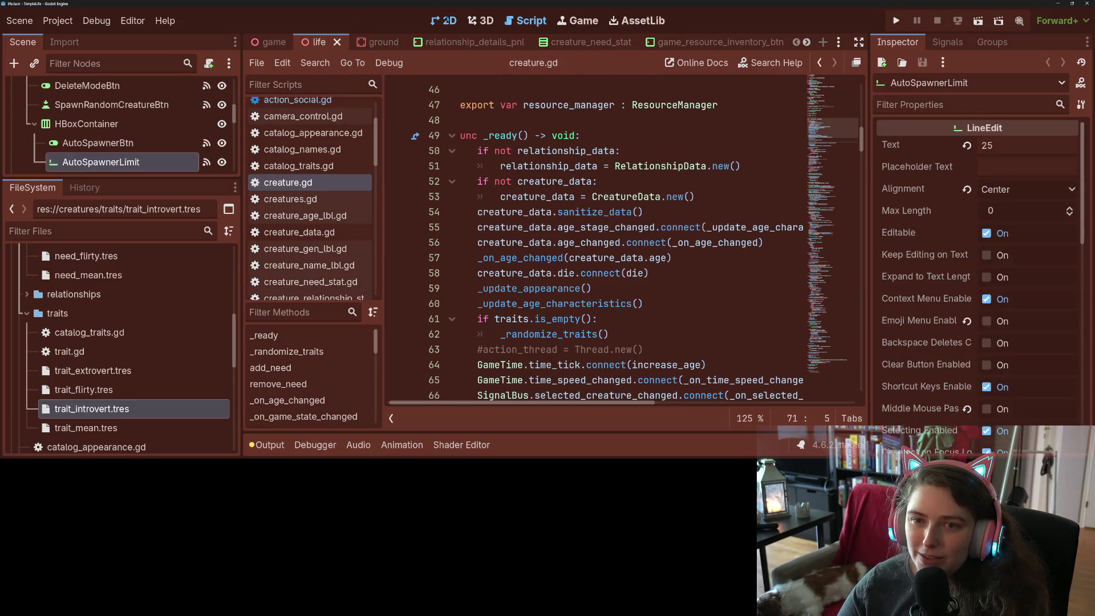
left_click(641, 322)
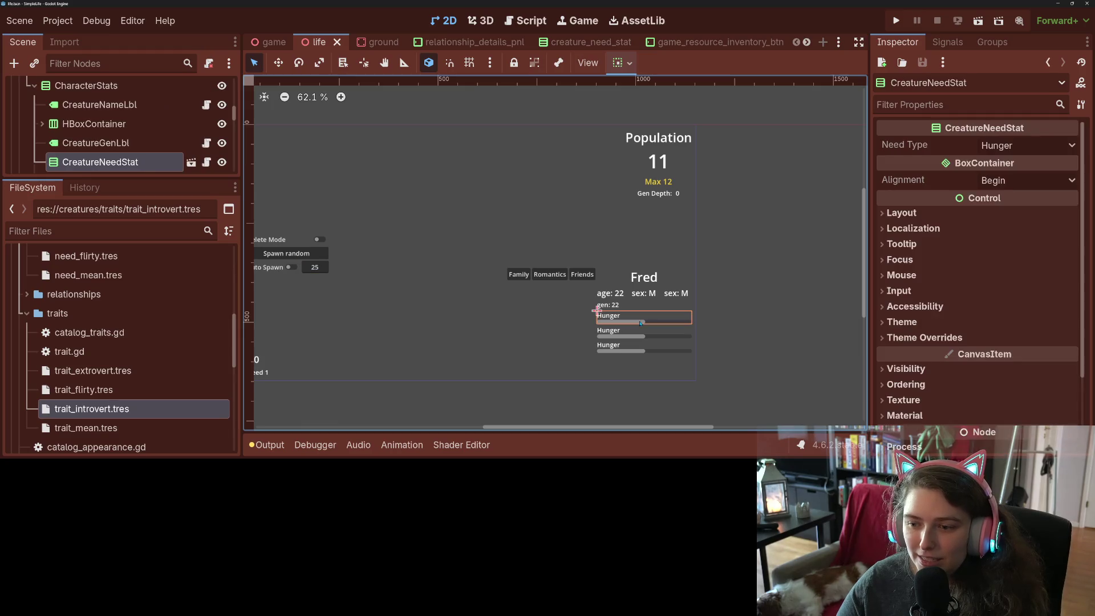
left_click(612, 346)
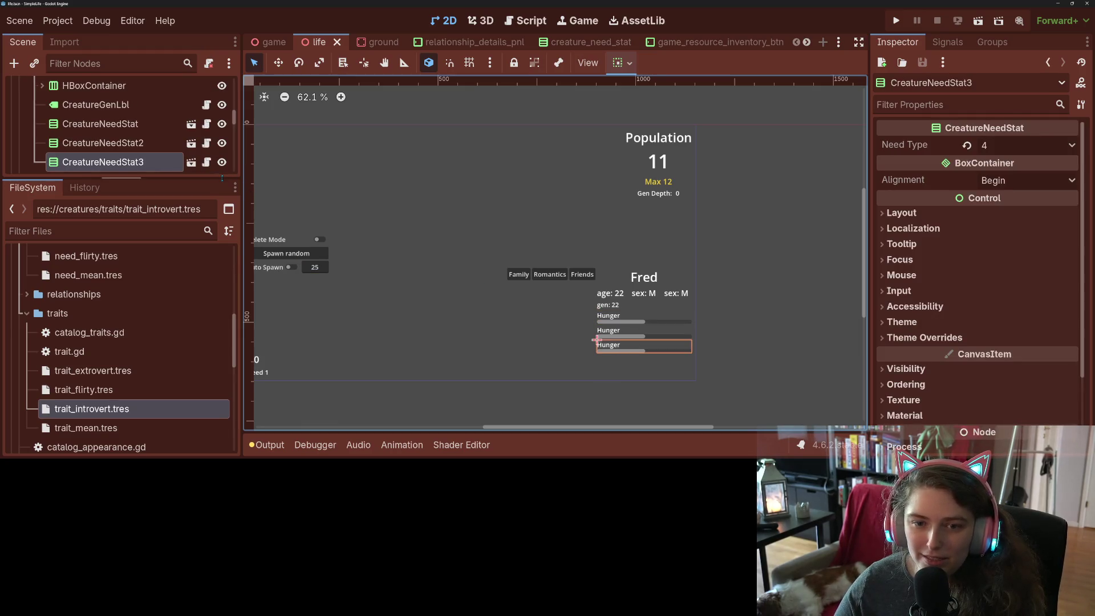
left_click_drag(222, 179, 223, 376)
key("ctrl+d")
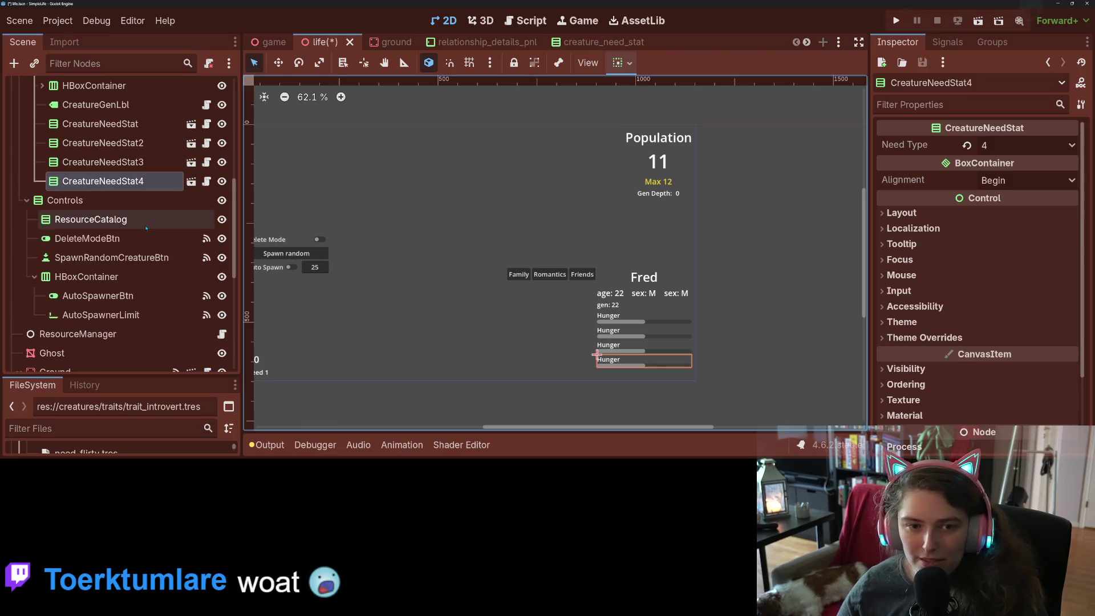
Step: Set CreatureNeedStat3's need type to Sex and CreatureNeedStat4's to Work
left_click(1002, 146)
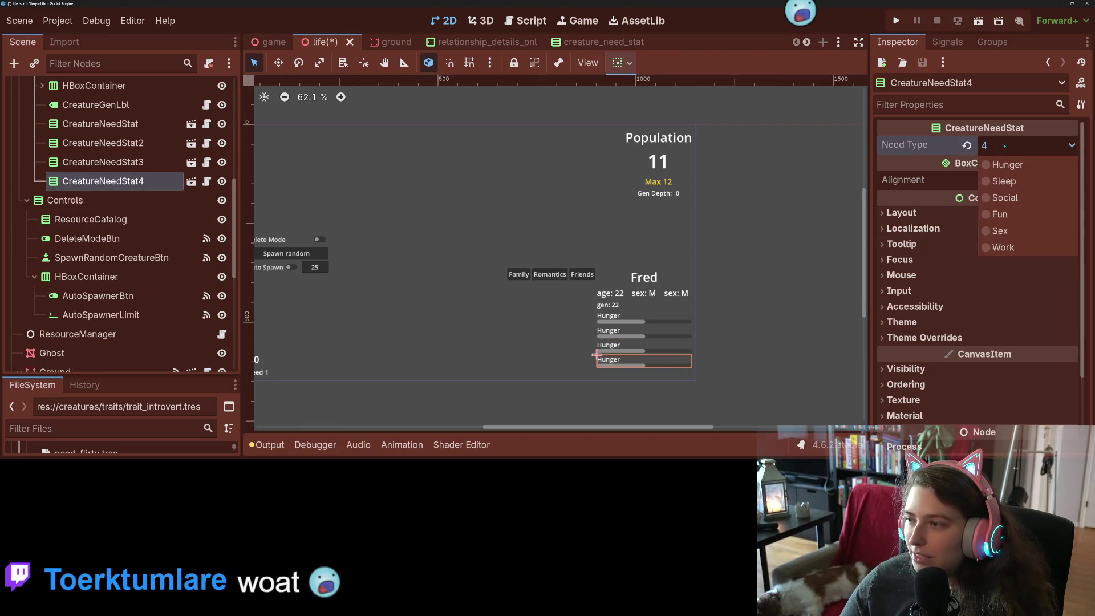
left_click(97, 163)
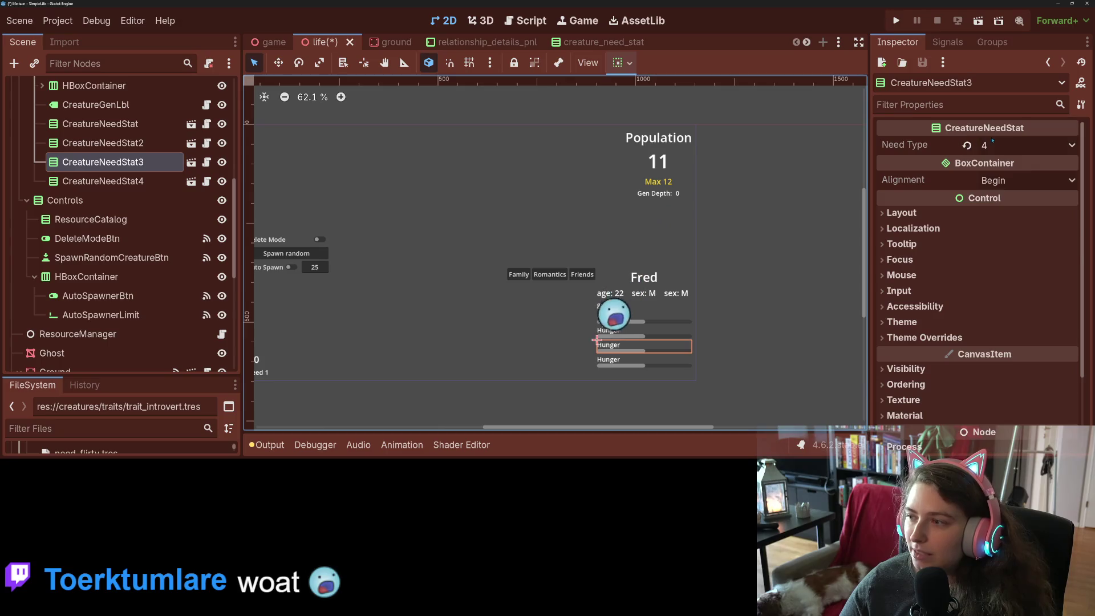
left_click(1027, 146)
left_click(1004, 229)
left_click(92, 143)
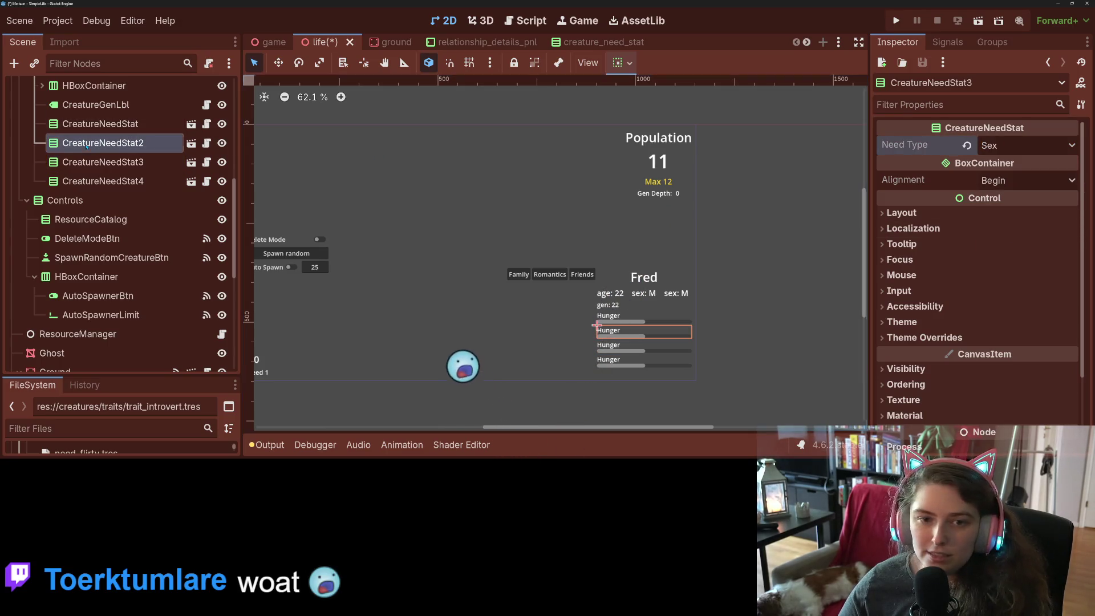
left_click(115, 127)
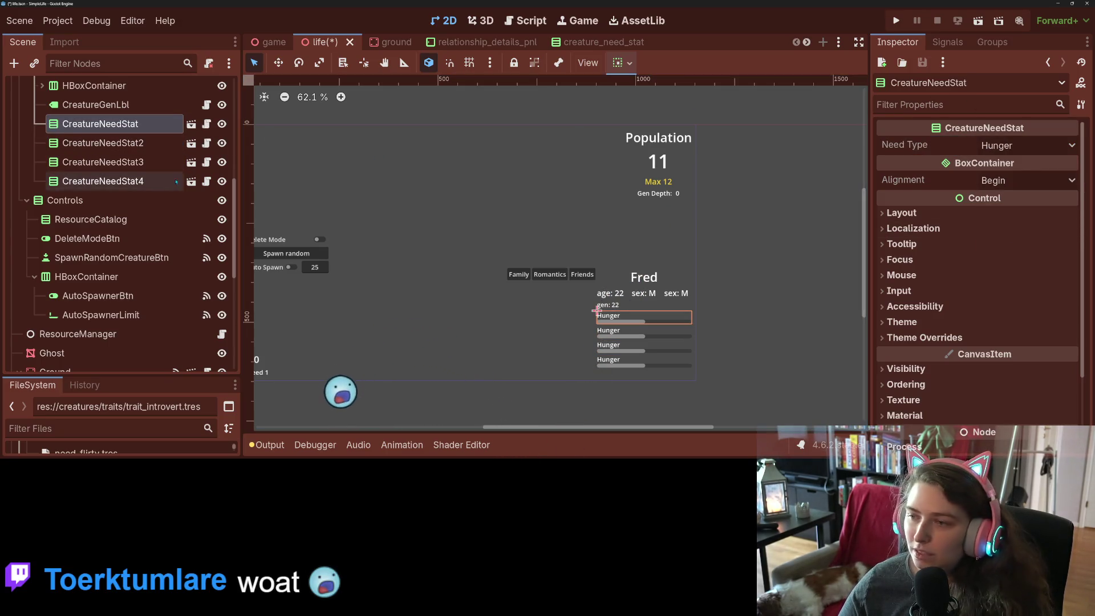
left_click(103, 180)
left_click(1009, 143)
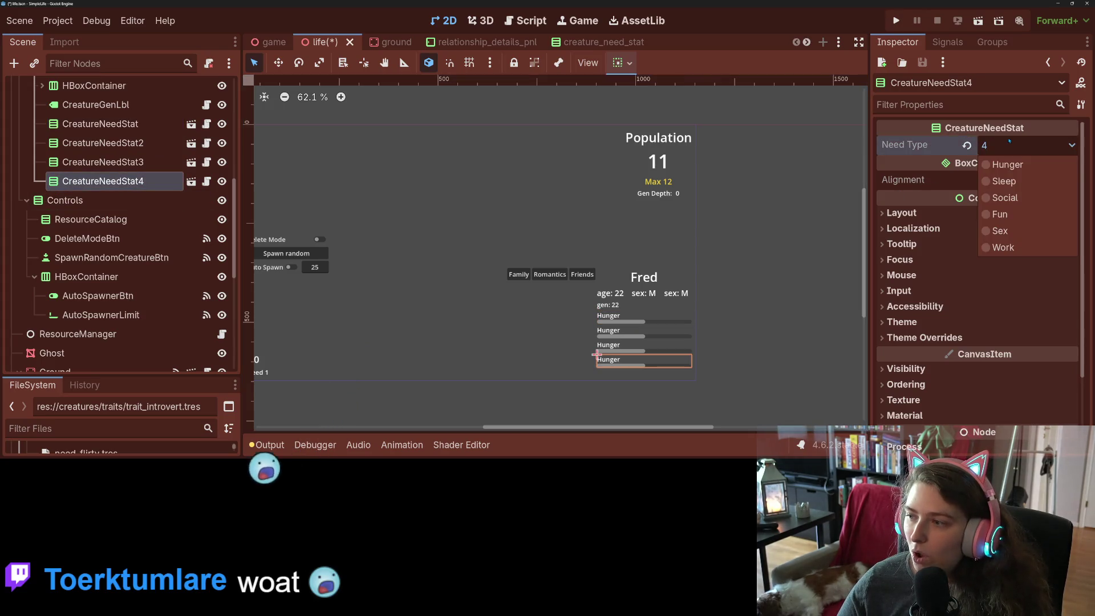
left_click(1004, 247)
Step: Duplicate CreatureNeedStat4 into a fifth Work bar, save the scene, and open creature_need_stat.gd
key("ctrl+d")
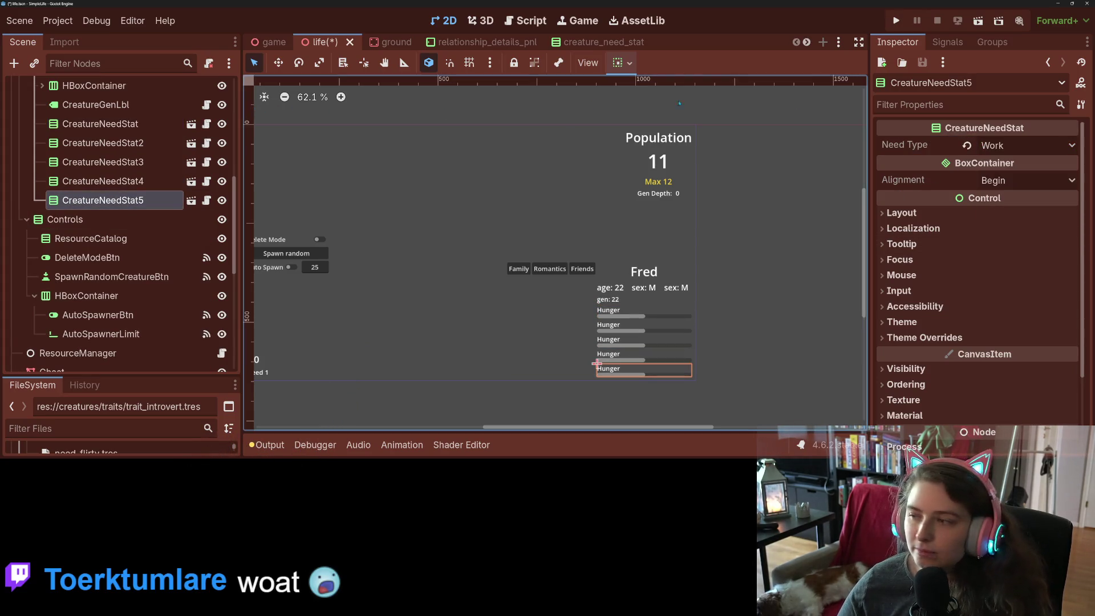
left_click(1002, 146)
left_click(1004, 247)
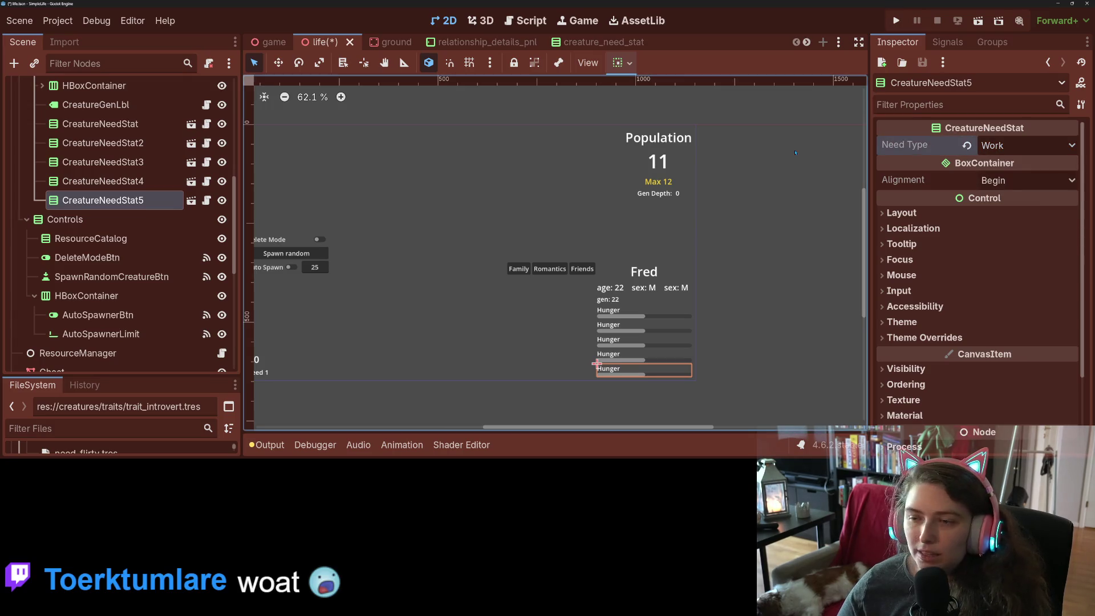
key("ctrl+s")
left_click(207, 200)
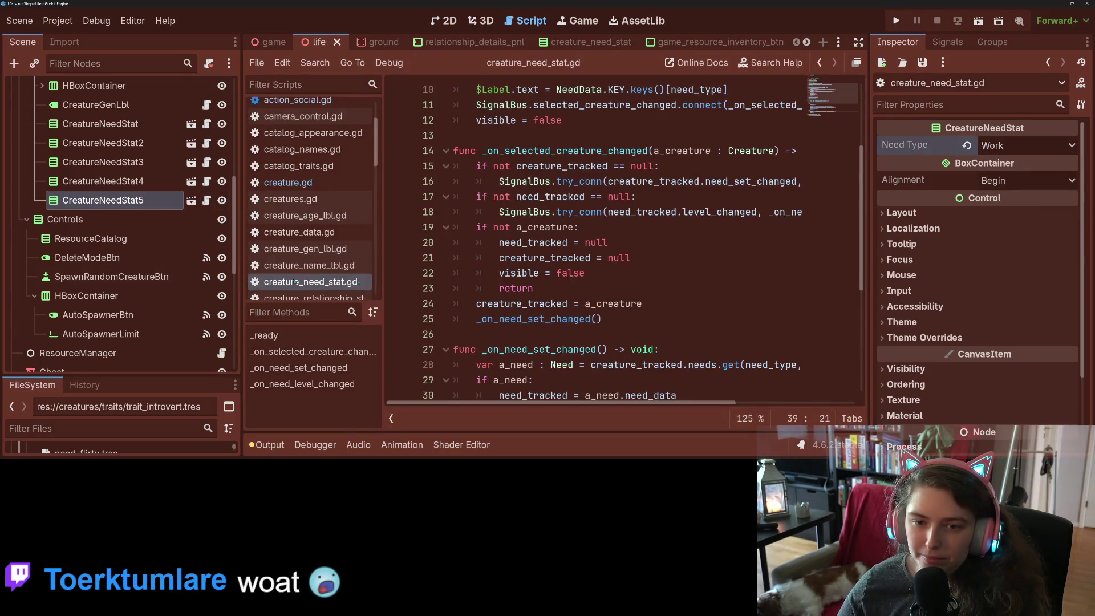
Step: Add and then remove a blank line after line 7 of the script, saving it
scroll(680, 179, "up", 3)
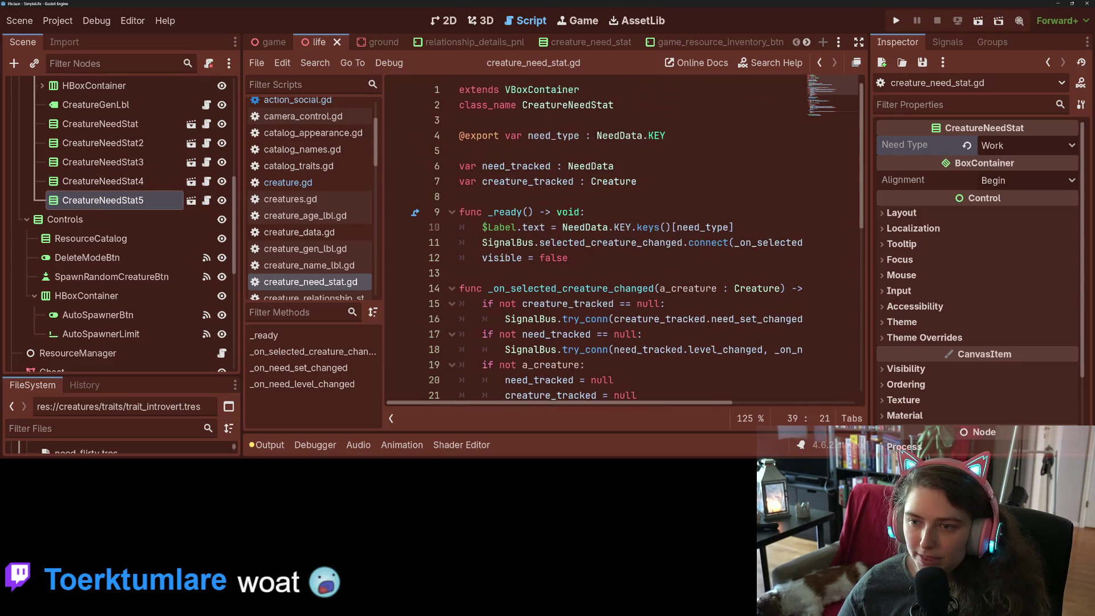
left_click(680, 179)
key("Return")
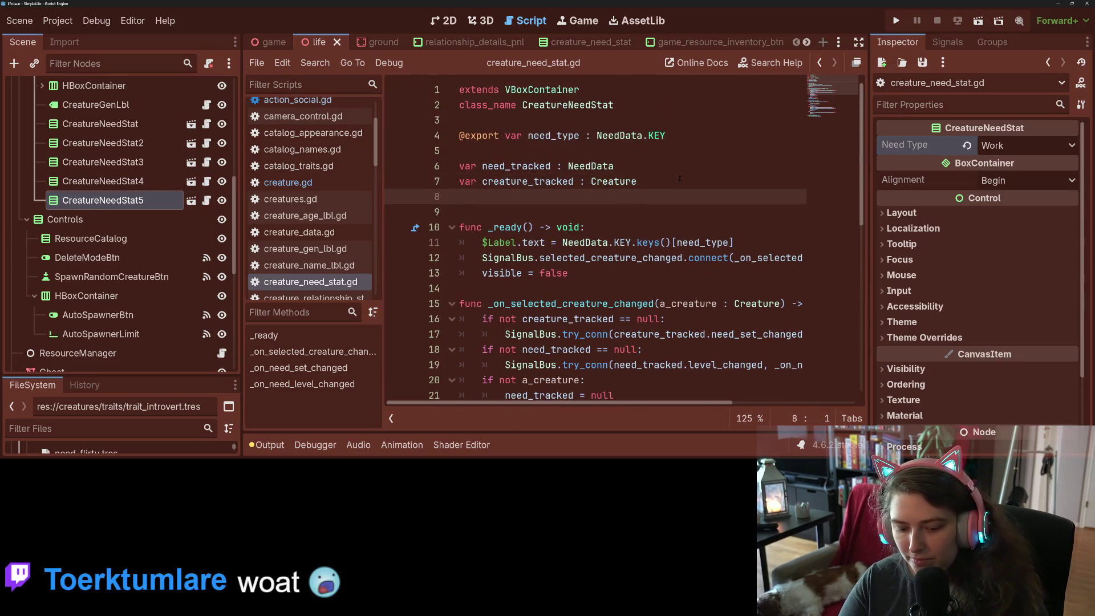
key("ctrl+s")
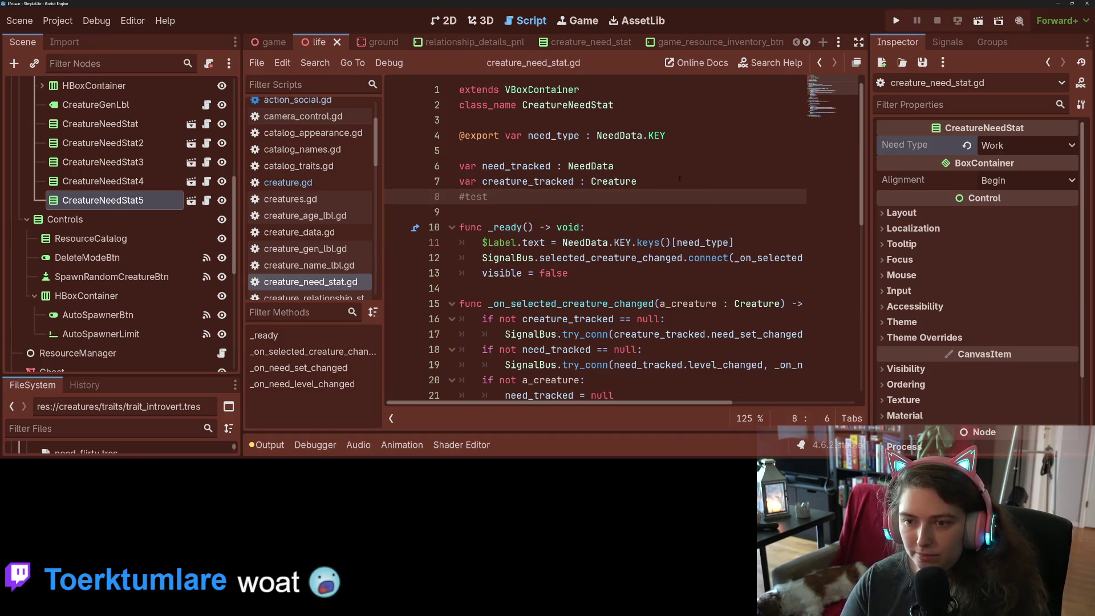
key("BackSpace")
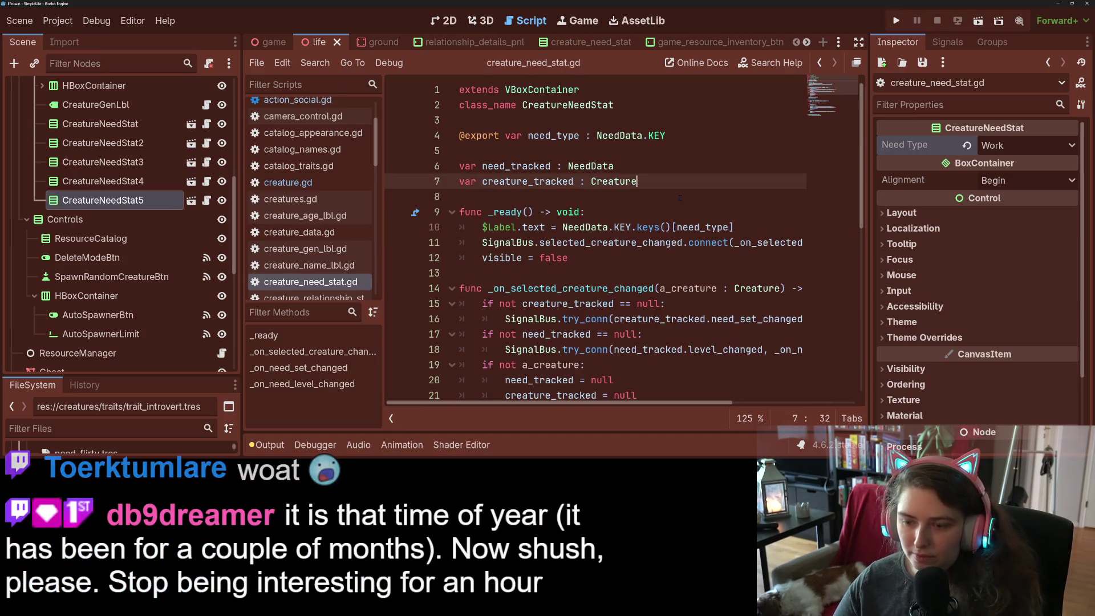
key("ctrl+s")
Step: Set CreatureNeedStat5 to Mean and duplicate it as CreatureNeedStat6 tracking Extrovert
left_click(161, 180)
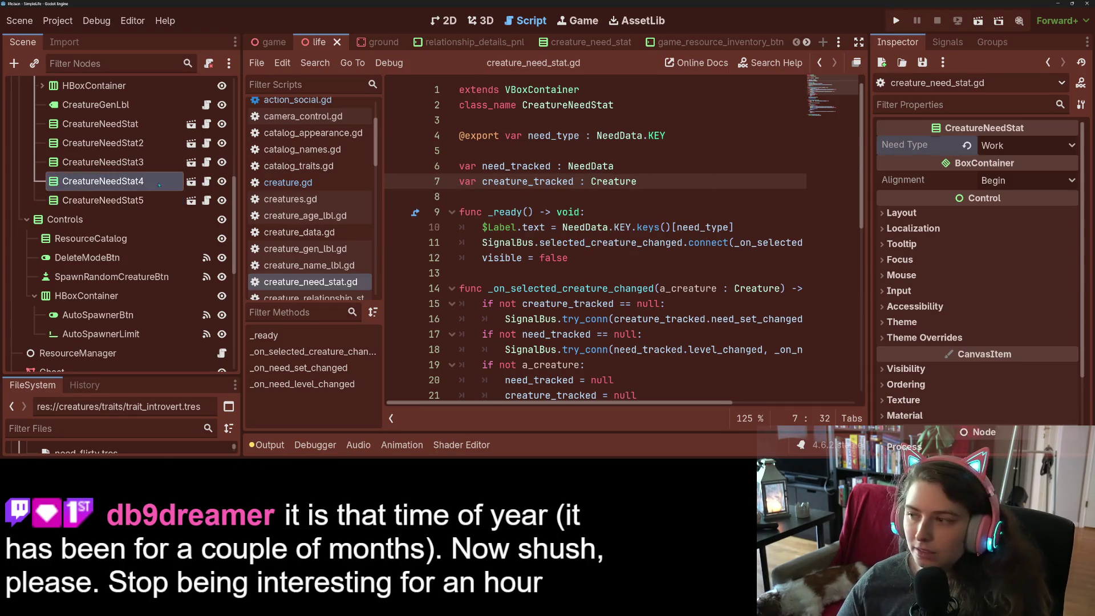
left_click(983, 150)
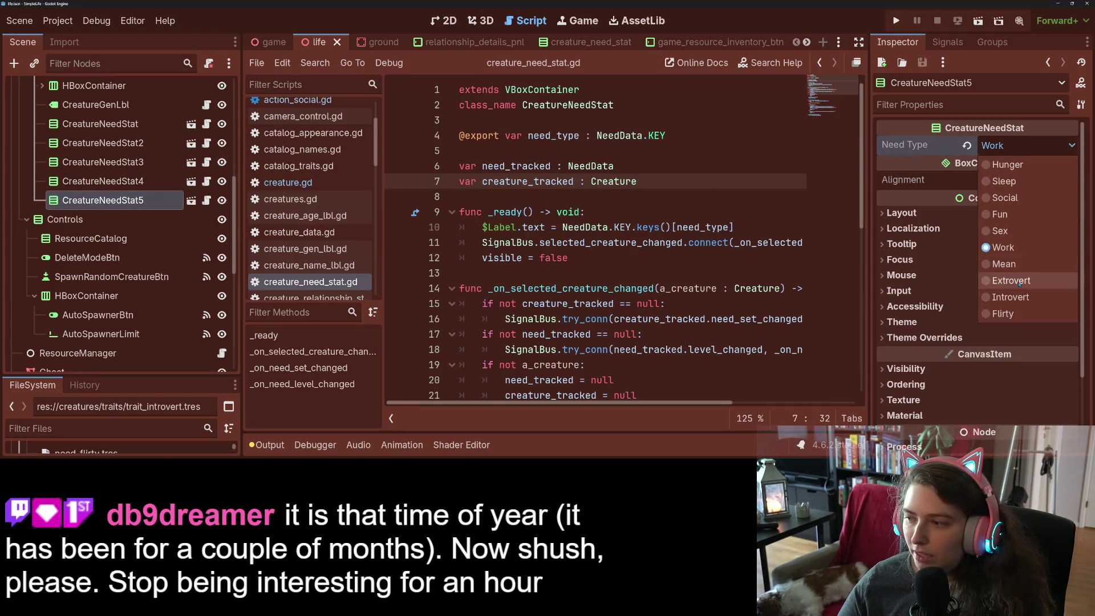
left_click(1022, 266)
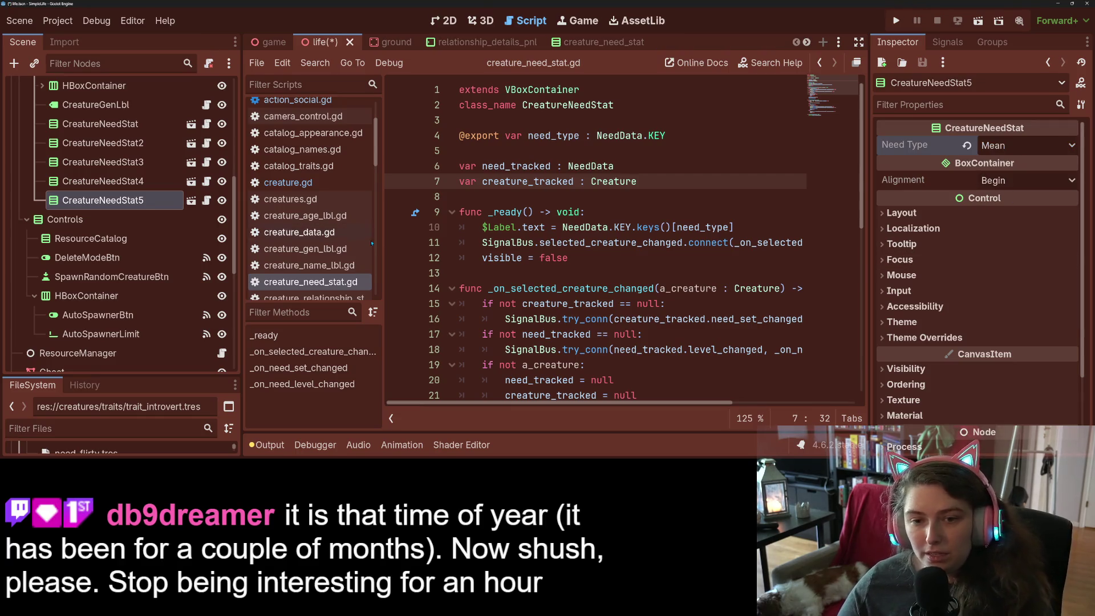
key("ctrl+d")
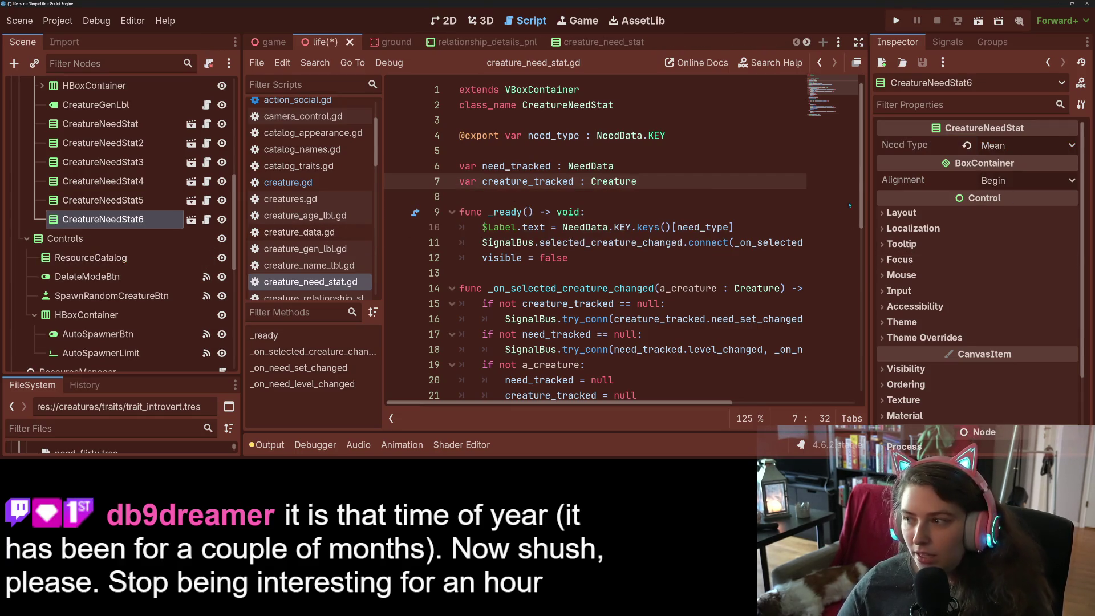
left_click(1021, 146)
left_click(1022, 280)
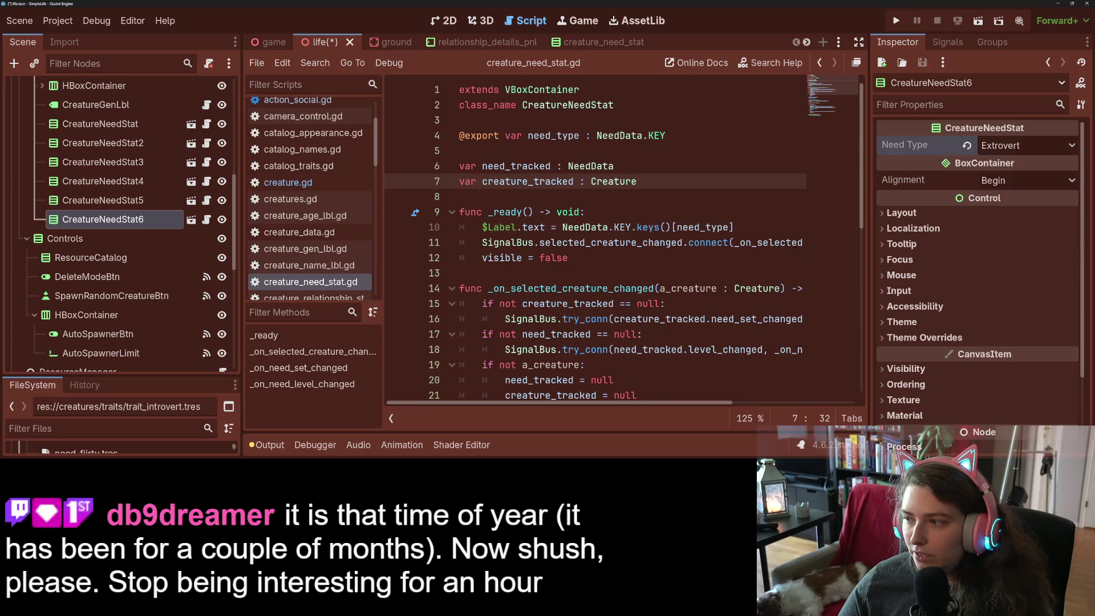
Step: Add CreatureNeedStat7 for Introvert and CreatureNeedStat8 for Flirty, then save the scene
key("ctrl+d")
left_click(1021, 145)
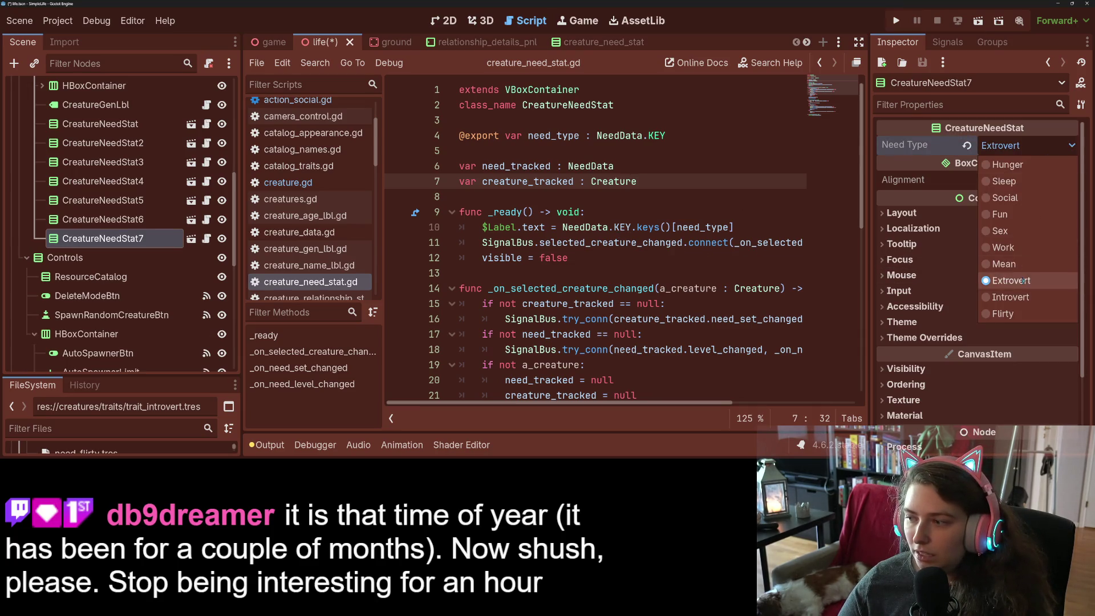
left_click(1020, 298)
key("ctrl+d")
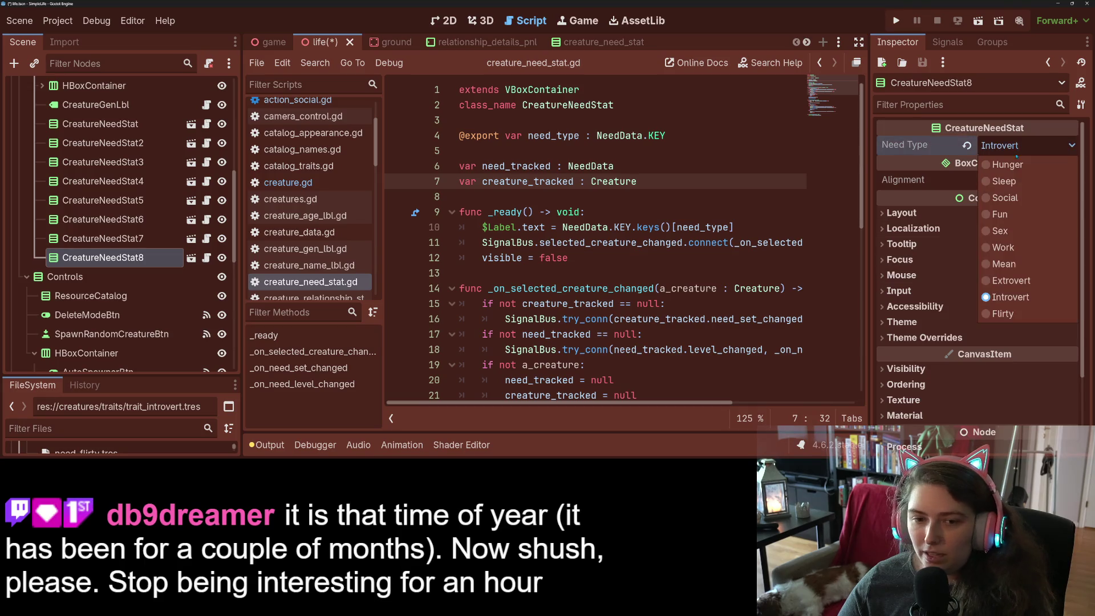
left_click(1021, 145)
left_click(1015, 317)
key("ctrl+s")
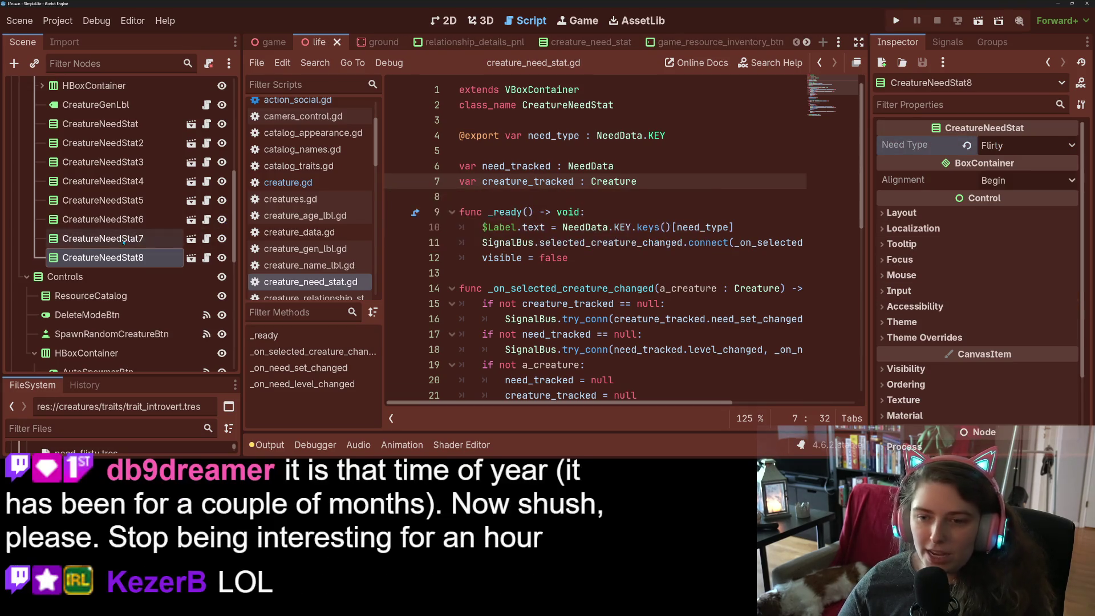
Step: Check the need types of CreatureNeedStat7 and CreatureNeedStat6, then run the game
left_click(102, 238)
key("F2")
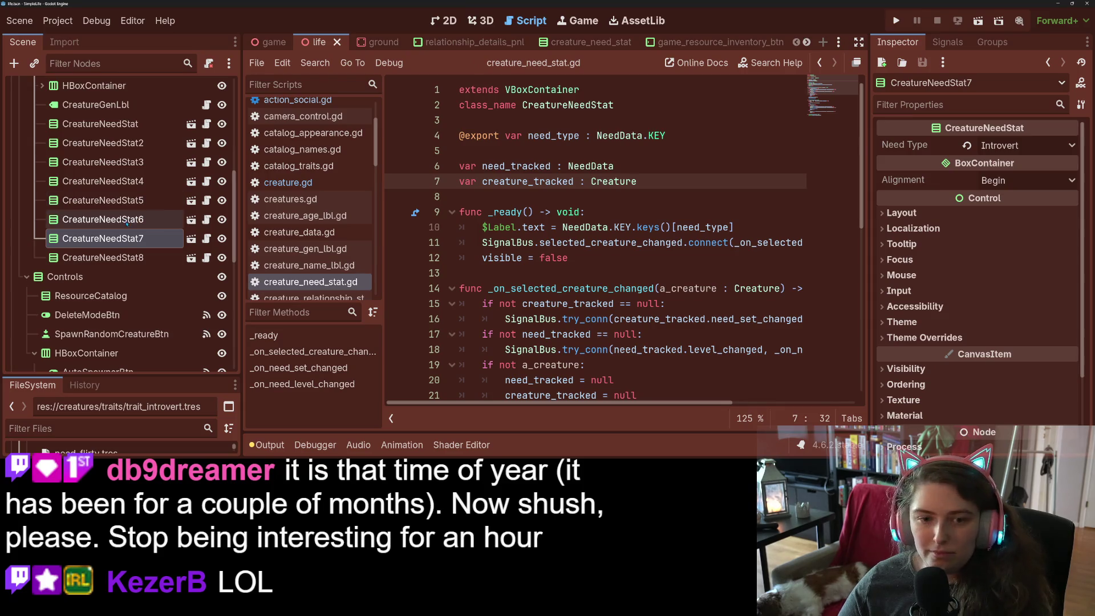
left_click(114, 219)
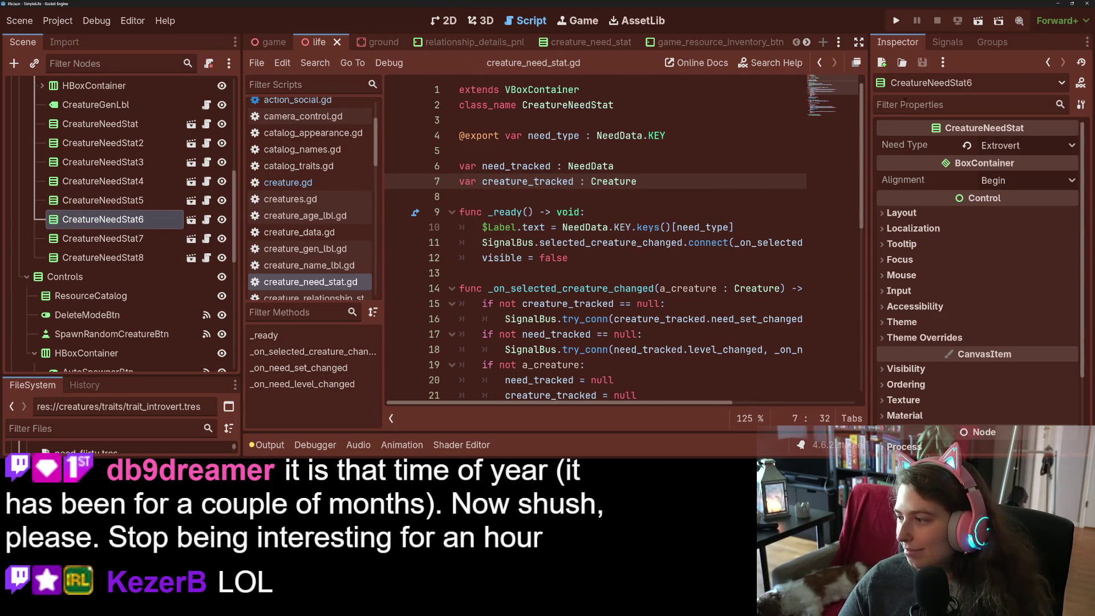
left_click(896, 21)
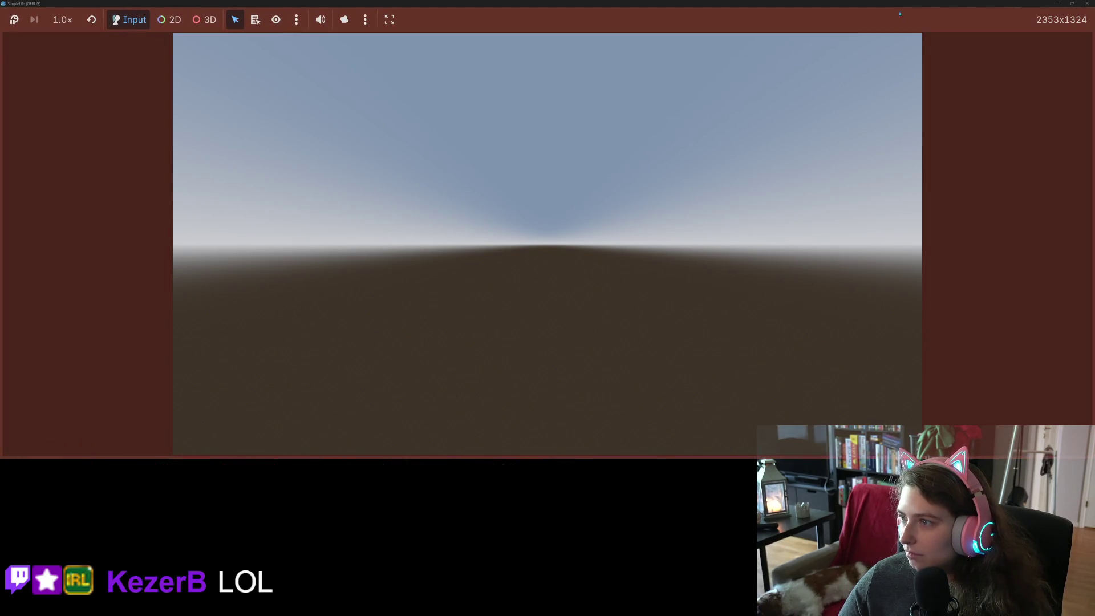
Step: Stop the game and select the out-of-bounds index 50 error in the Debugger's Errors list
left_click(1087, 4)
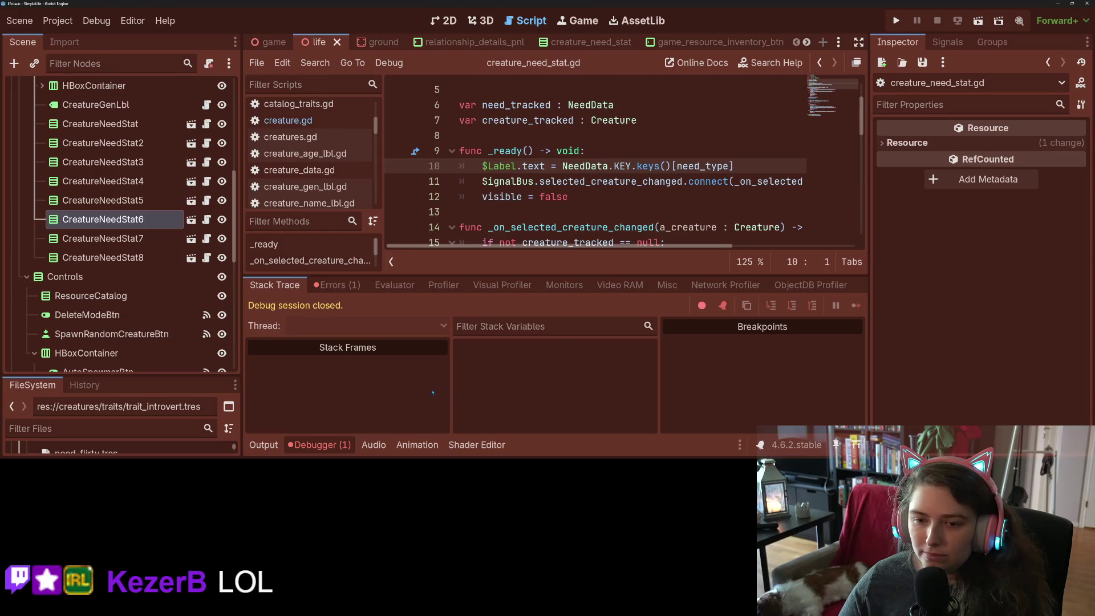
left_click(342, 285)
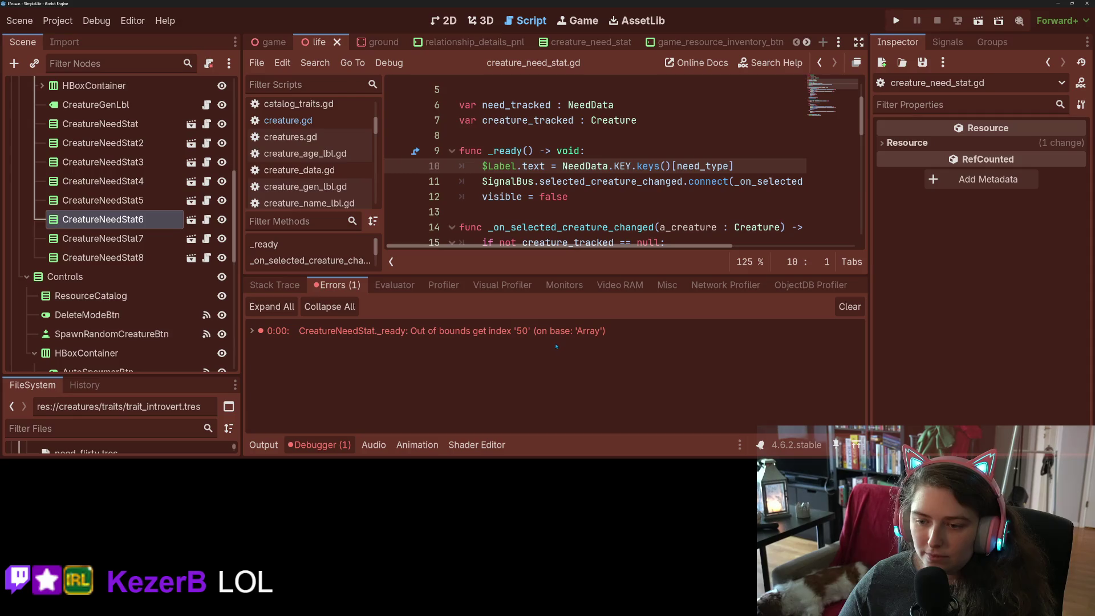
left_click(560, 336)
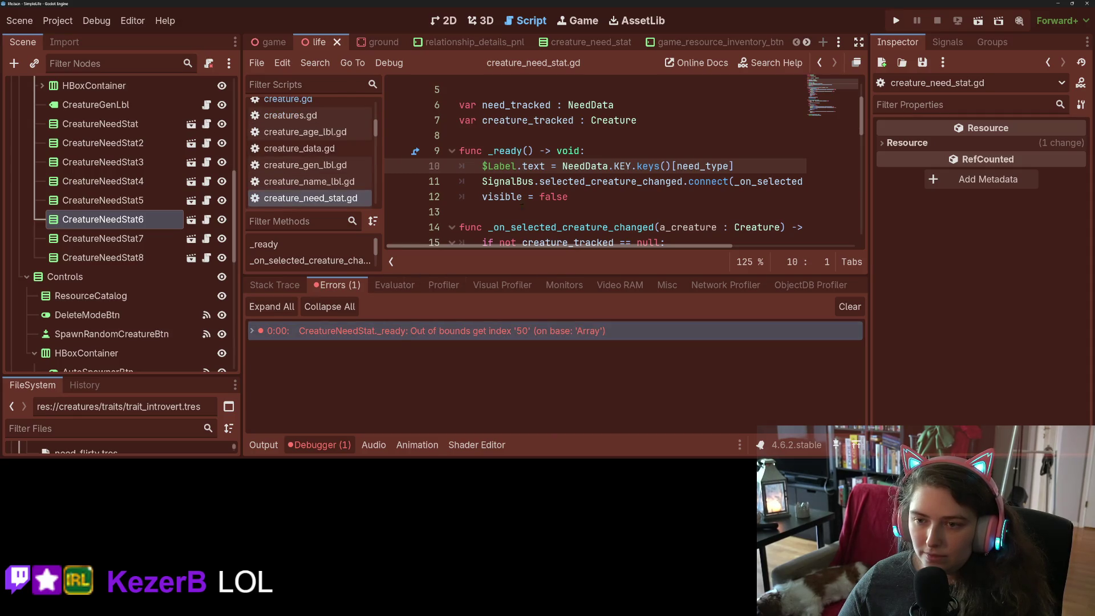
mouse_move(570, 181)
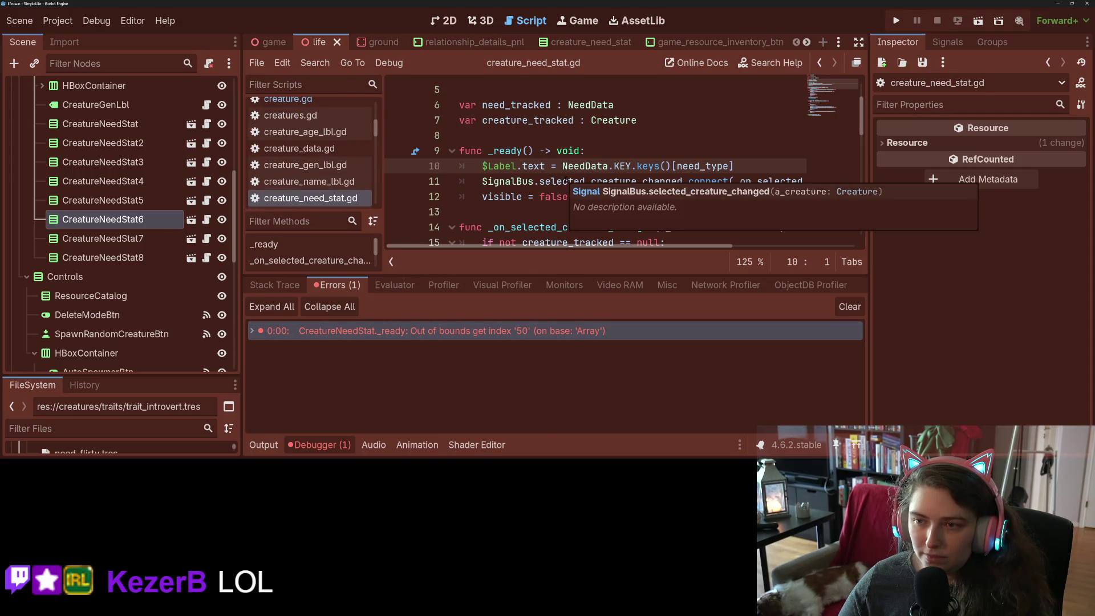
Step: Examine the NeedData.KEY.keys()[need_type] lookup on line 10 of creature_need_stat.gd
scroll(551, 209, "up", 2)
scroll(593, 166, "down", 1)
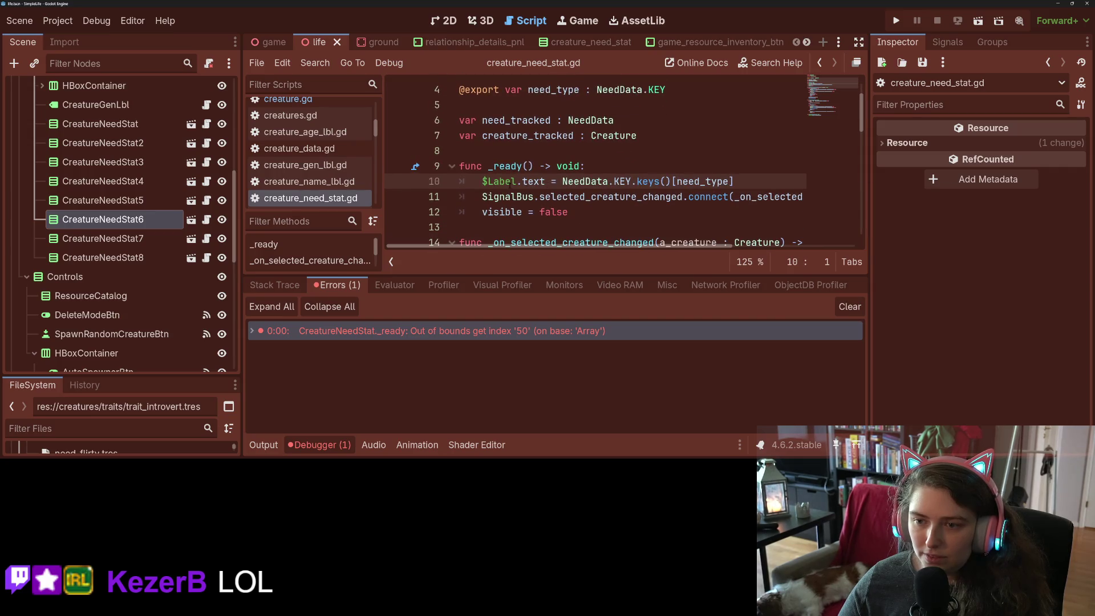
scroll(495, 207, "up", 1)
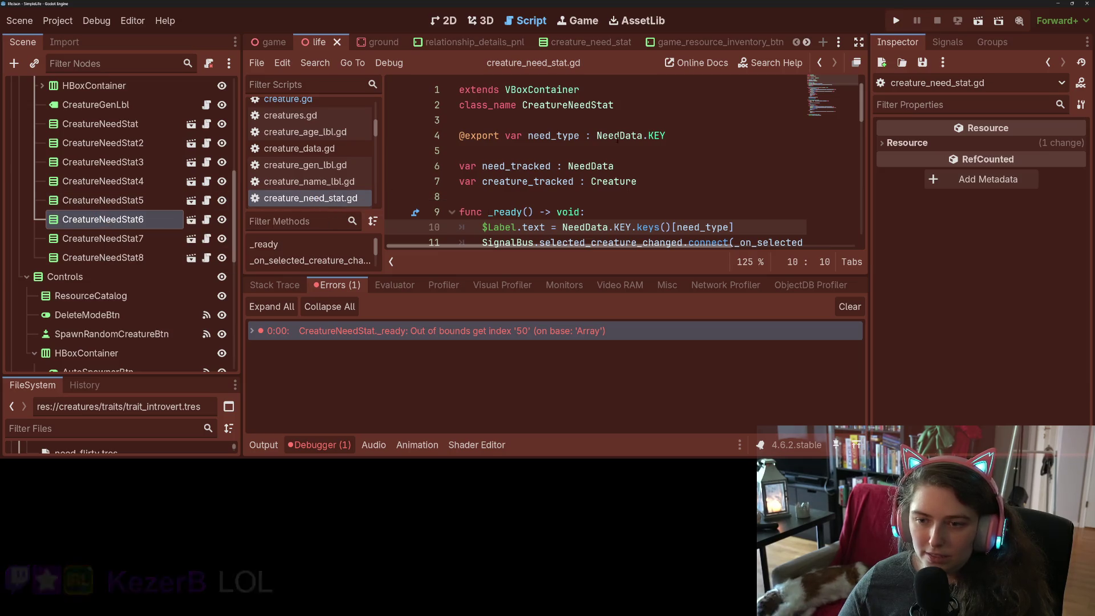
scroll(664, 140, "down", 3)
scroll(663, 140, "up", 2)
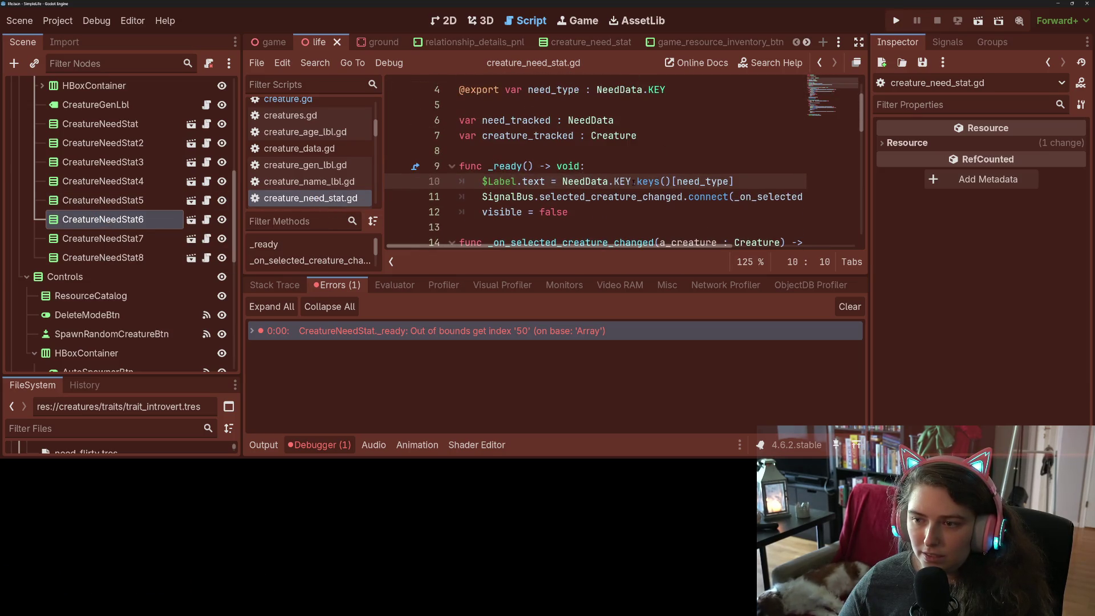
double_click(622, 182)
scroll(633, 189, "up", 1)
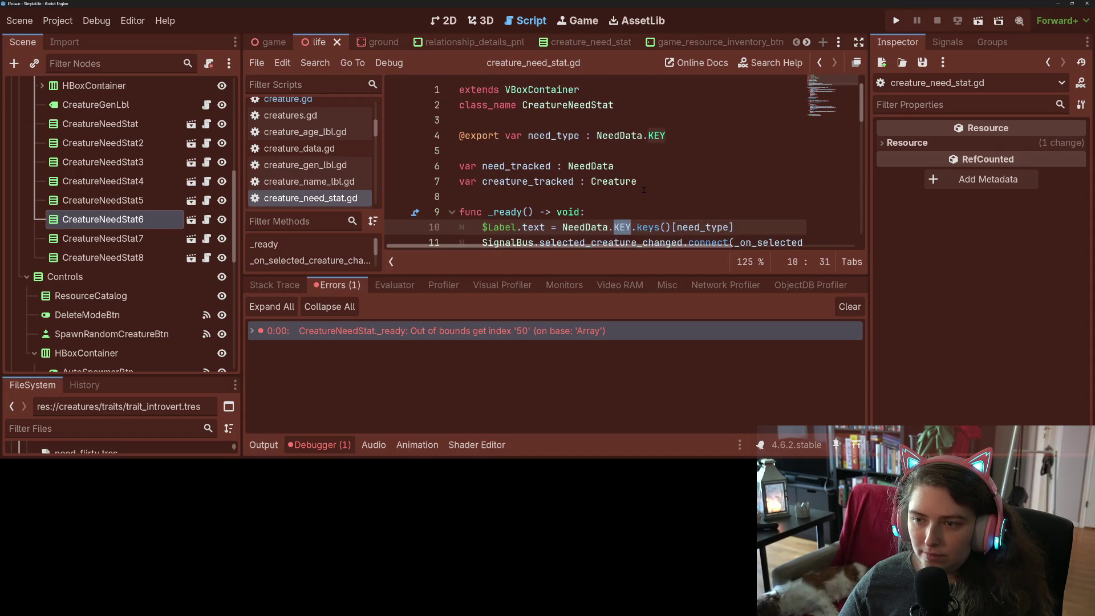
scroll(643, 190, "down", 1)
double_click(682, 181)
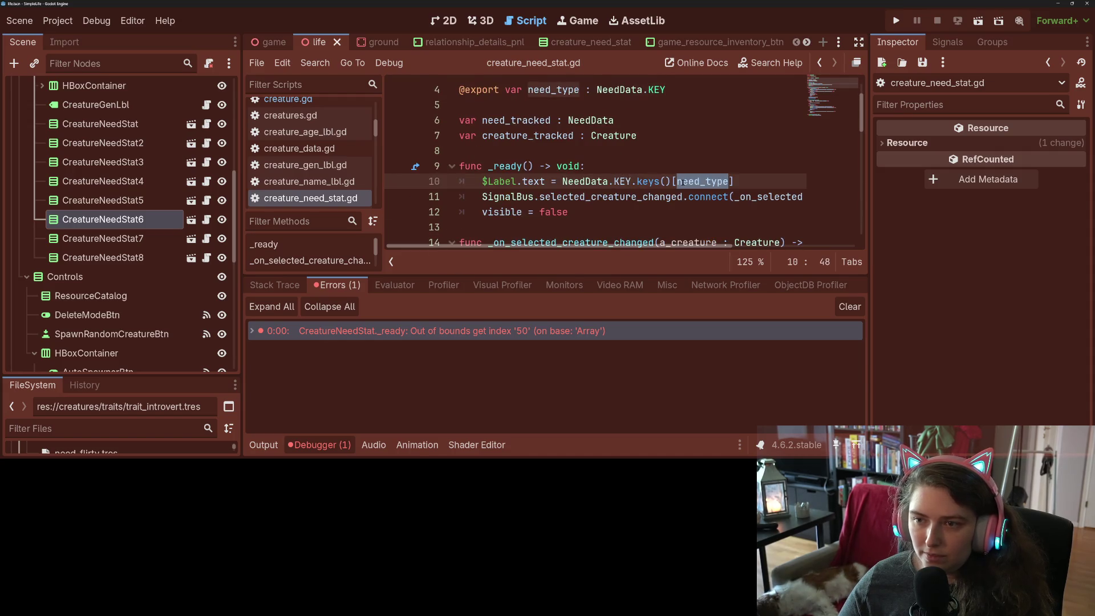
left_click(649, 182)
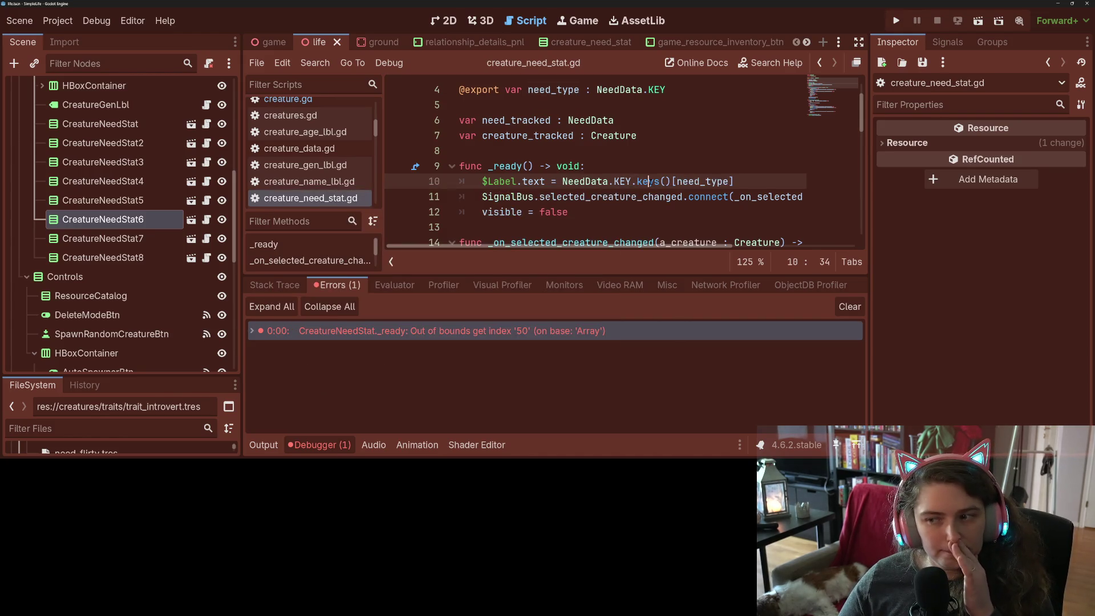
double_click(649, 181)
left_click(672, 181)
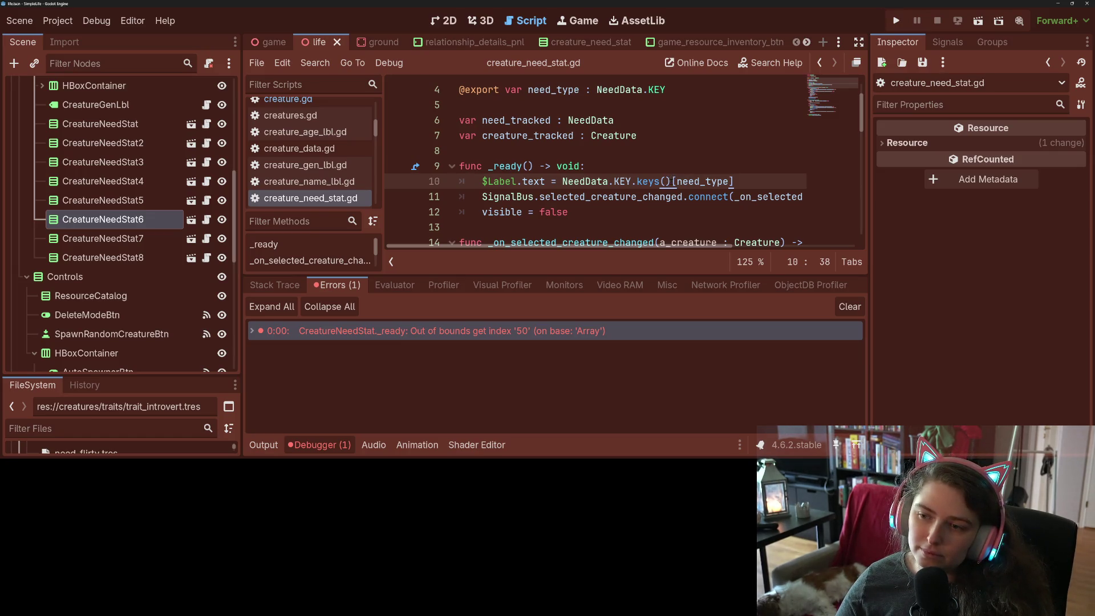
double_click(691, 181)
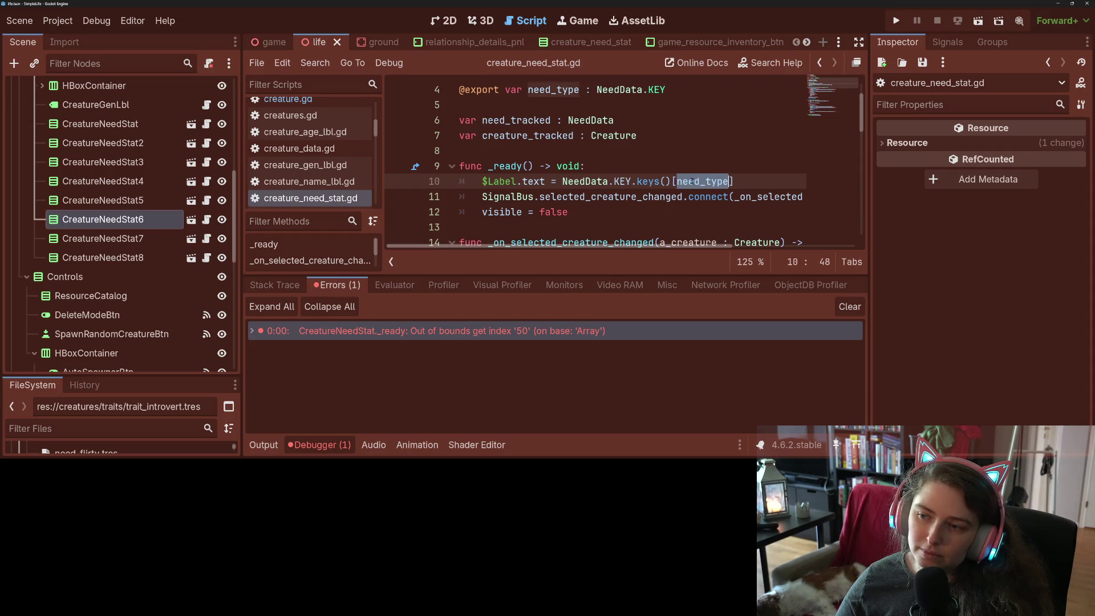
scroll(692, 181, "up", 2)
scroll(684, 196, "up", 1)
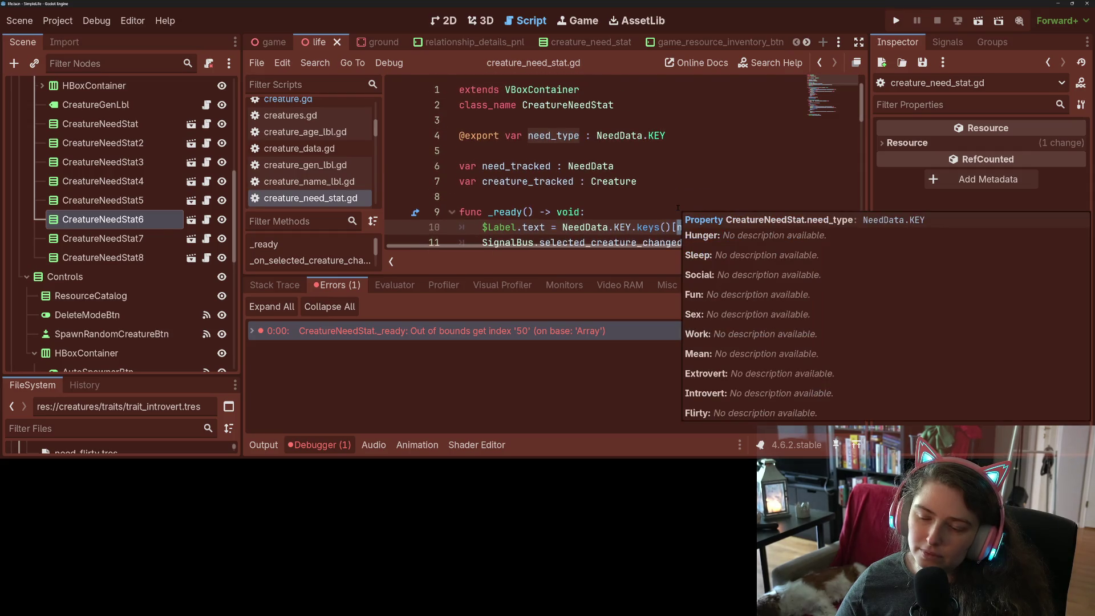
scroll(684, 196, "down", 2)
left_click(684, 197)
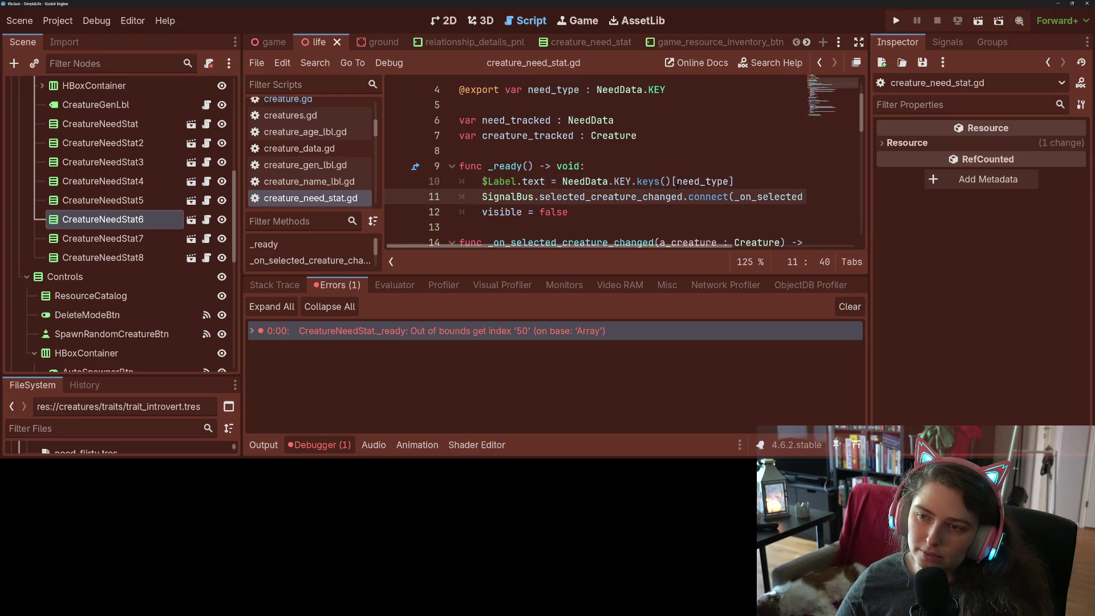
left_click(684, 181)
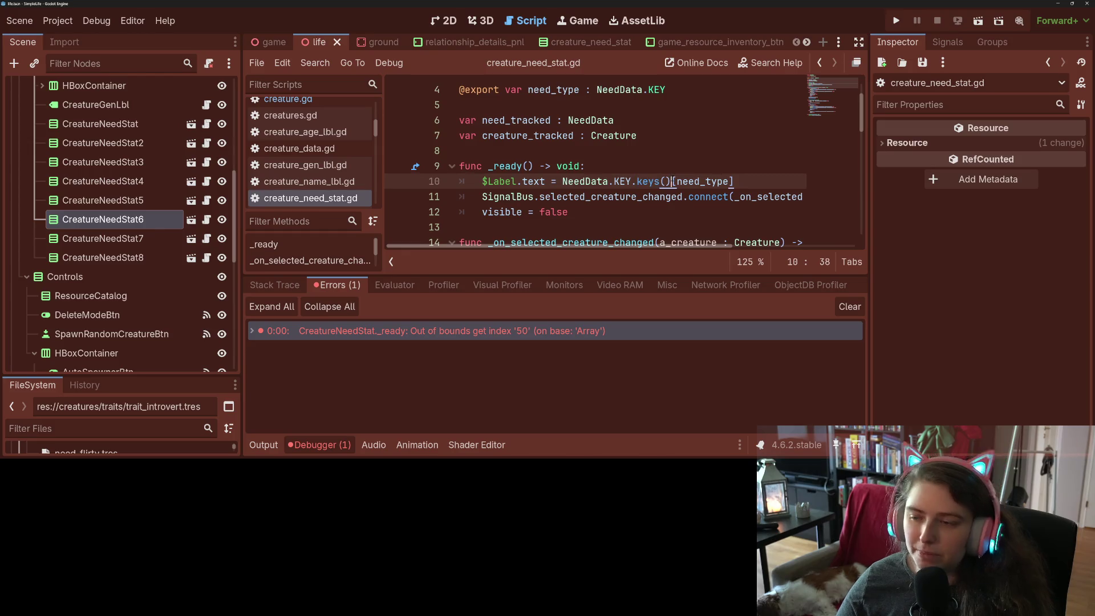
left_click(667, 182)
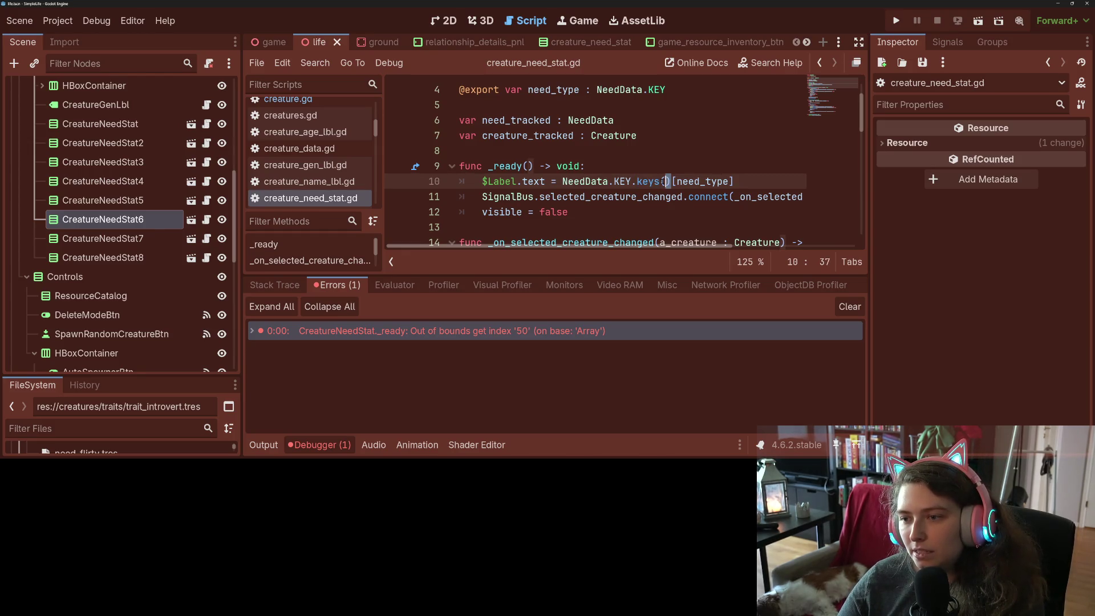
Step: Replace keys()[need_type] on line 10 with a get call
double_click(647, 181)
key("shift+End")
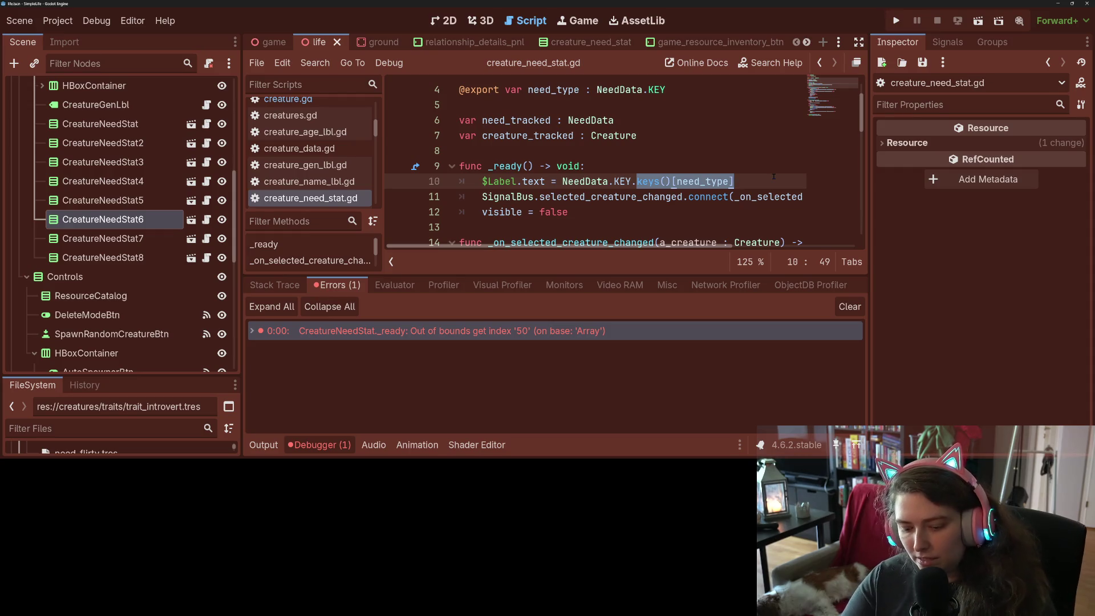
type("get")
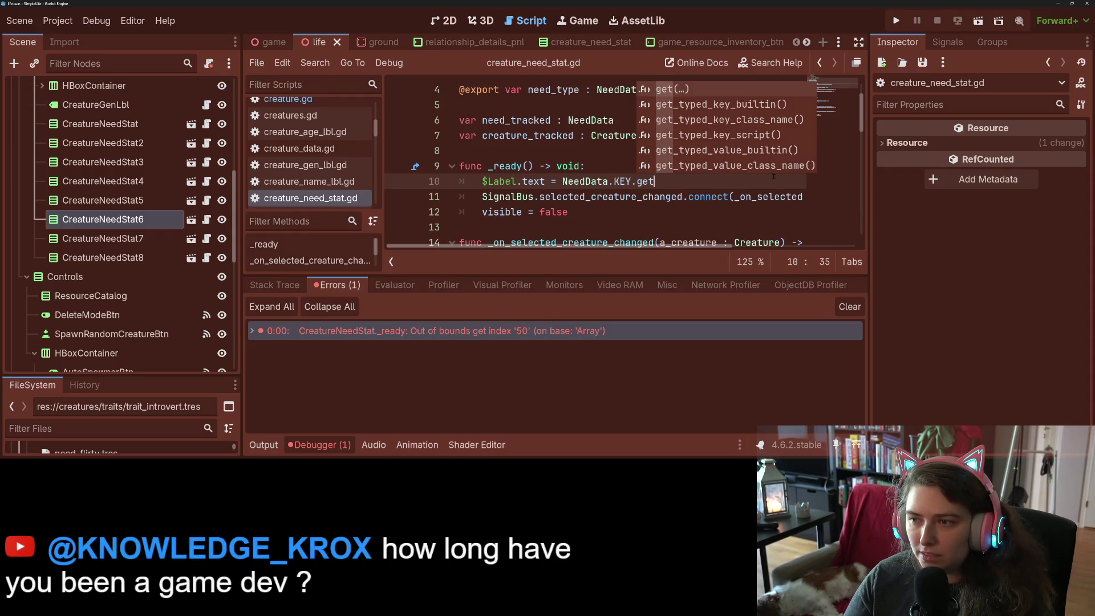
key("Down")
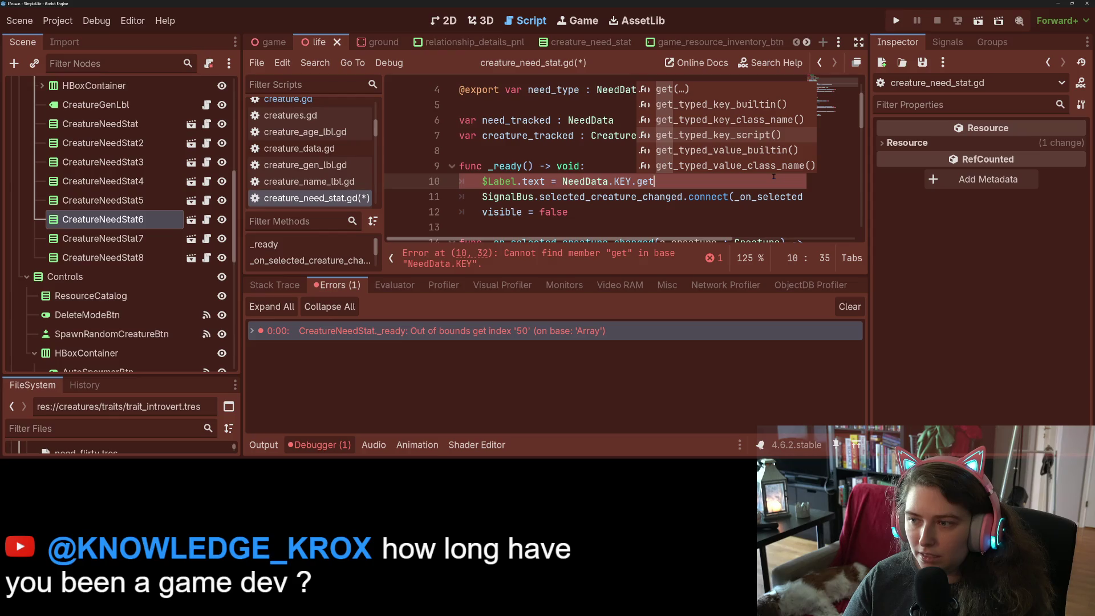
Step: Try KEY completions on line 10, inserting get_typed_key_class_name() and then get()
key("Down")
key("Down")
key("Down")
key("Up")
key("Down")
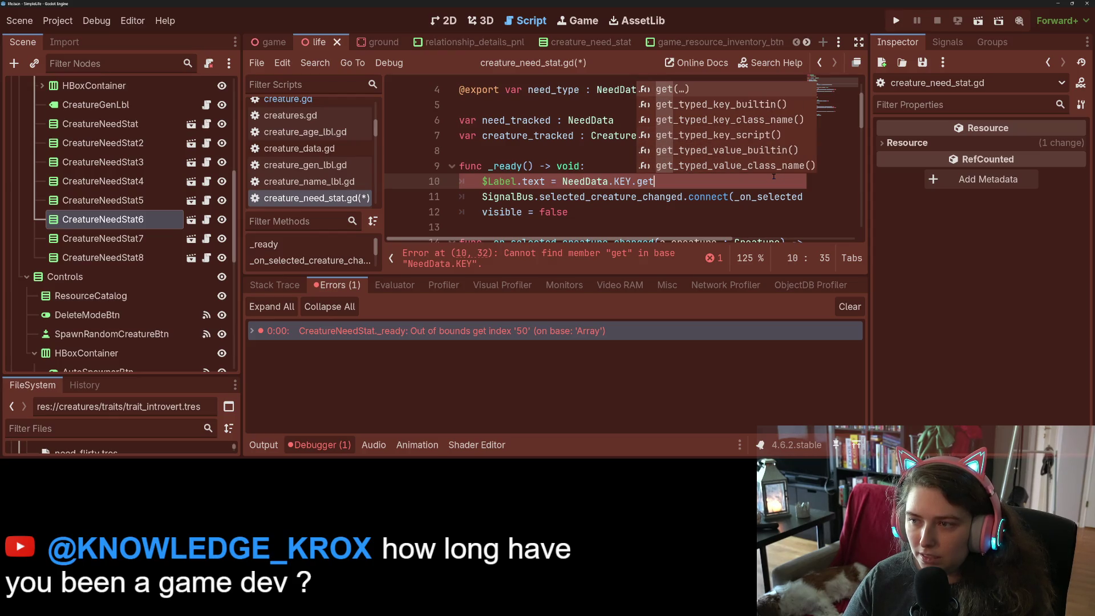
key("Down")
key("Down")
key("Return")
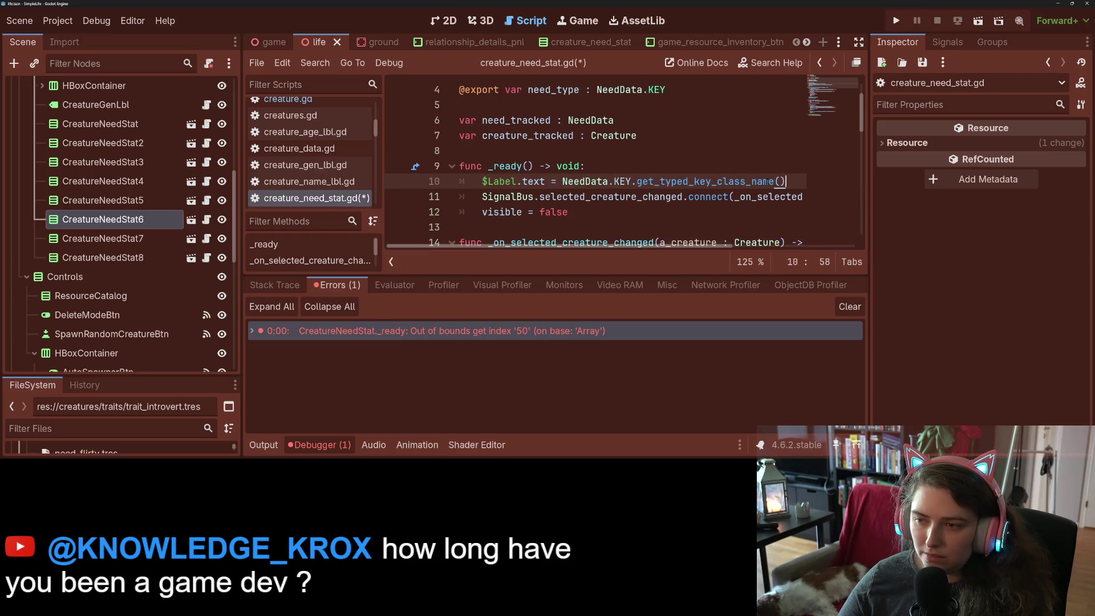
left_click_drag(787, 182, 643, 182)
type("ge")
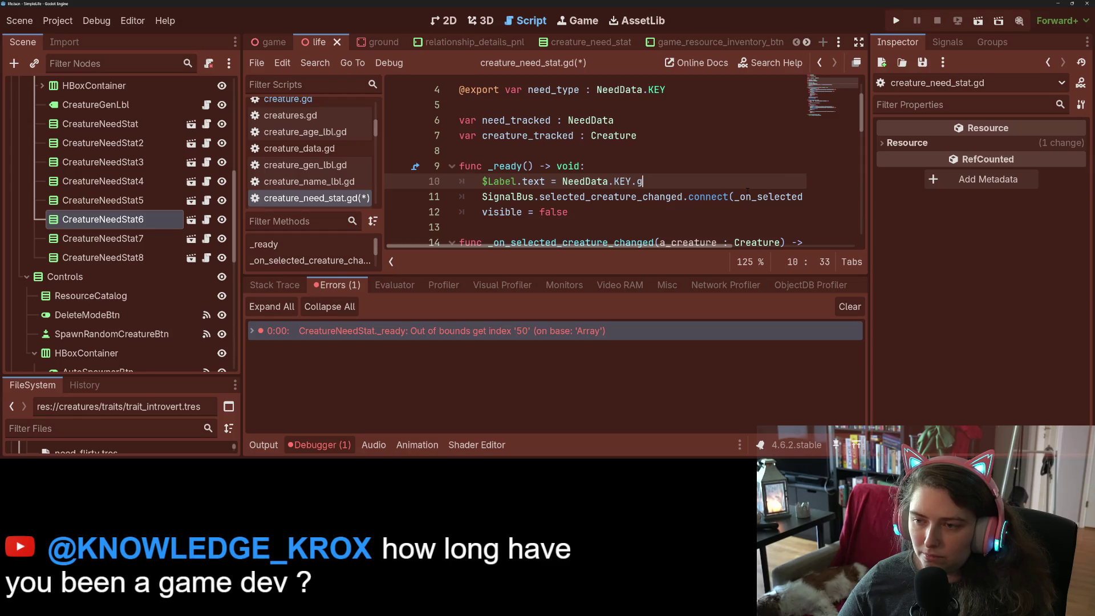
type("t")
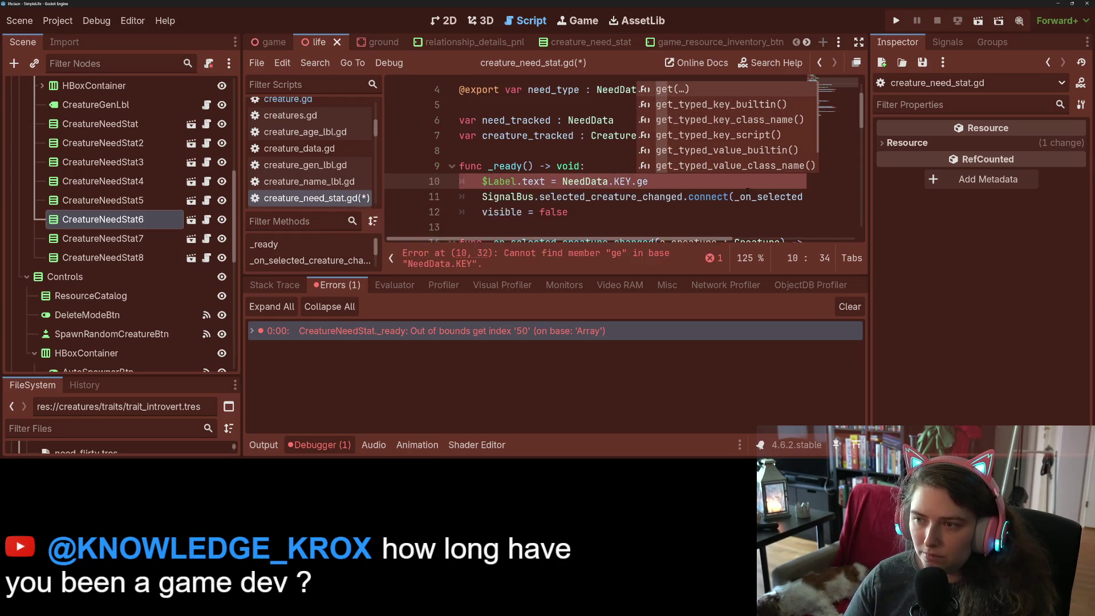
key("Return")
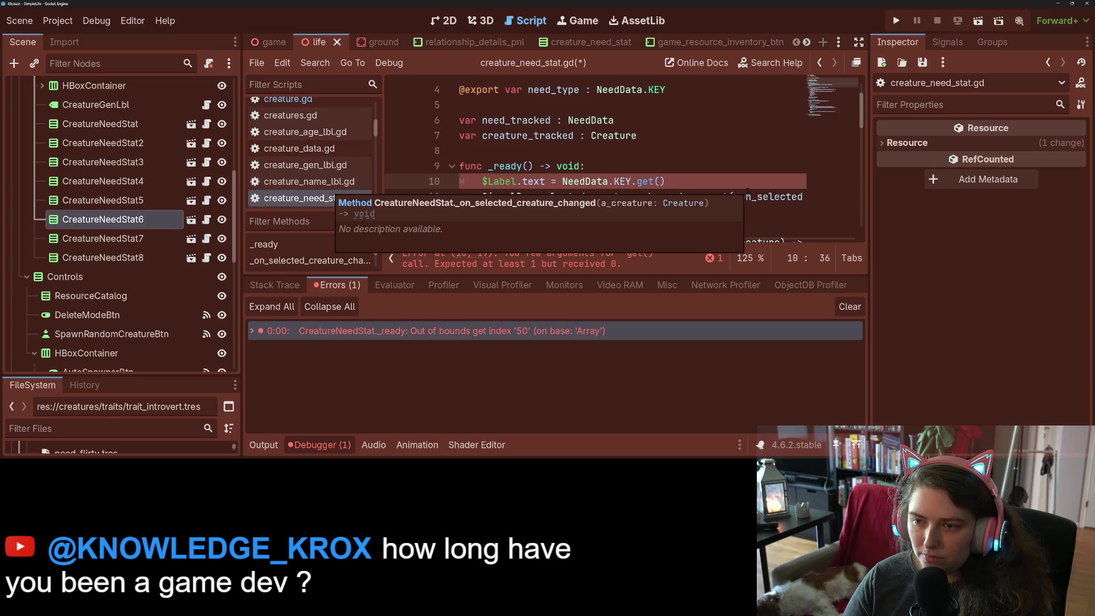
Step: Replace the NeedData.KEY lookup with str(need_type) and save the script
key("BackSpace")
key("BackSpace")
key("BackSpace")
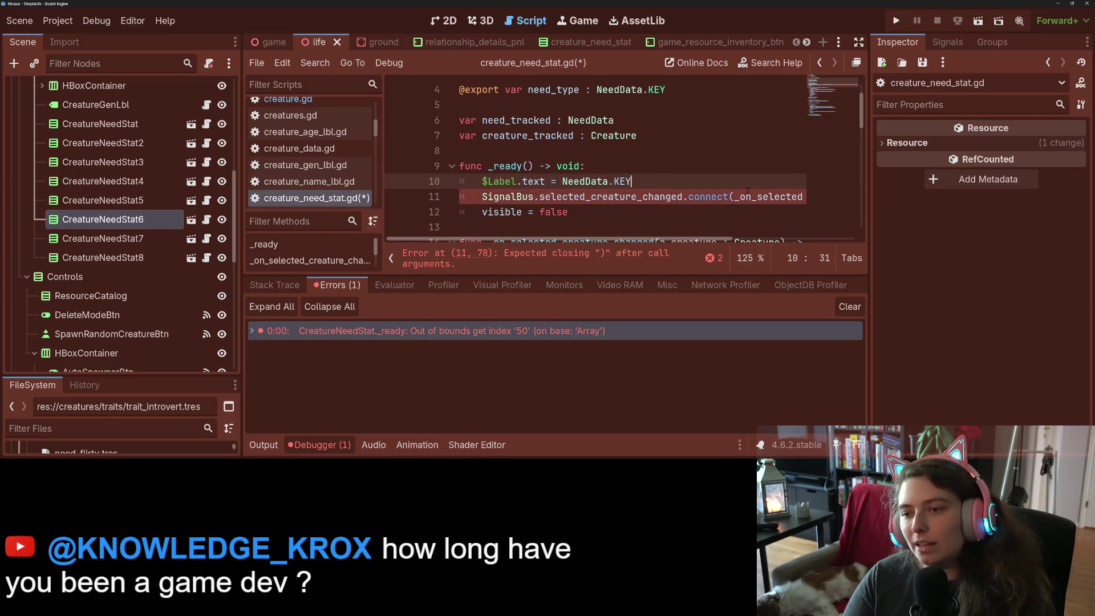
key("BackSpace")
key("BackSpace")
key("BackSpace")
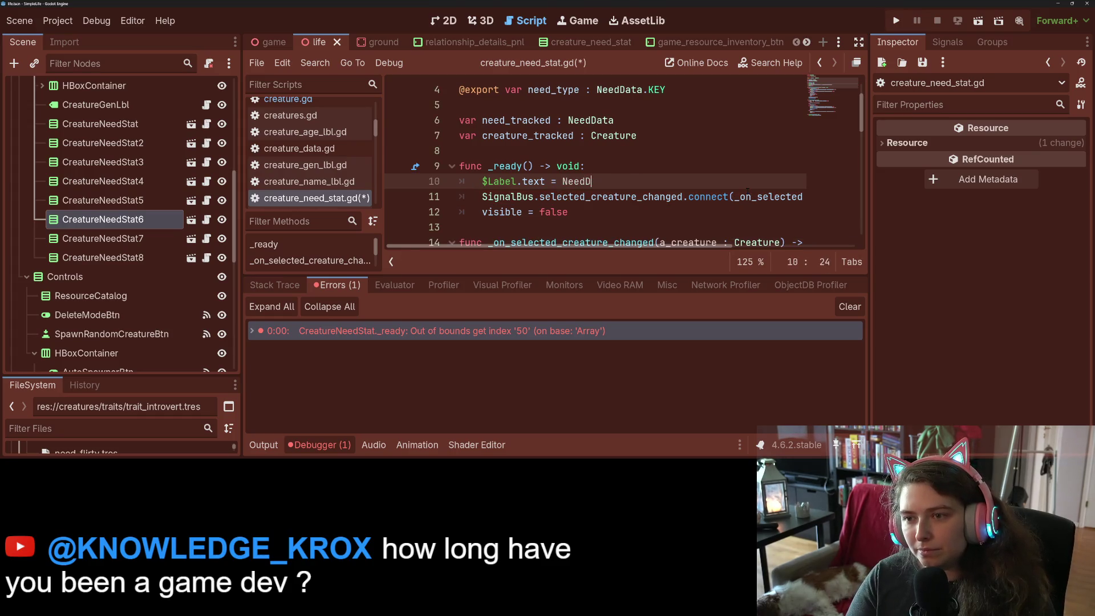
type("(ne")
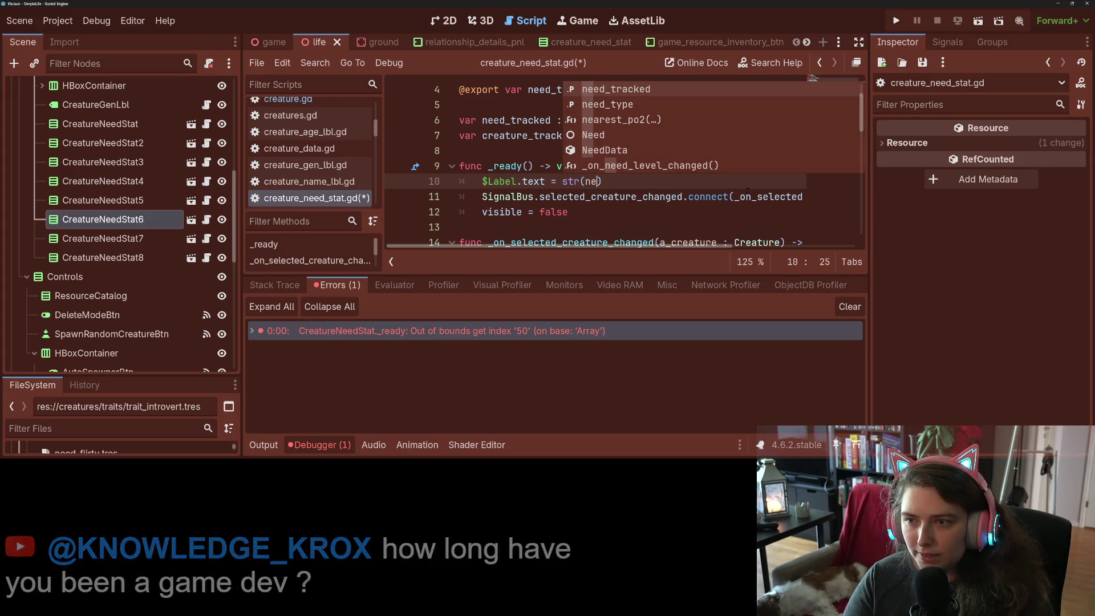
key("Down")
key("Return")
key("ctrl+s")
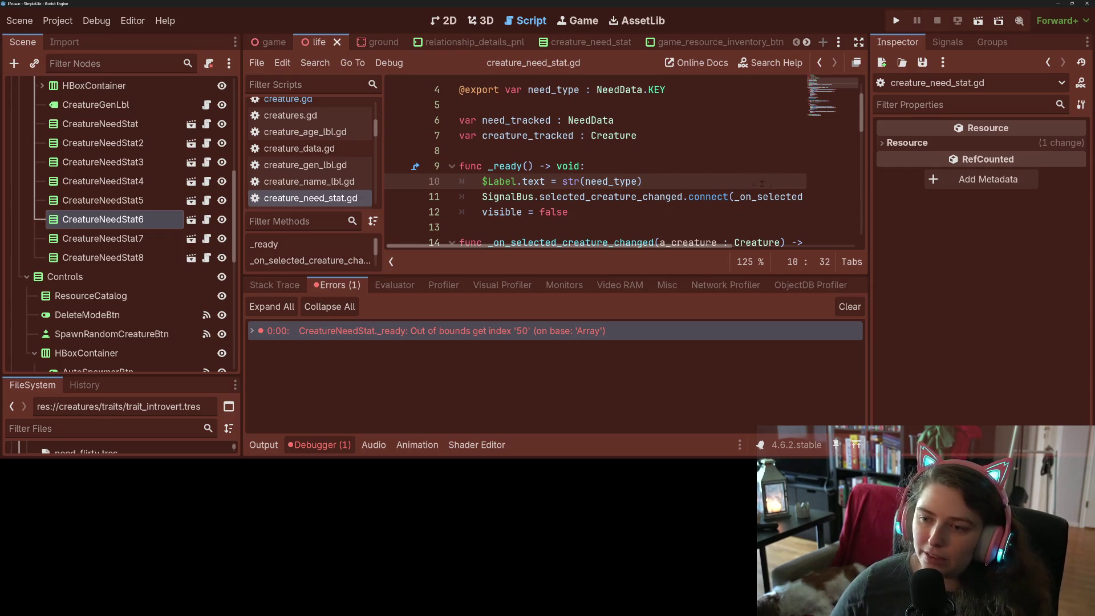
Step: Run the game, spawn more creatures, switch speed 4 then 1, and view a creature's Family list
left_click(896, 21)
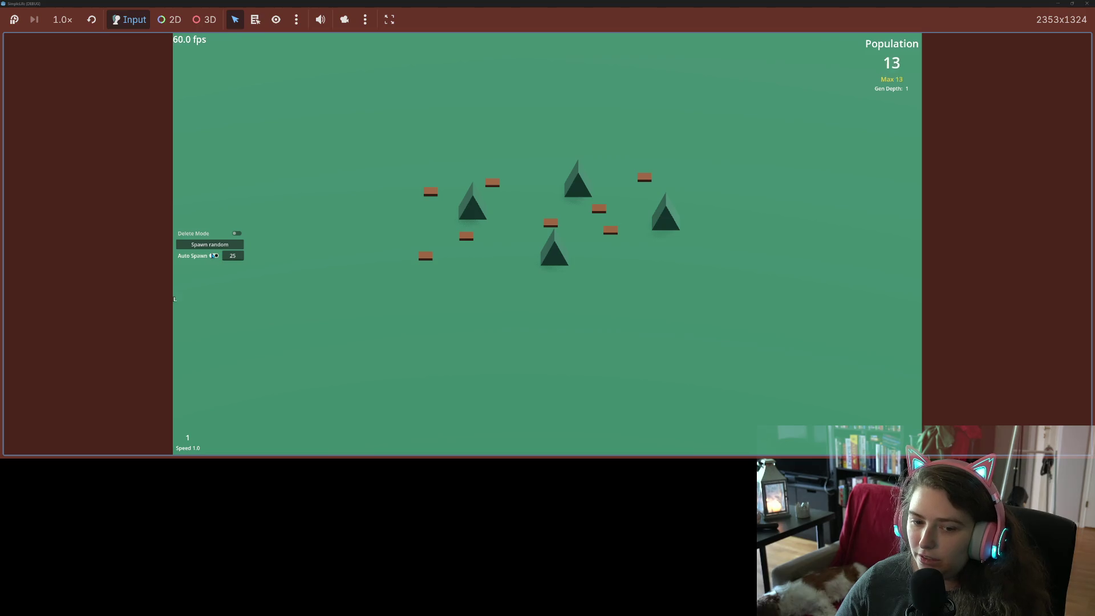
left_click(343, 319)
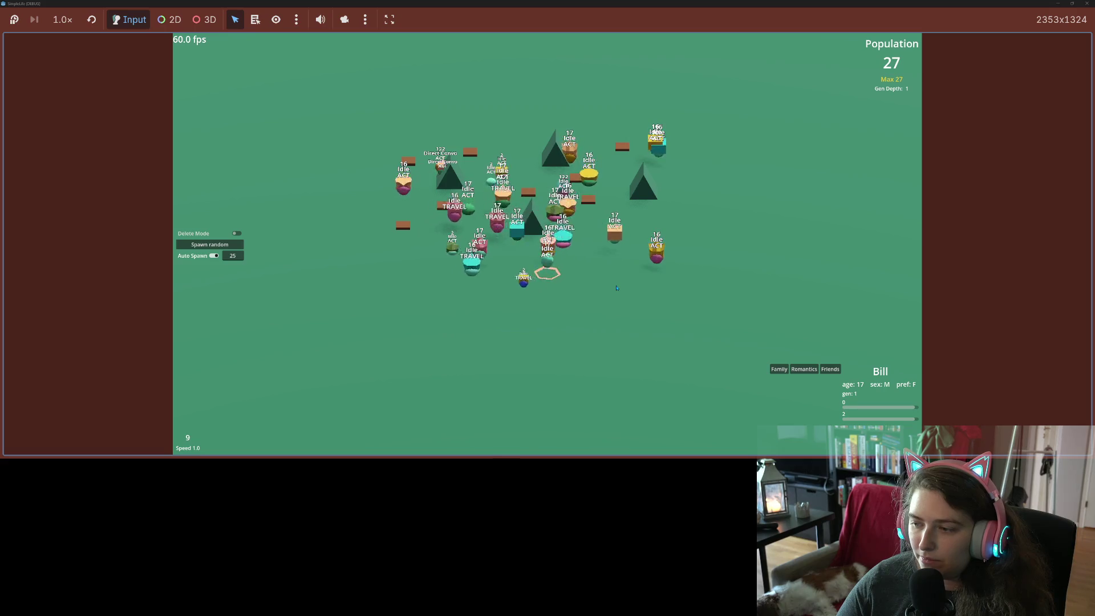
key("4")
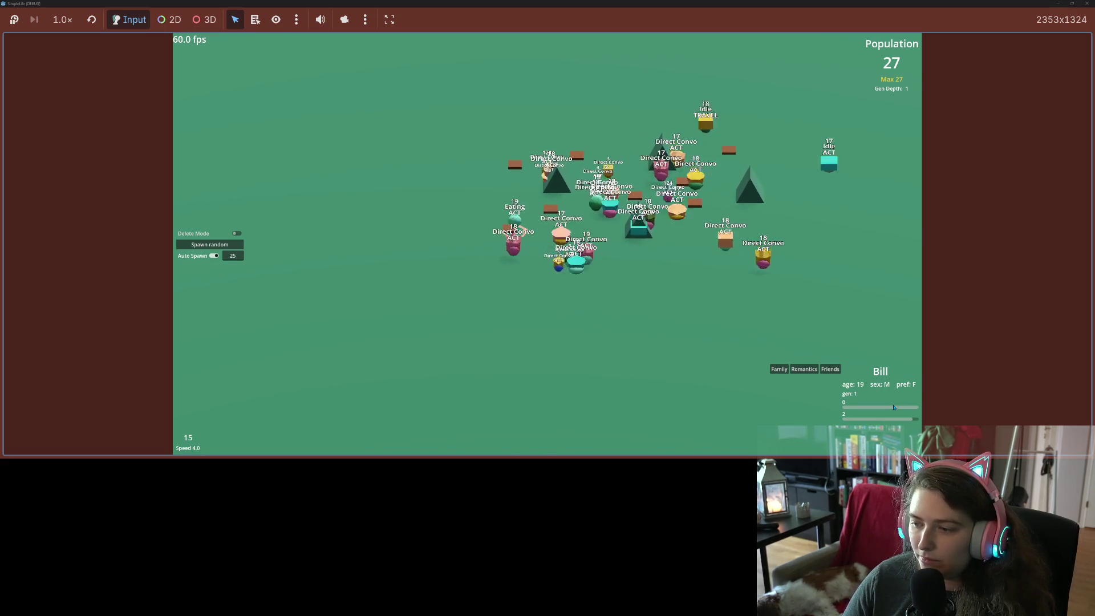
key("1")
left_click(779, 369)
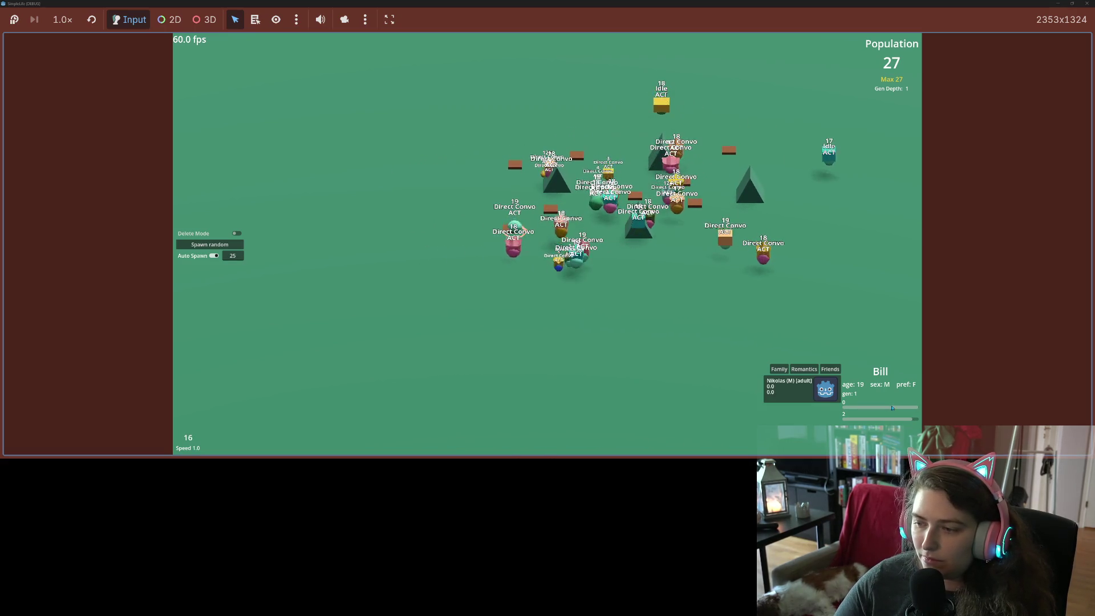
left_click(754, 254)
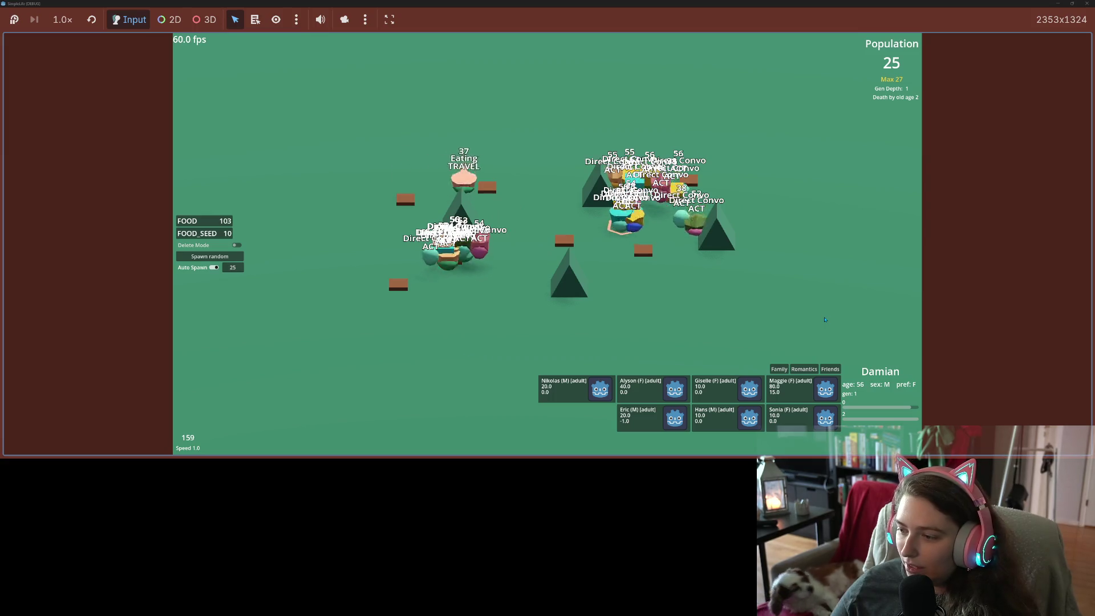
Step: Close the game window once the simulation has run error-free past day 161
left_click(1088, 4)
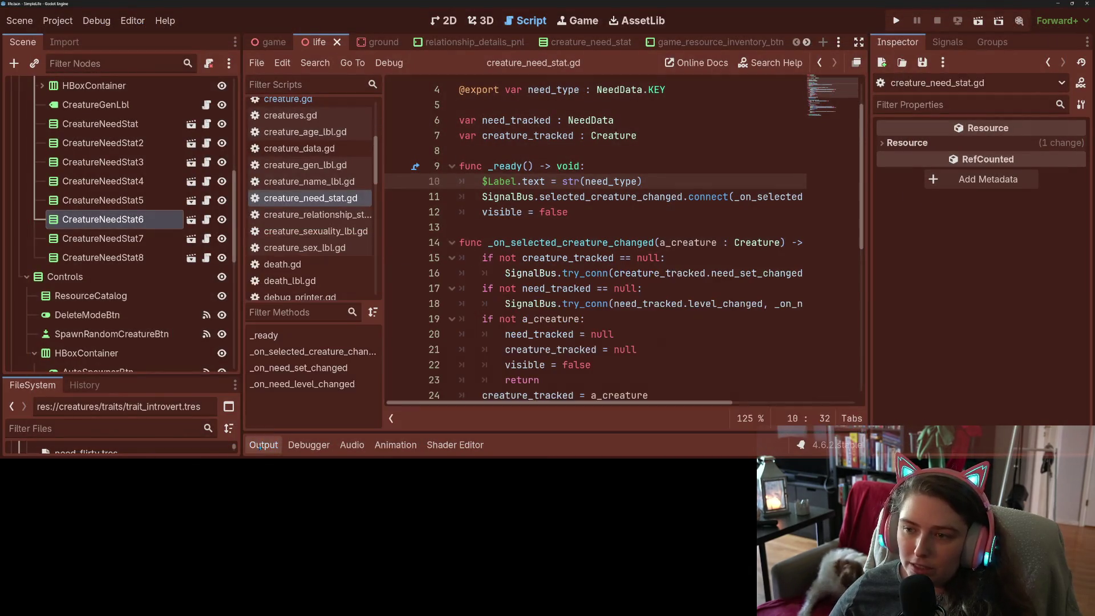
Step: Jump from NeedData in creature_need_stat.gd to need_data.gd and review its KEY enum, HUNGER through FLIRTY
left_click(591, 196)
scroll(591, 242, "up", 1)
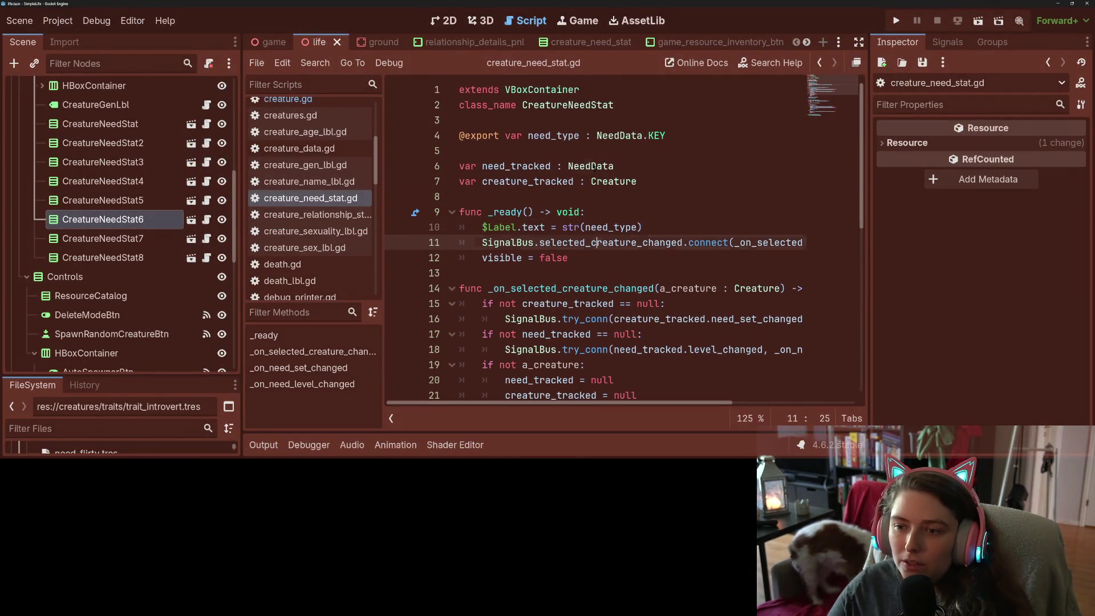
double_click(593, 166)
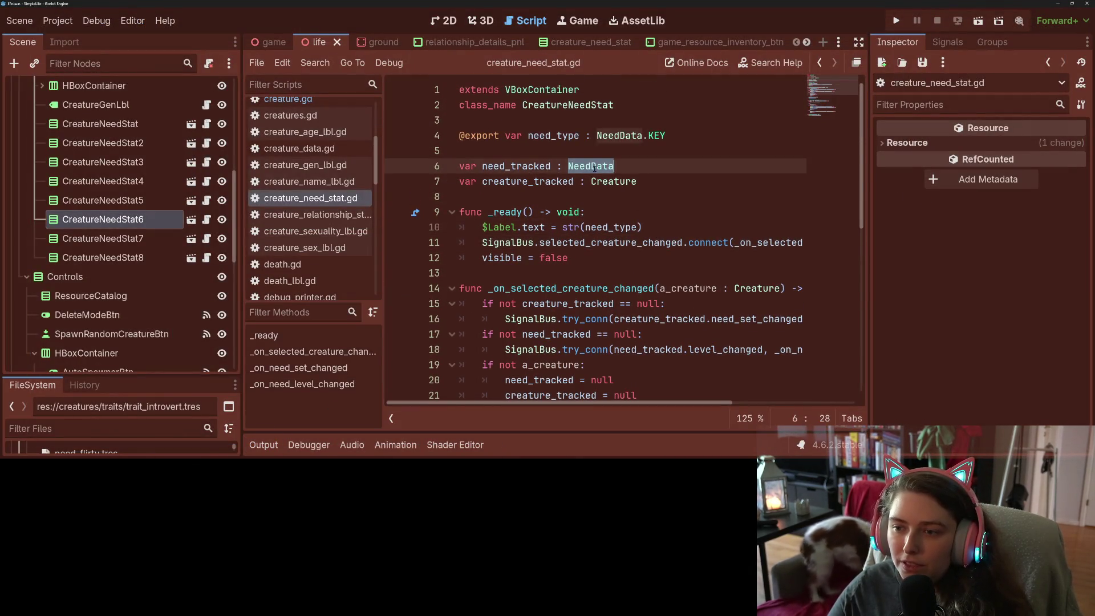
double_click(613, 137)
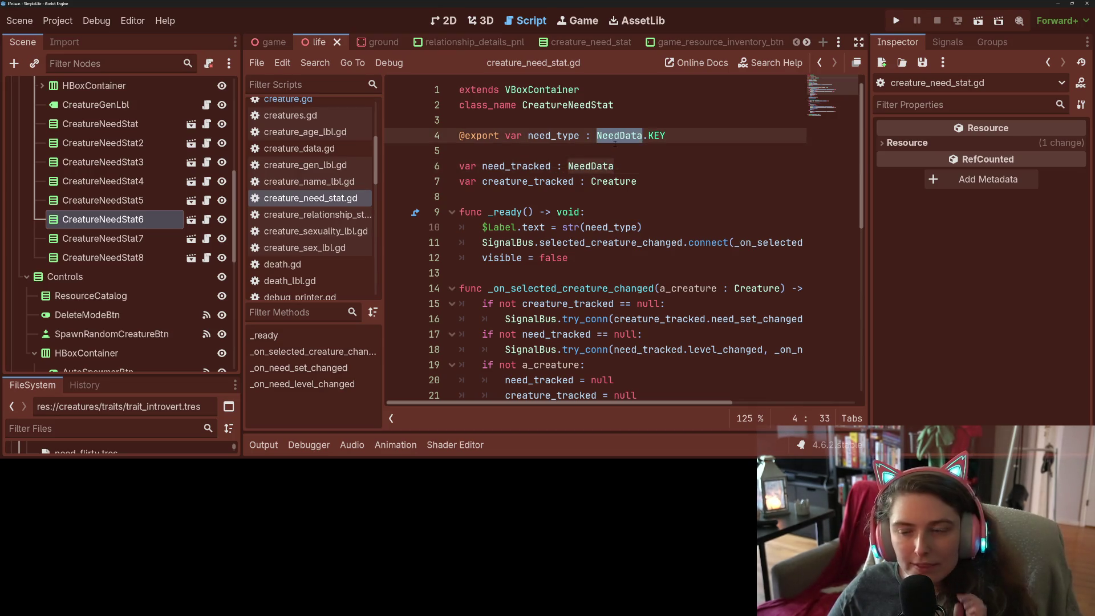
left_click(627, 137, "ctrl")
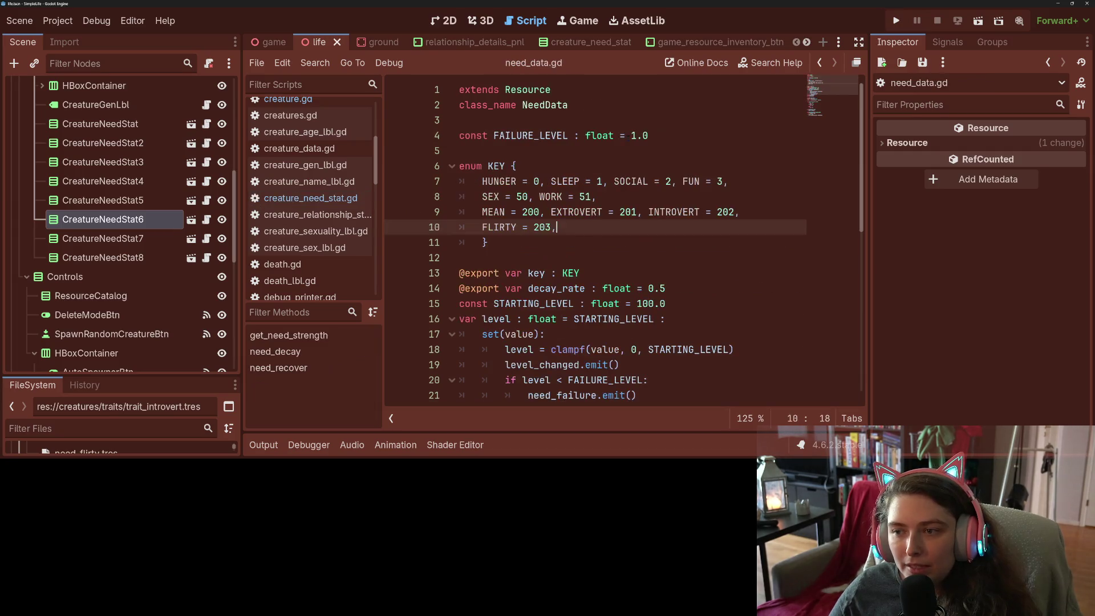
left_click(575, 253)
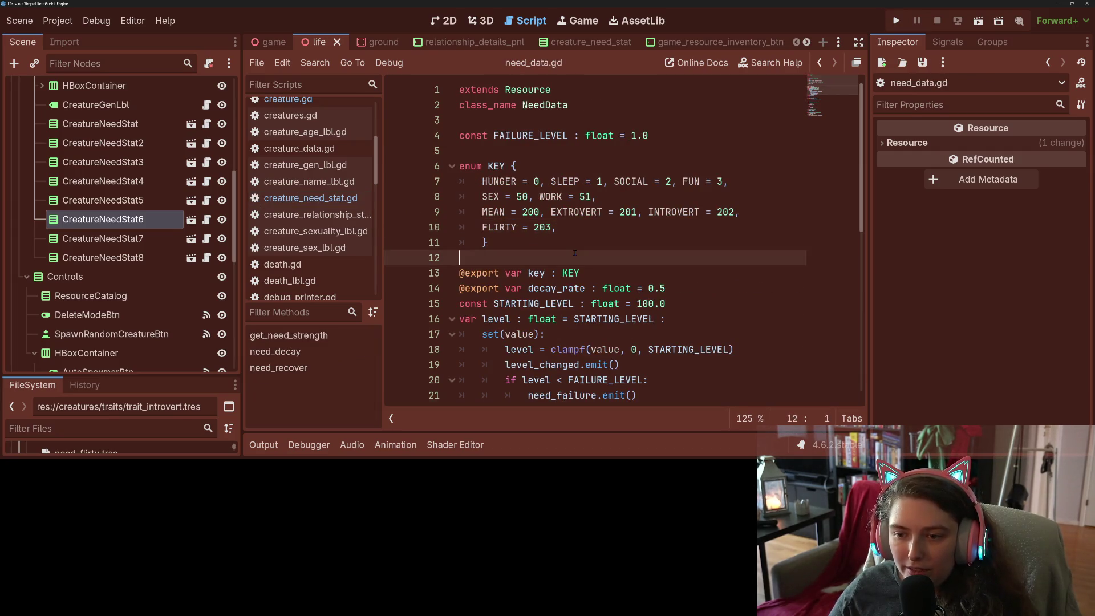
scroll(576, 255, "down", 8)
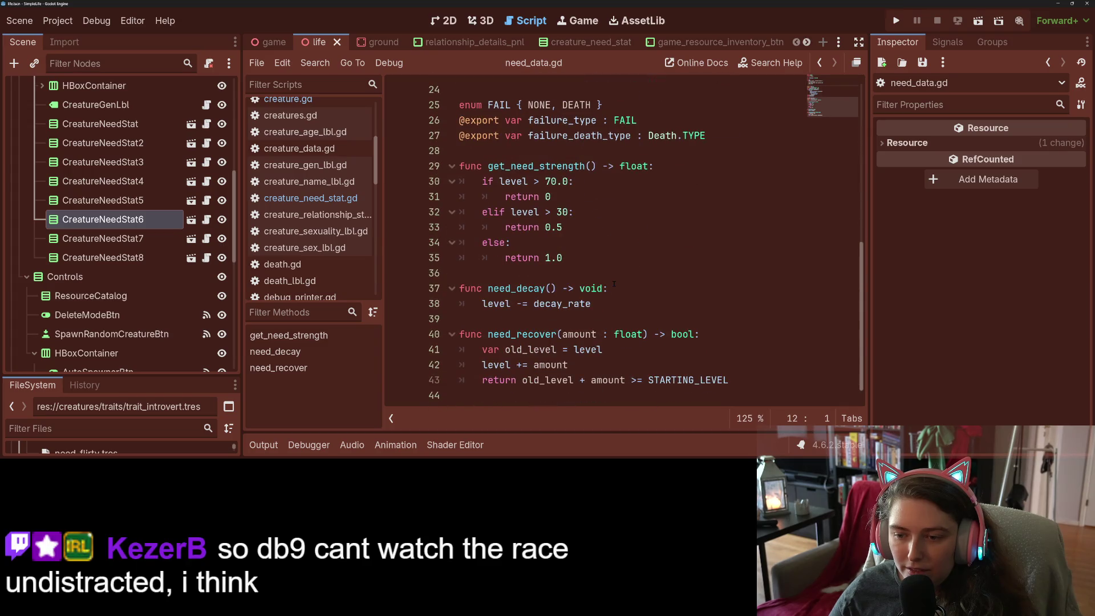
scroll(614, 284, "up", 5)
scroll(615, 283, "up", 3)
left_click(632, 243)
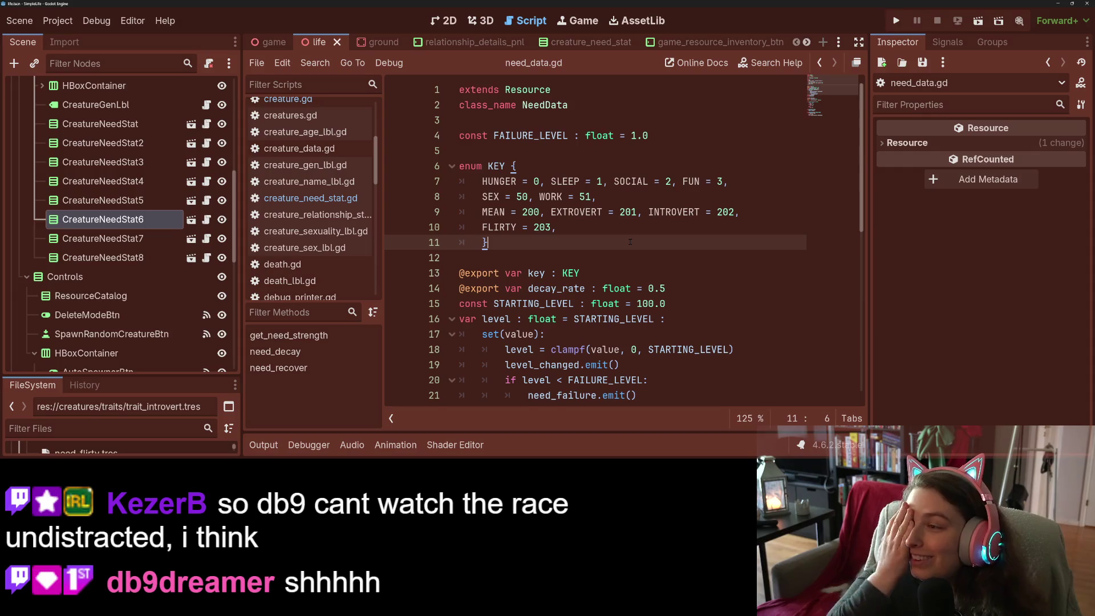
Step: Read the Need Type of CreatureNeedStat through CreatureNeedStat7, ending on the Introvert one
left_click(114, 162)
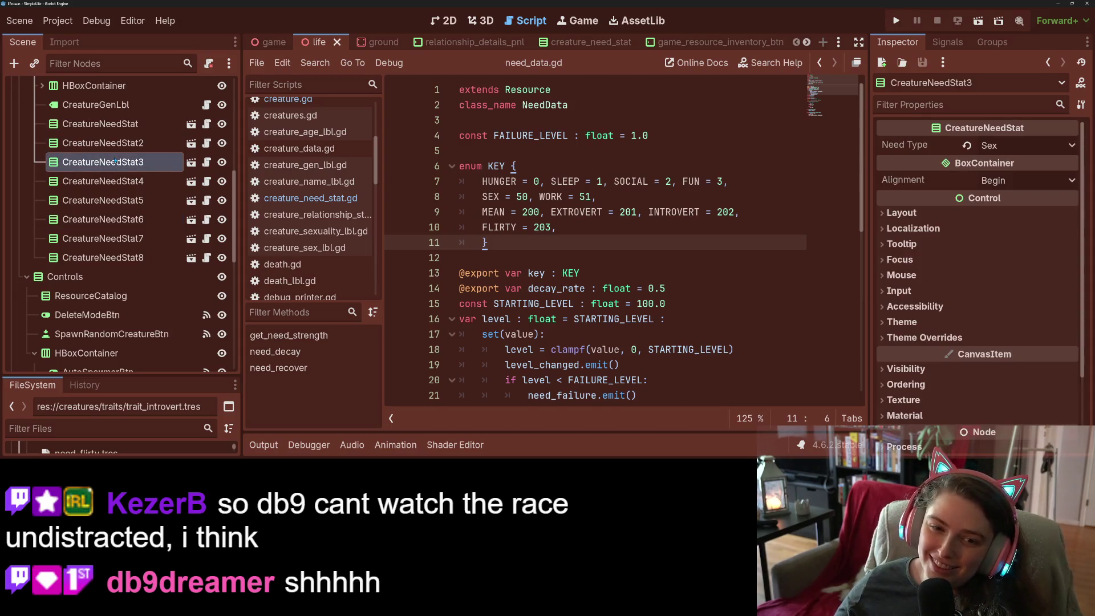
left_click(147, 143)
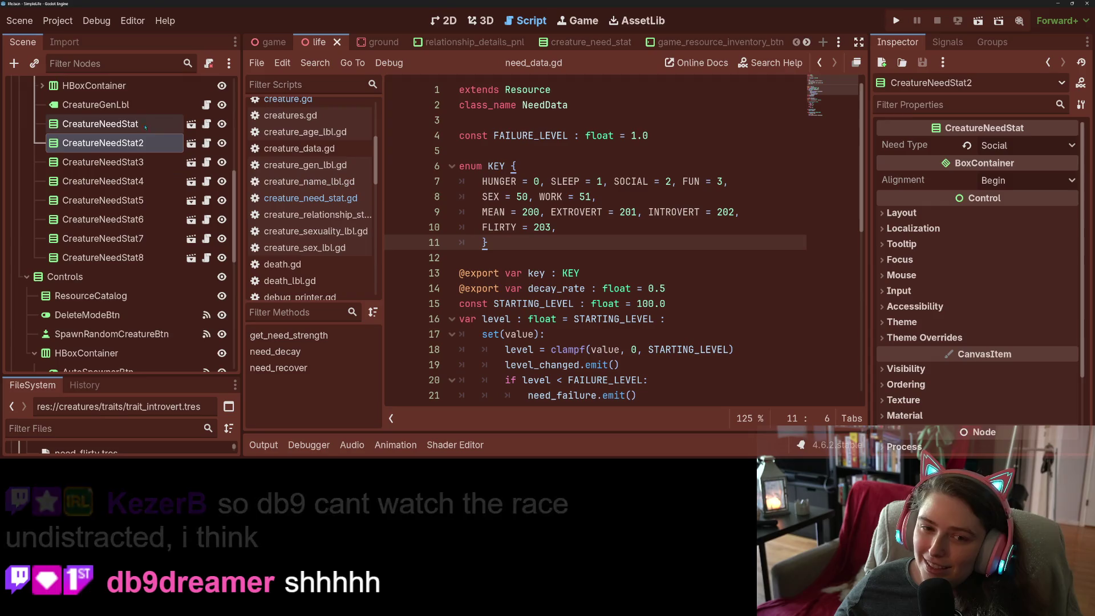
left_click(147, 124)
left_click(140, 143)
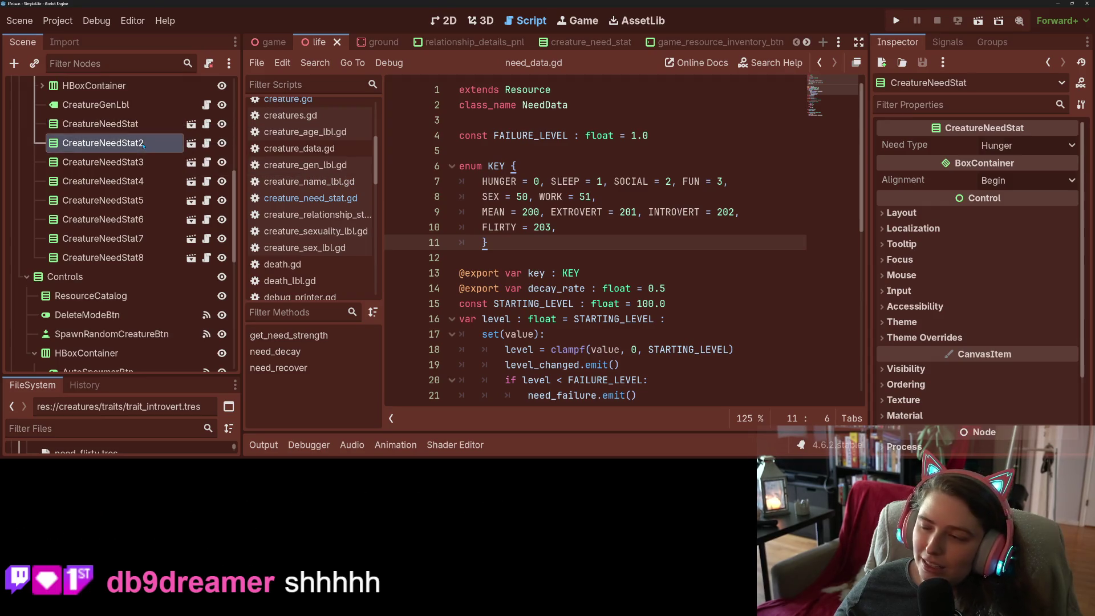
left_click(136, 162)
double_click(133, 166)
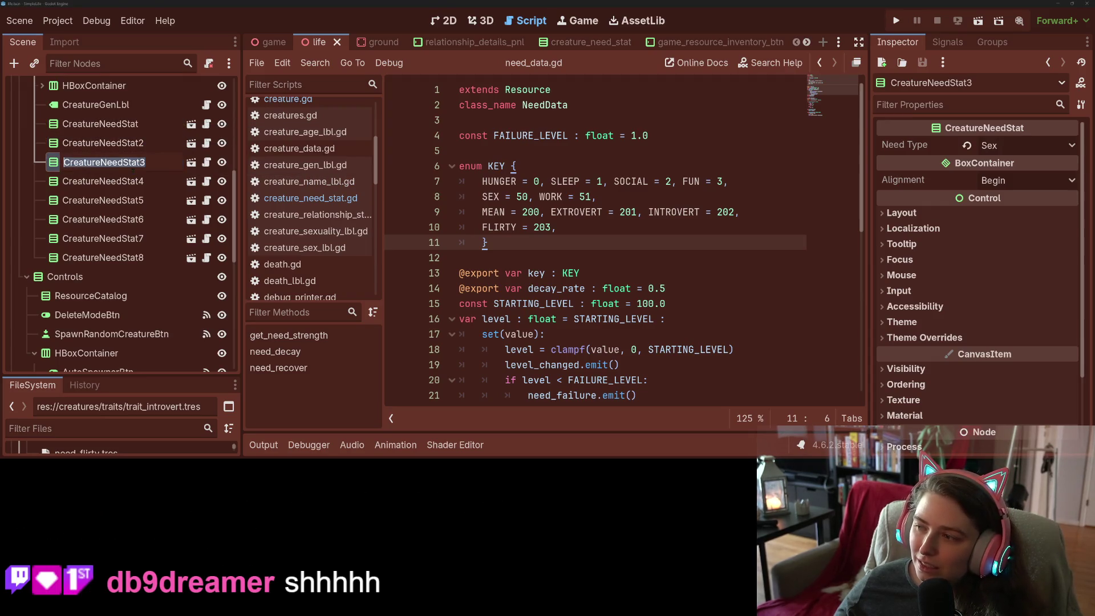
key("Escape")
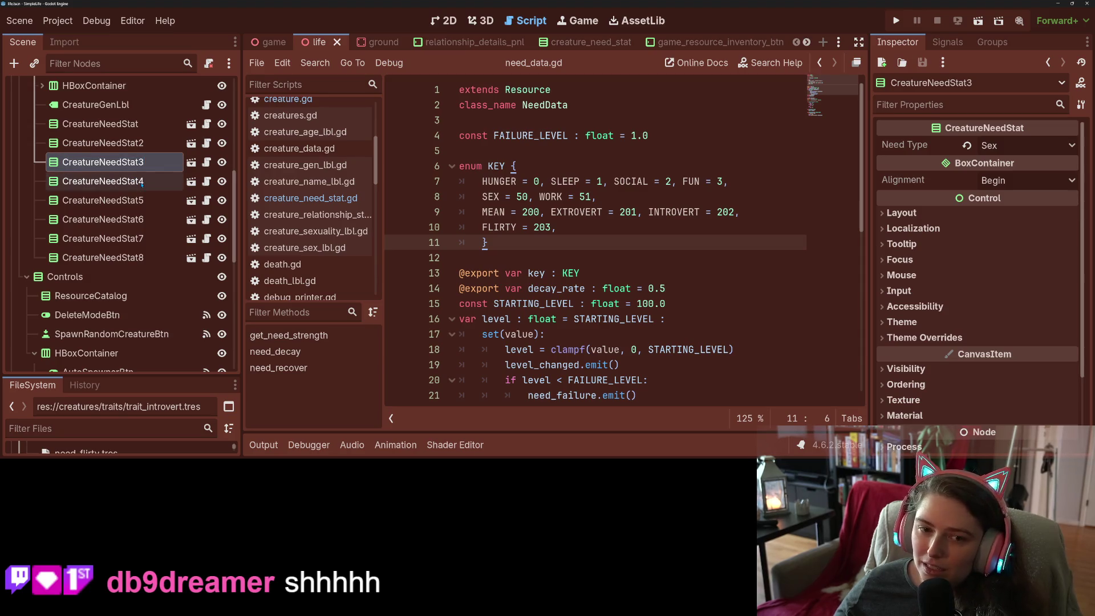
left_click(142, 182)
left_click(136, 201)
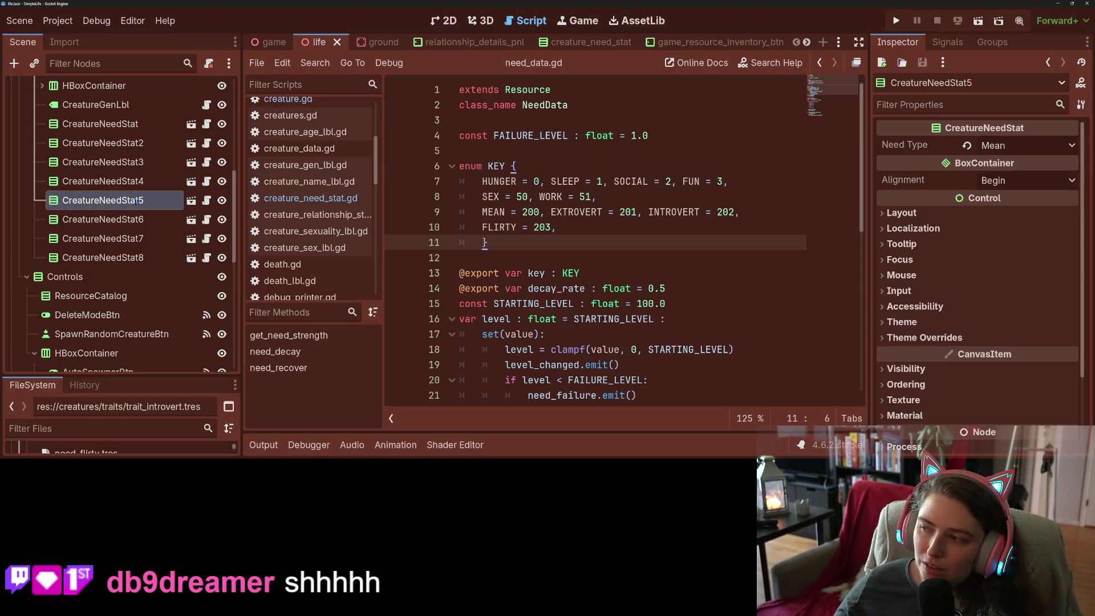
left_click(137, 220)
left_click(136, 239)
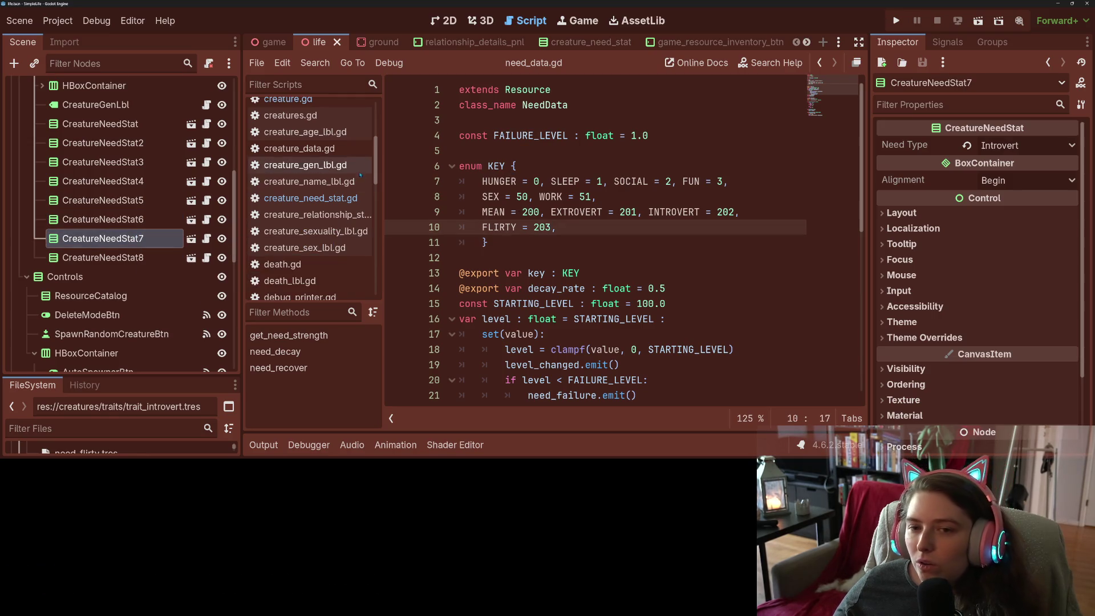
Step: In creature.gd, write a 'for a_trait in traits' loop calling a_trait.activate_trait(self) in _randomize_traits
scroll(361, 175, "up", 5)
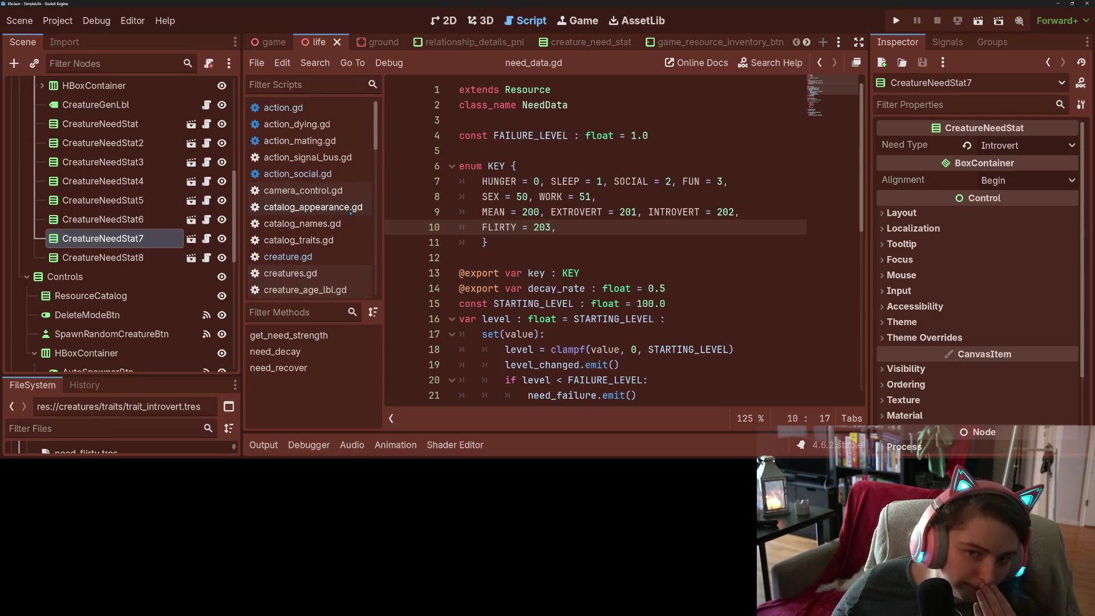
scroll(297, 234, "down", 3)
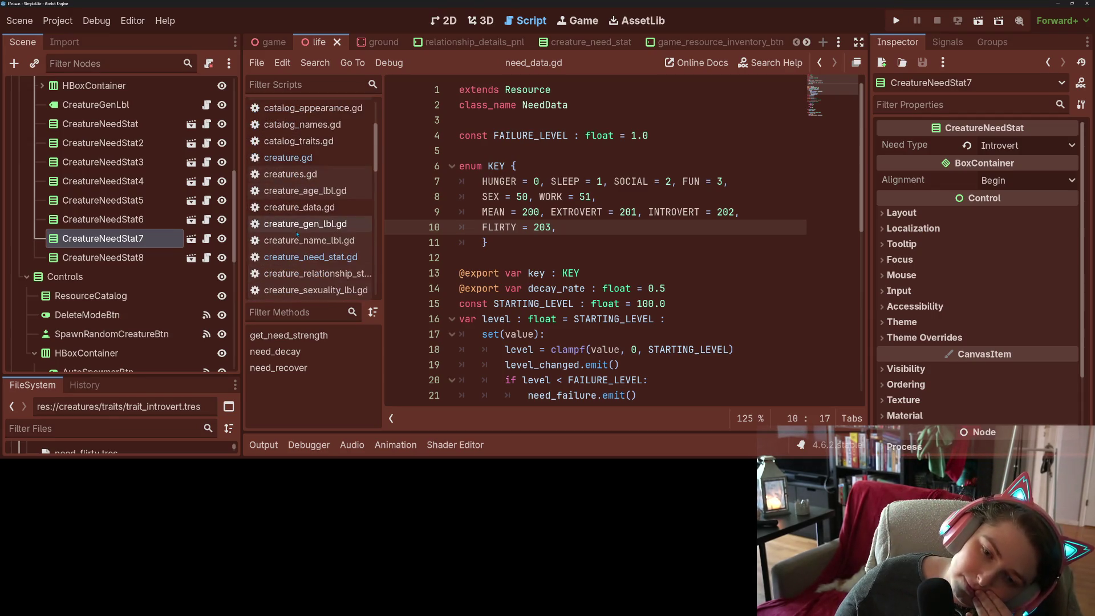
left_click(288, 158)
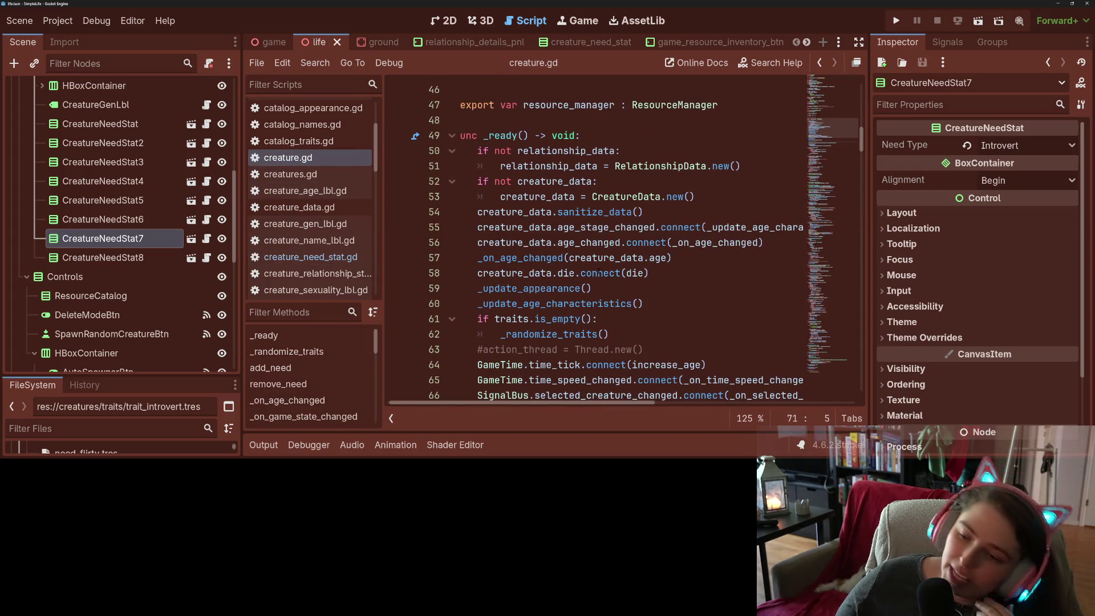
scroll(599, 273, "down", 10)
scroll(599, 273, "up", 2)
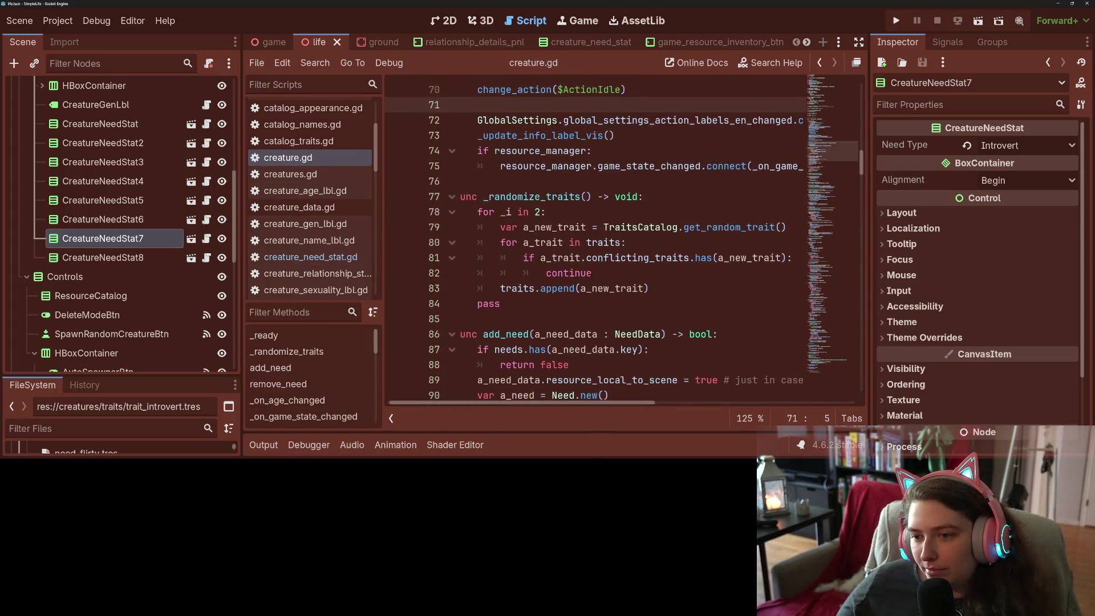
double_click(488, 303)
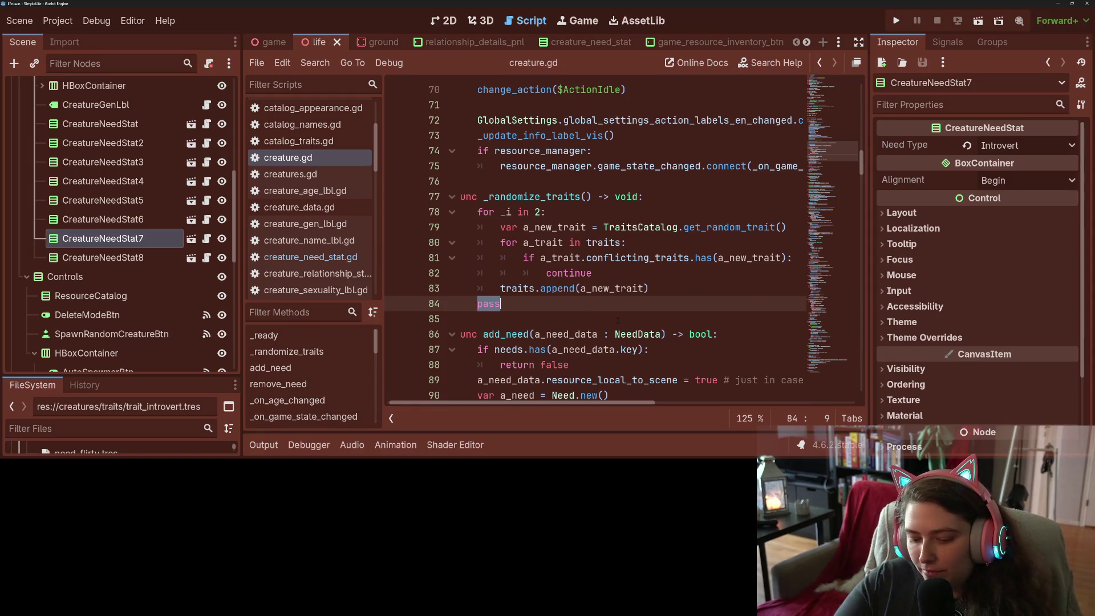
type("for a_trait ")
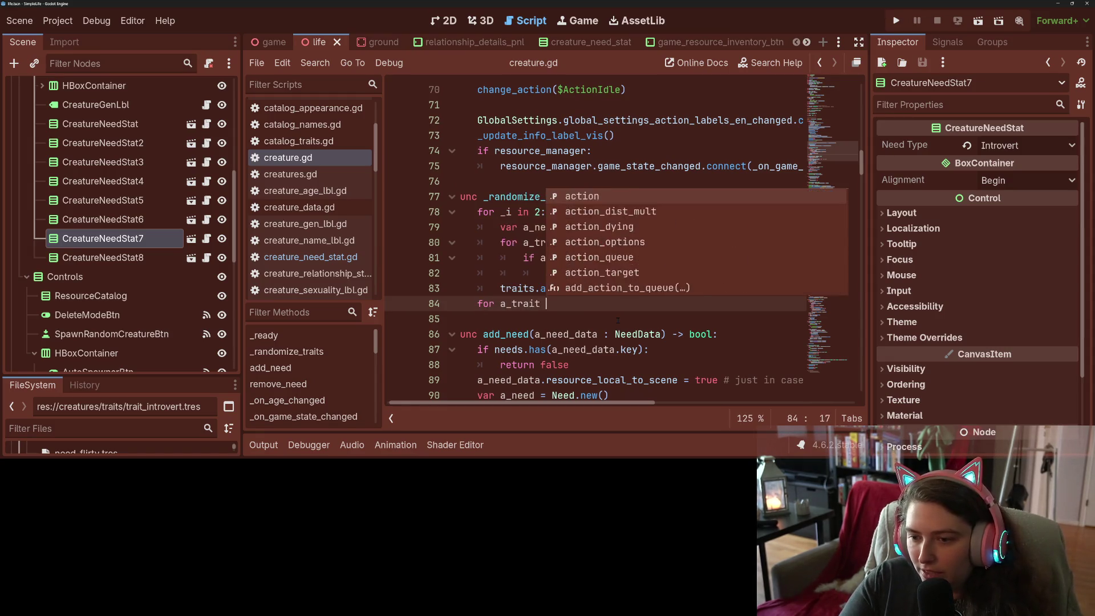
type("in traits:")
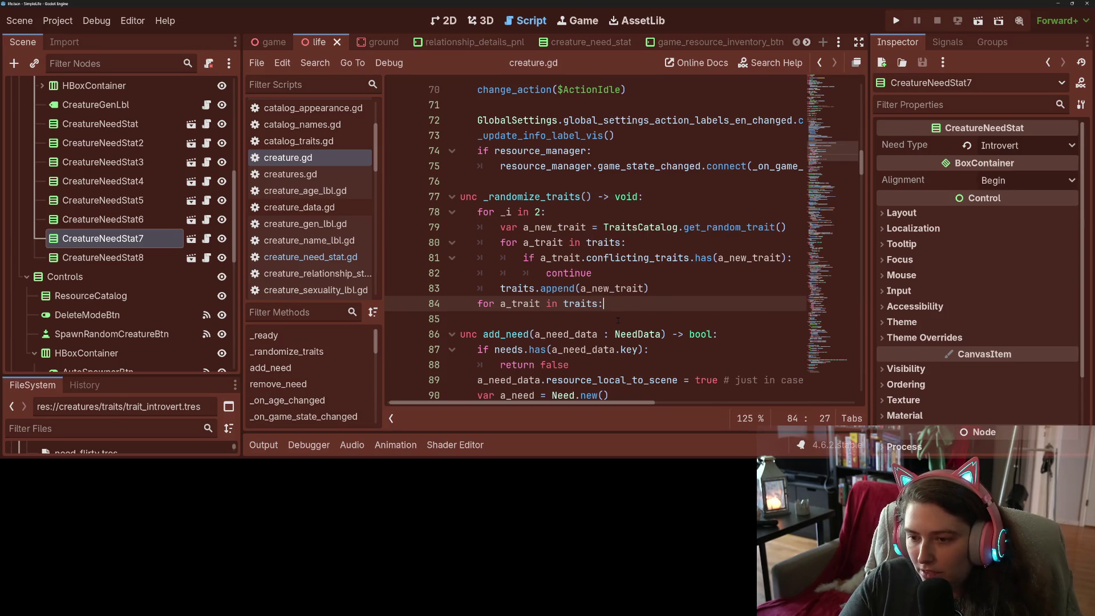
key("Return")
type("a_trait.")
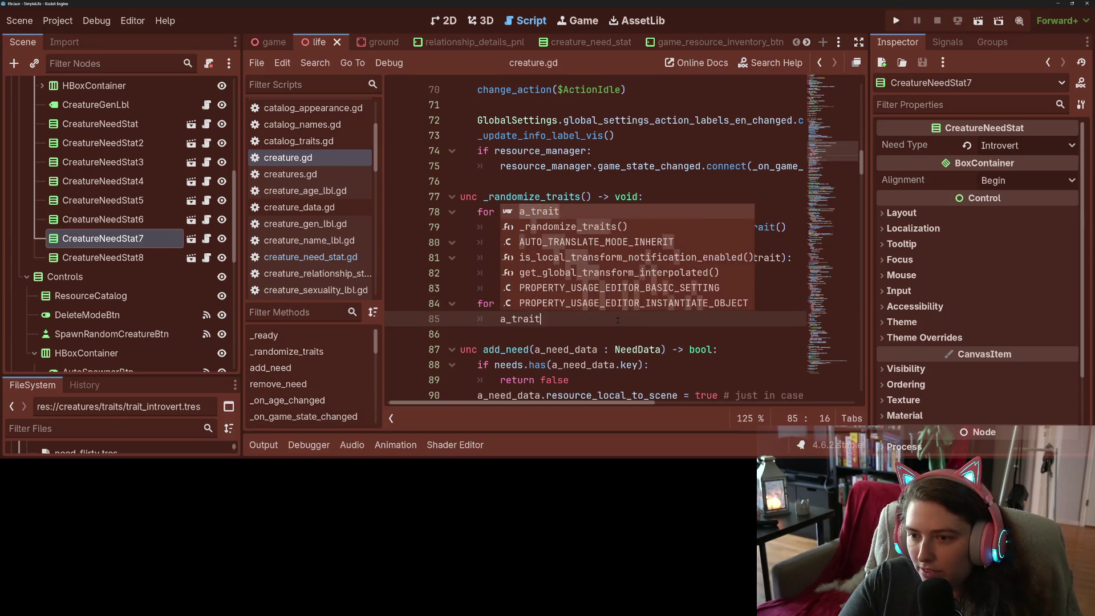
key("Return")
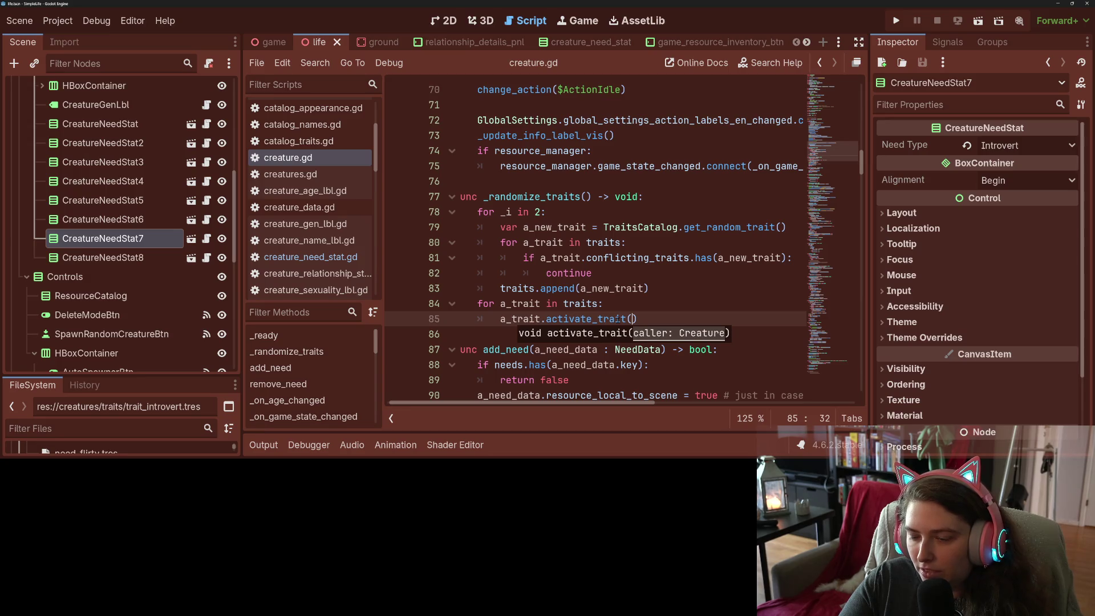
type("self")
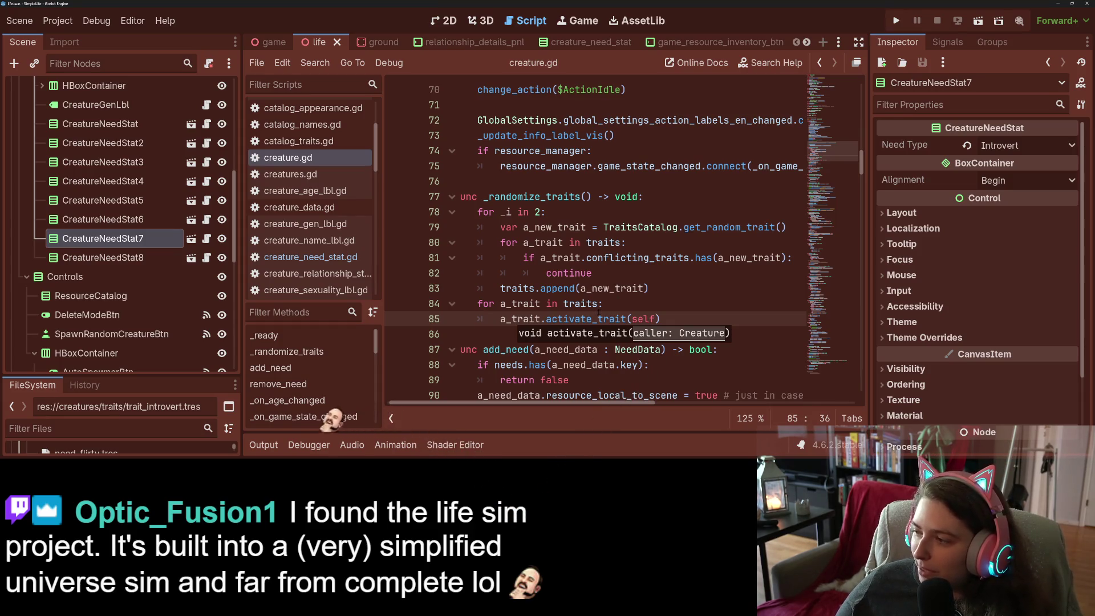
Step: Move the activation loop into _ready right after the _randomize_traits() call, and save
left_click(615, 285)
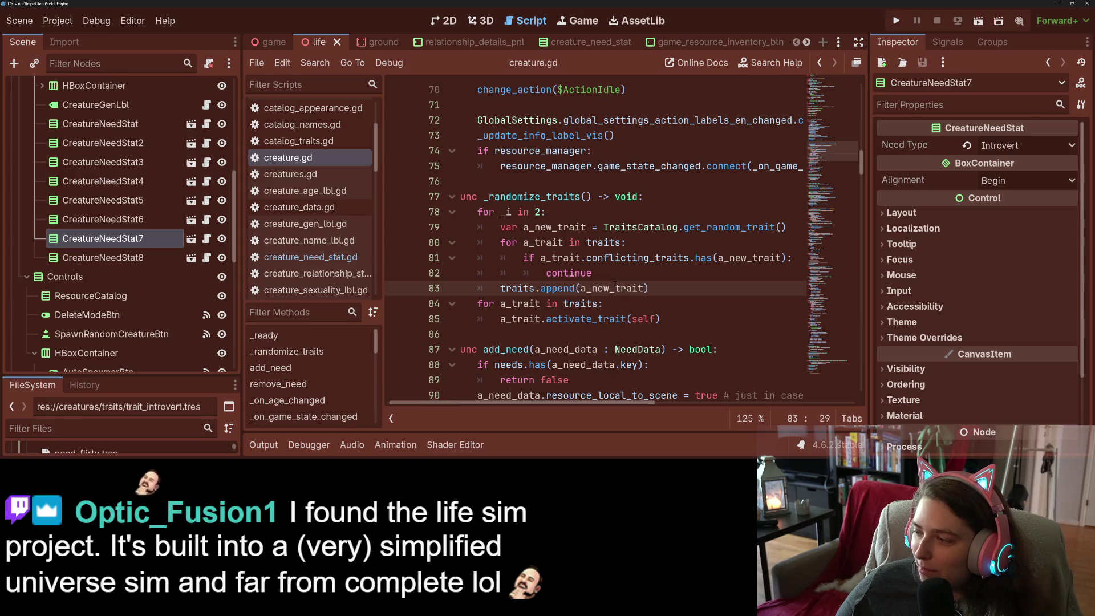
left_click(478, 304)
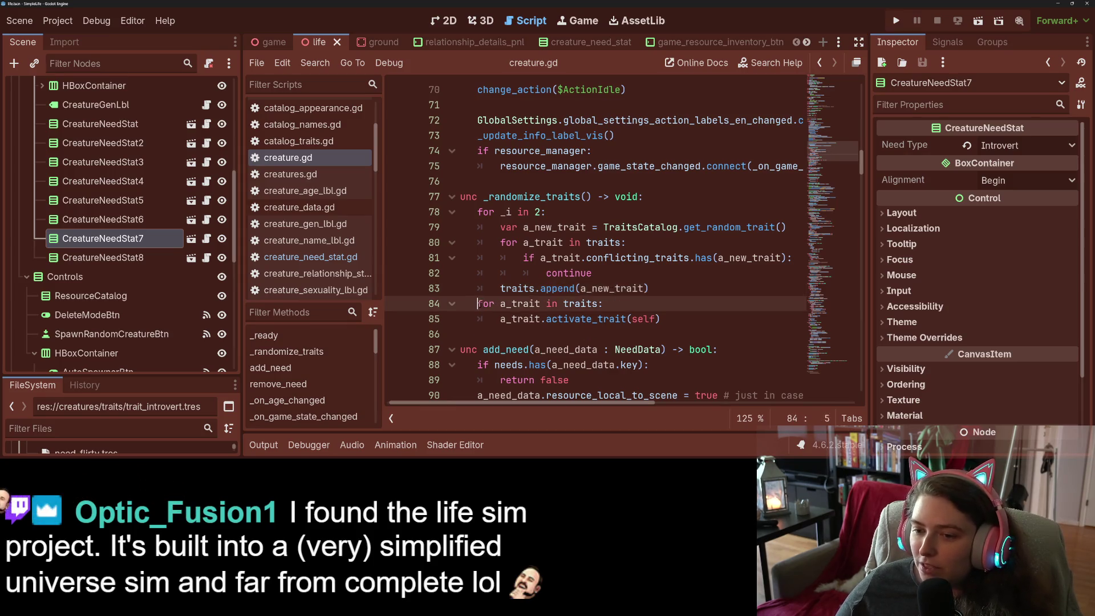
left_click_drag(478, 303, 699, 313)
key("ctrl+c")
key("BackSpace")
key("BackSpace")
key("BackSpace")
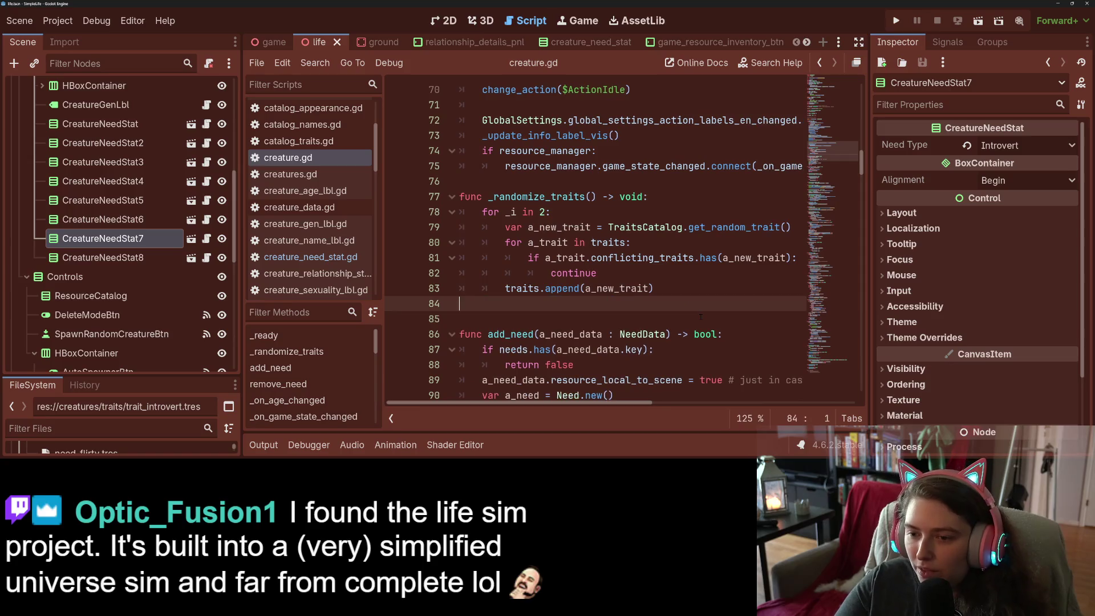
scroll(703, 308, "up", 5)
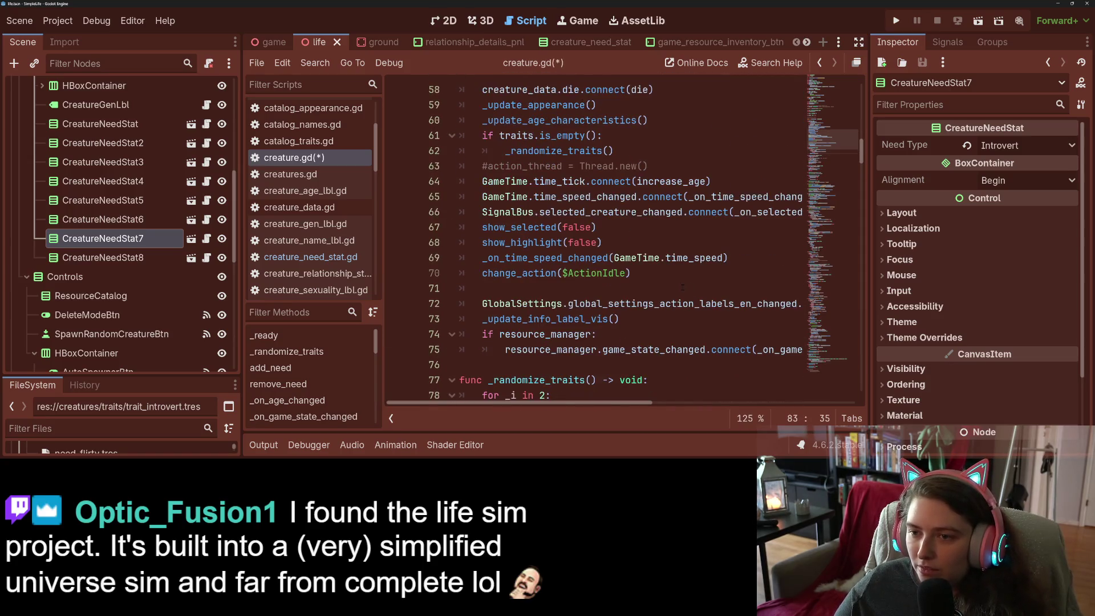
scroll(703, 308, "down", 4)
double_click(542, 243)
scroll(596, 239, "up", 4)
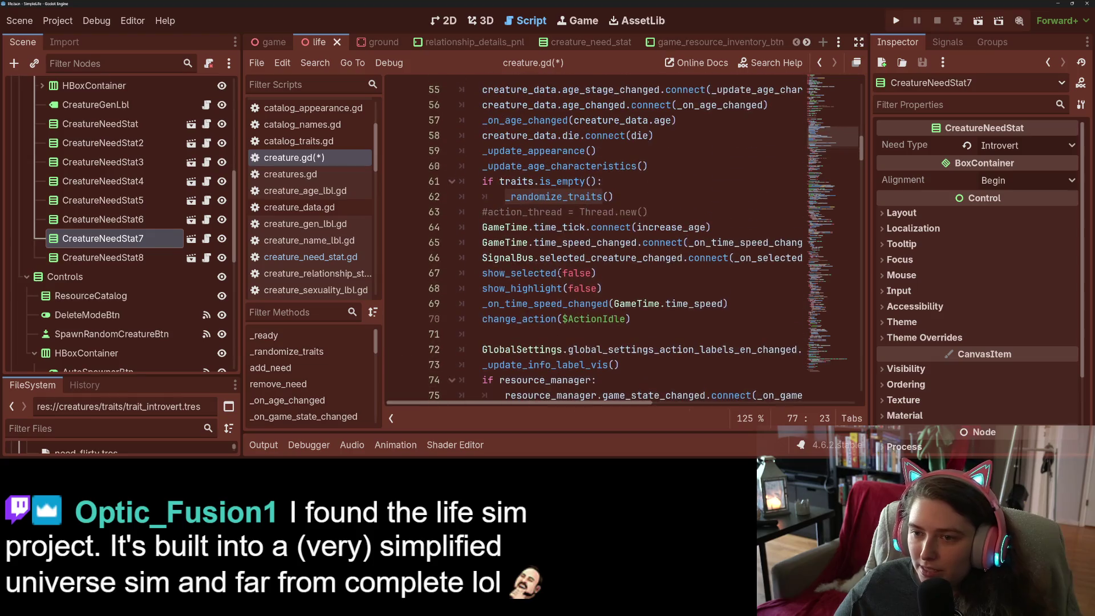
left_click(483, 212)
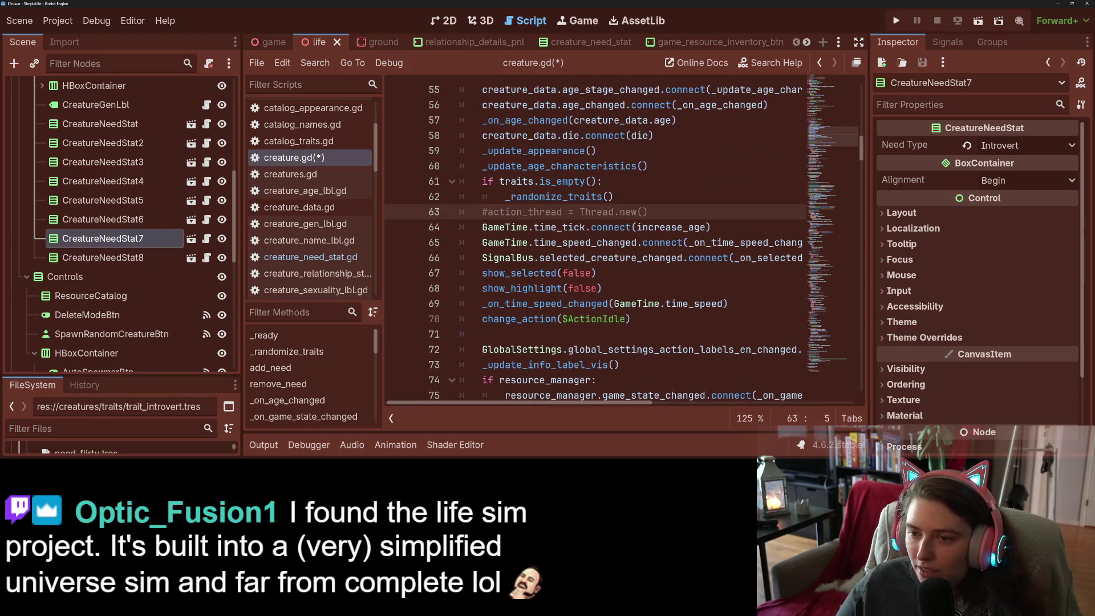
key("ctrl+v")
key("ctrl+s")
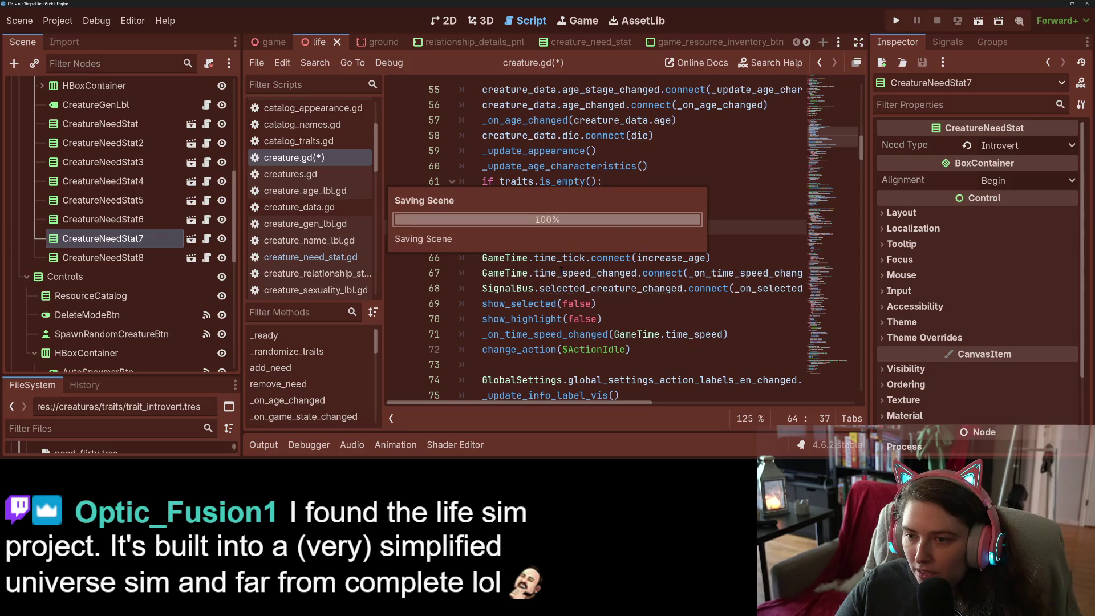
Step: Look over the new trait activation loop in _ready
double_click(569, 196)
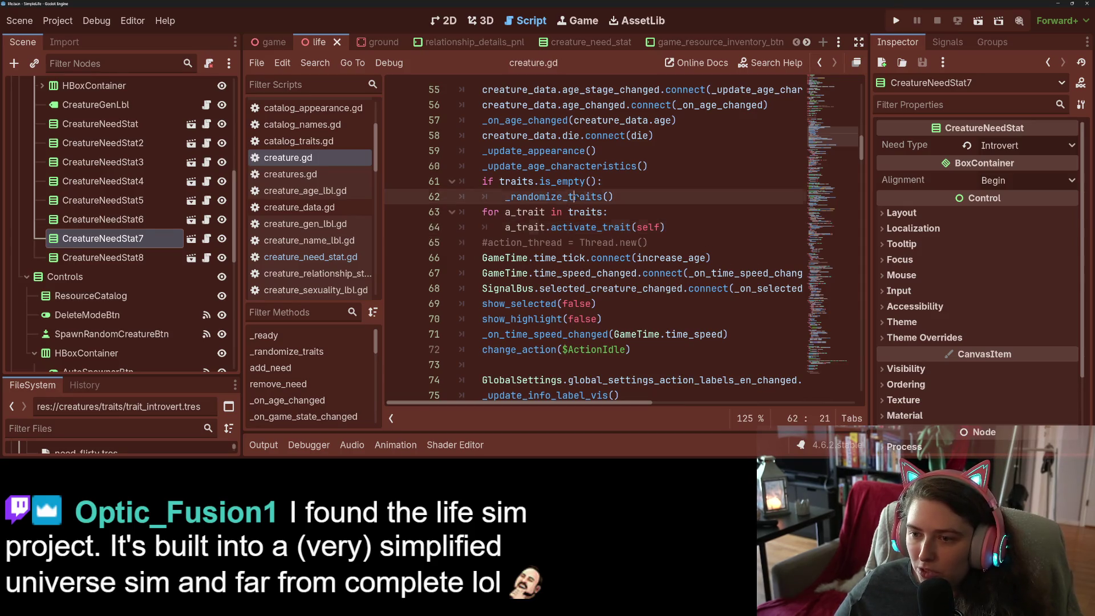
left_click(662, 243)
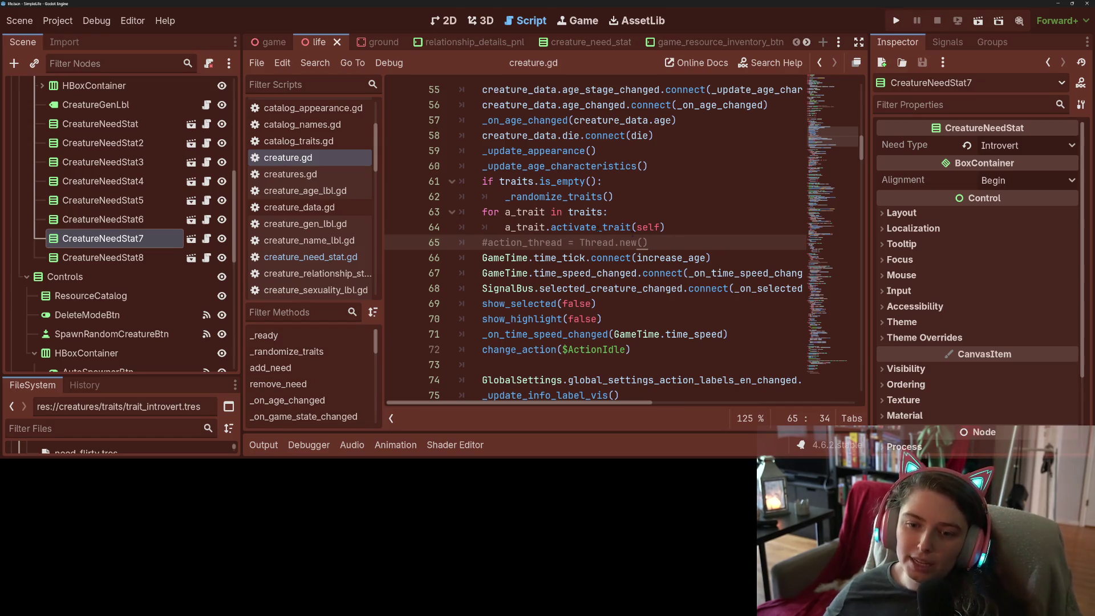
scroll(320, 194, "up", 3)
scroll(321, 193, "down", 3)
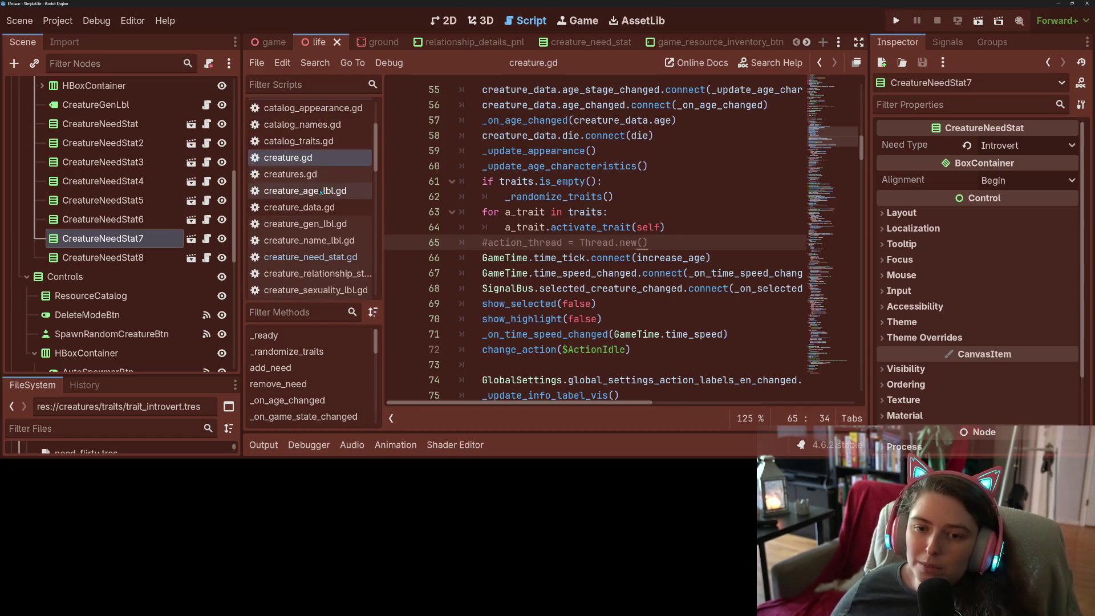
scroll(321, 192, "down", 8)
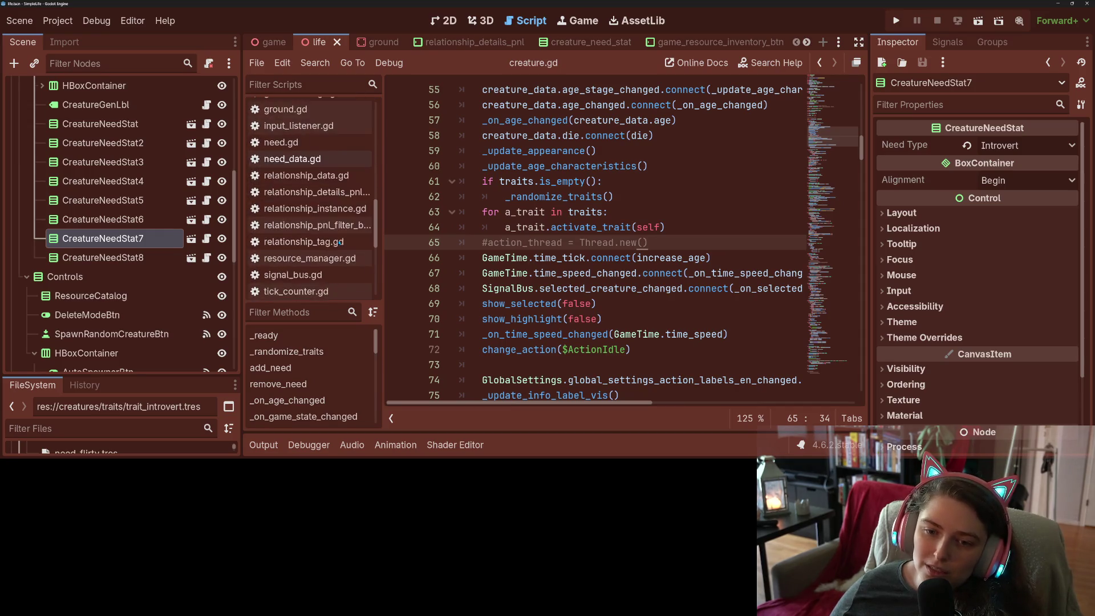
scroll(341, 242, "up", 3)
Step: Read through need.gd, including its need_data export and owner check lines
left_click(297, 192)
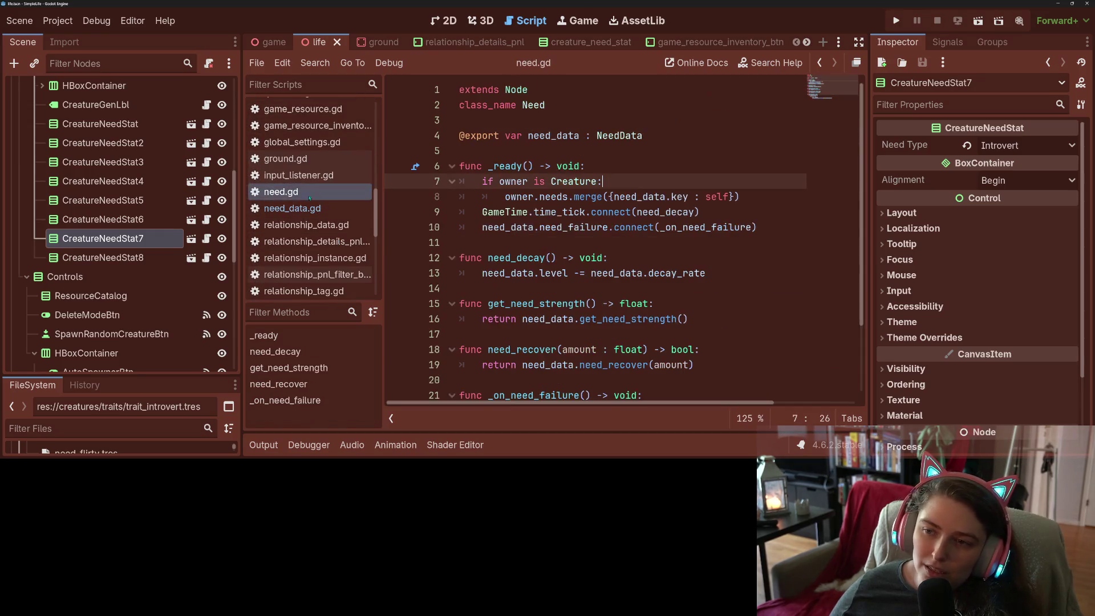
left_click(557, 180)
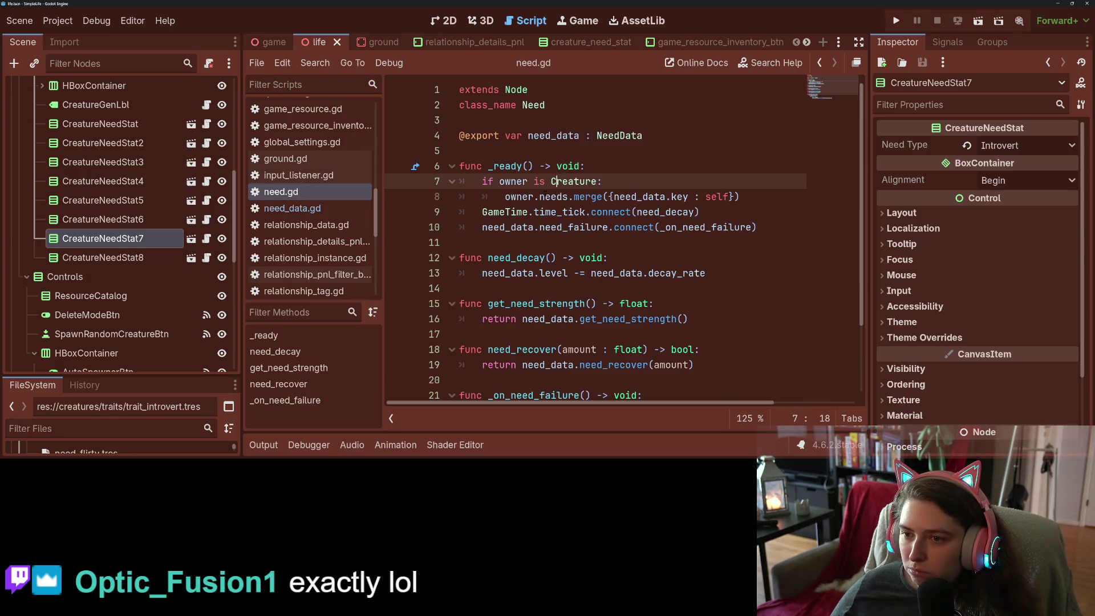
left_click(615, 148)
left_click(534, 135)
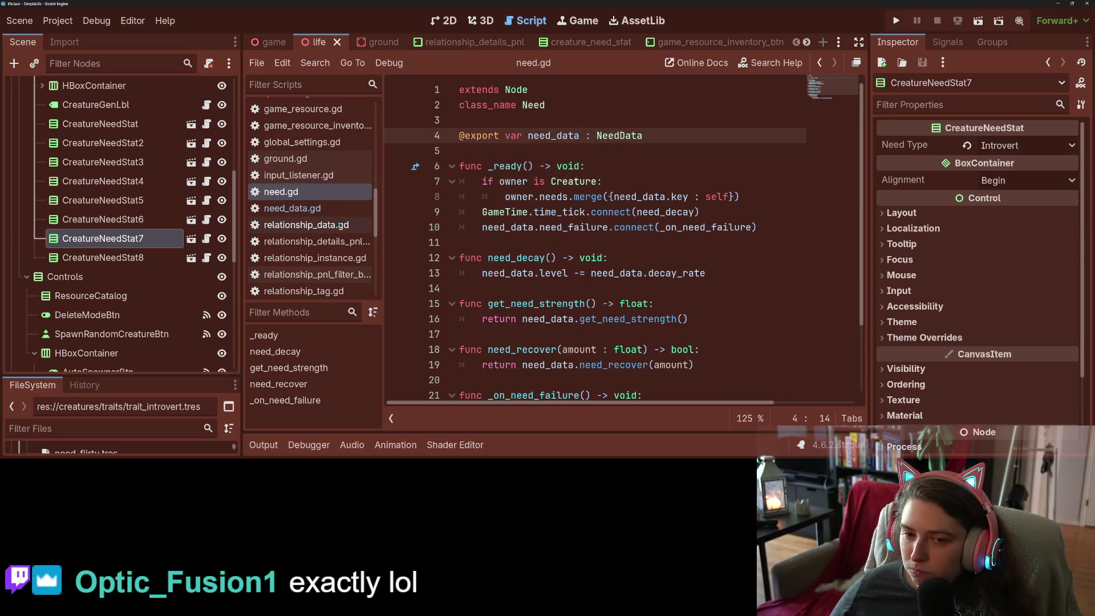
scroll(326, 236, "up", 2)
scroll(327, 236, "up", 5)
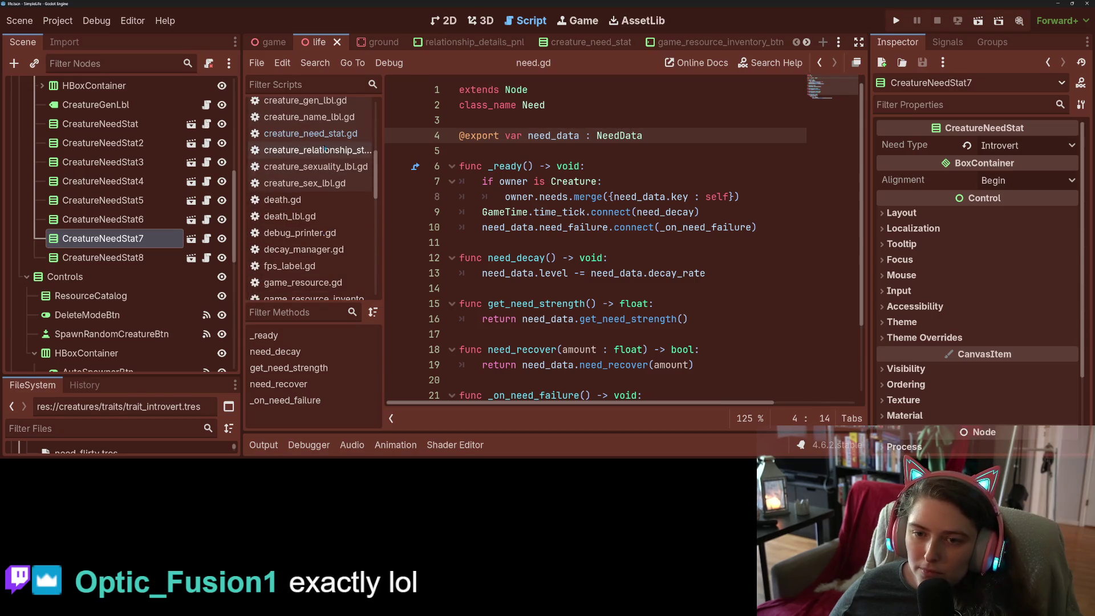
Step: Switch to creature_need_stat.gd with the caret at the end of line 10's label text
left_click(311, 133)
left_click(600, 229)
left_click(641, 227)
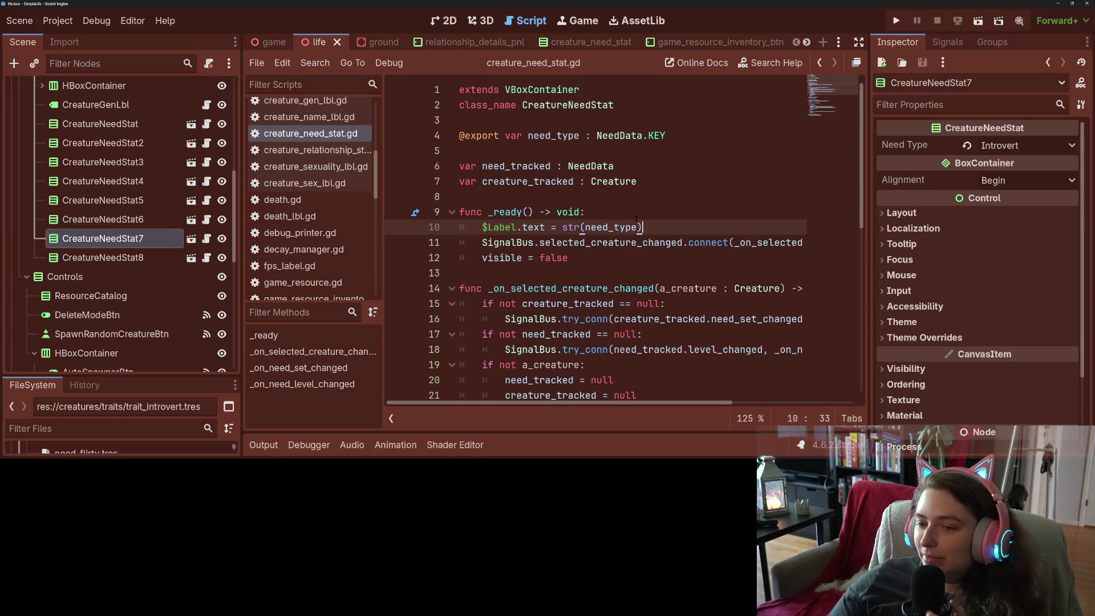
Step: Check need_type's documentation, then follow NeedData to need_data.gd's KEY enum
left_click(647, 224)
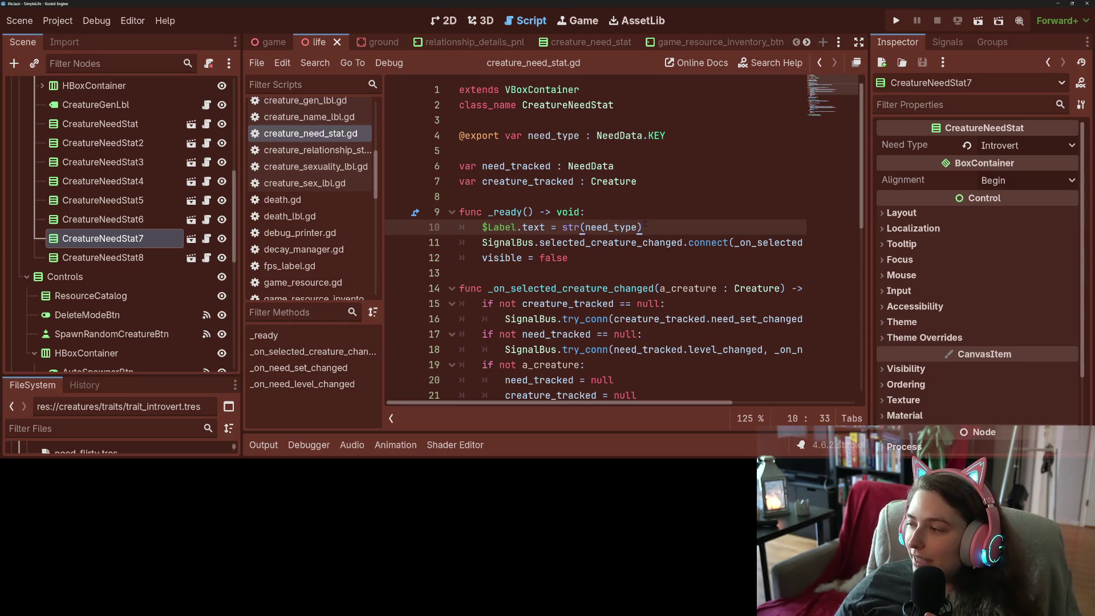
double_click(593, 227)
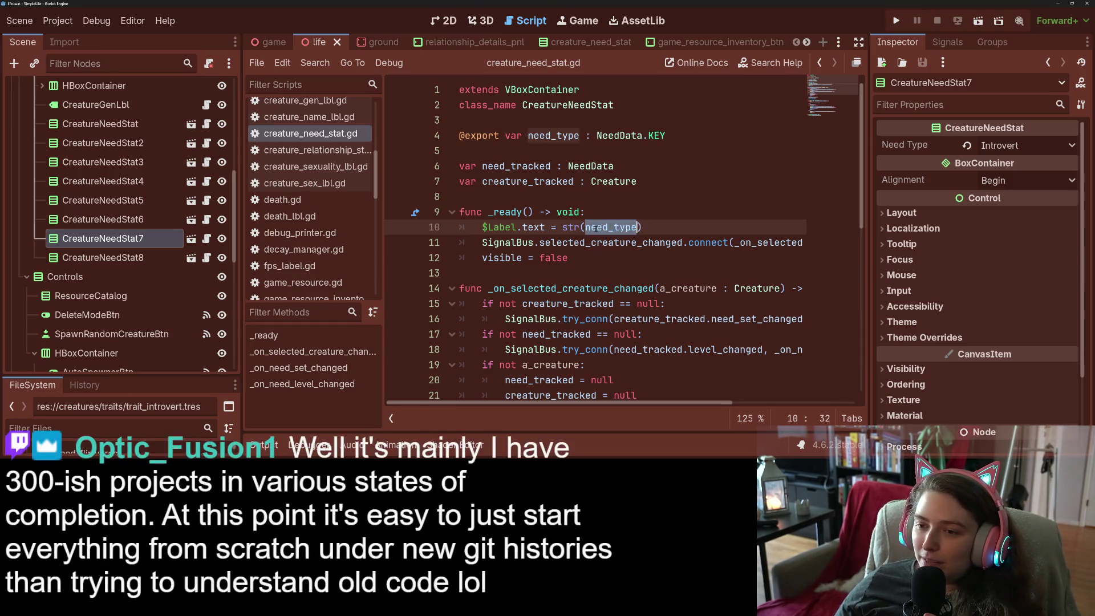
left_click(604, 200)
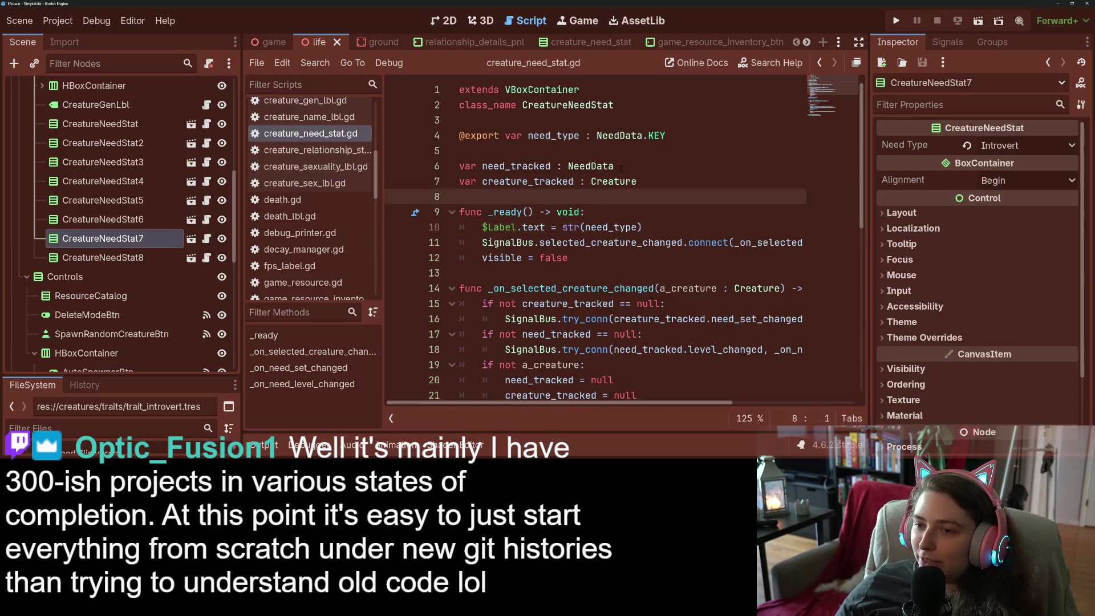
left_click(598, 169, "ctrl")
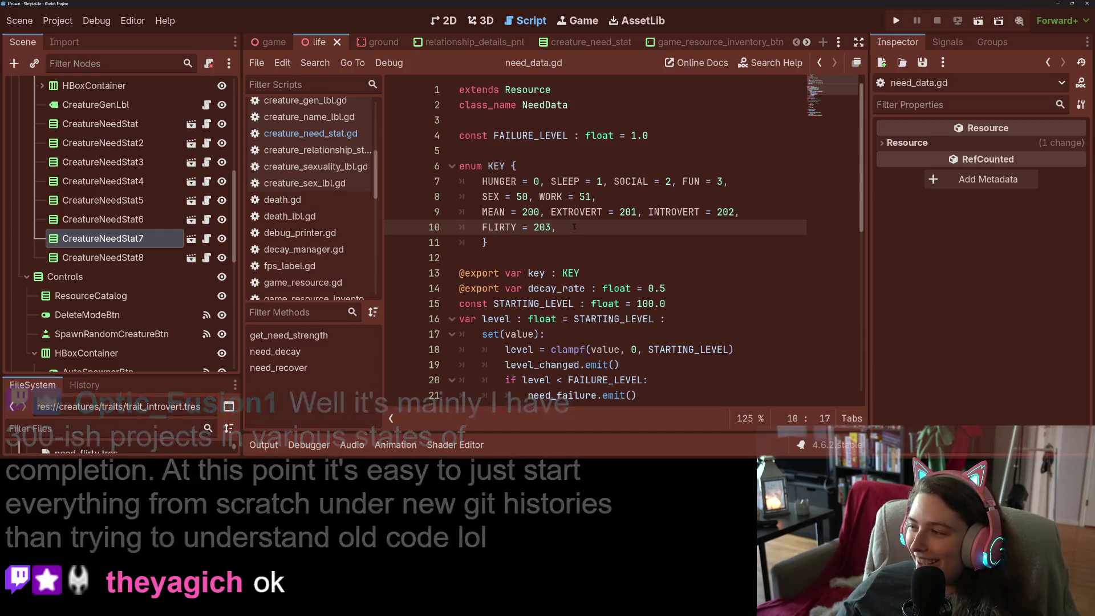
Step: Leave a single blank line 12 directly after the KEY enum's closing brace in need_data.gd
left_click(568, 255)
scroll(566, 255, "down", 1)
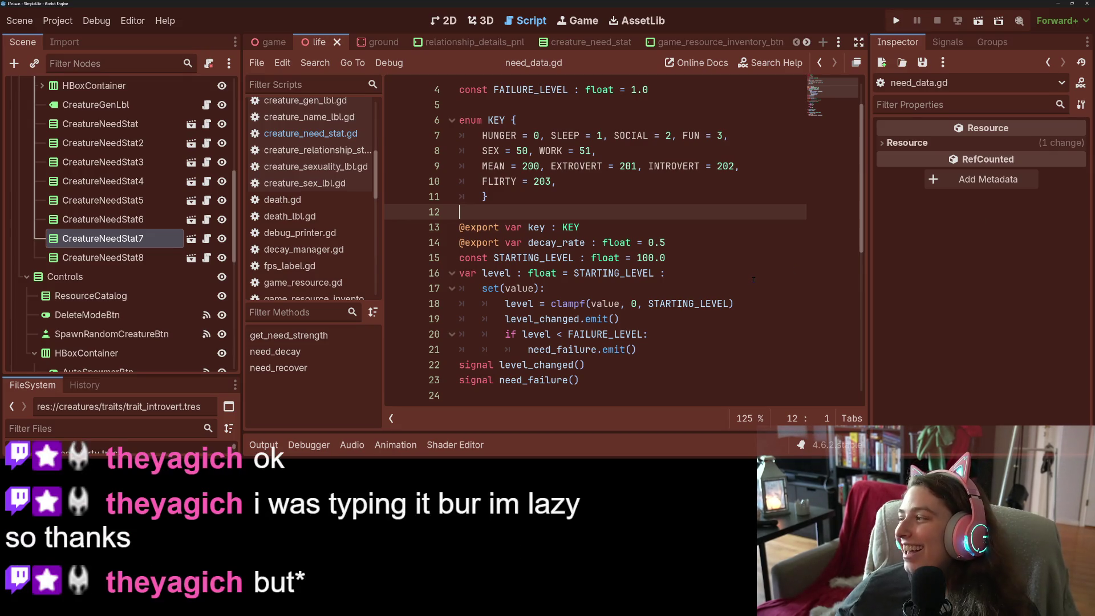
scroll(742, 275, "up", 1)
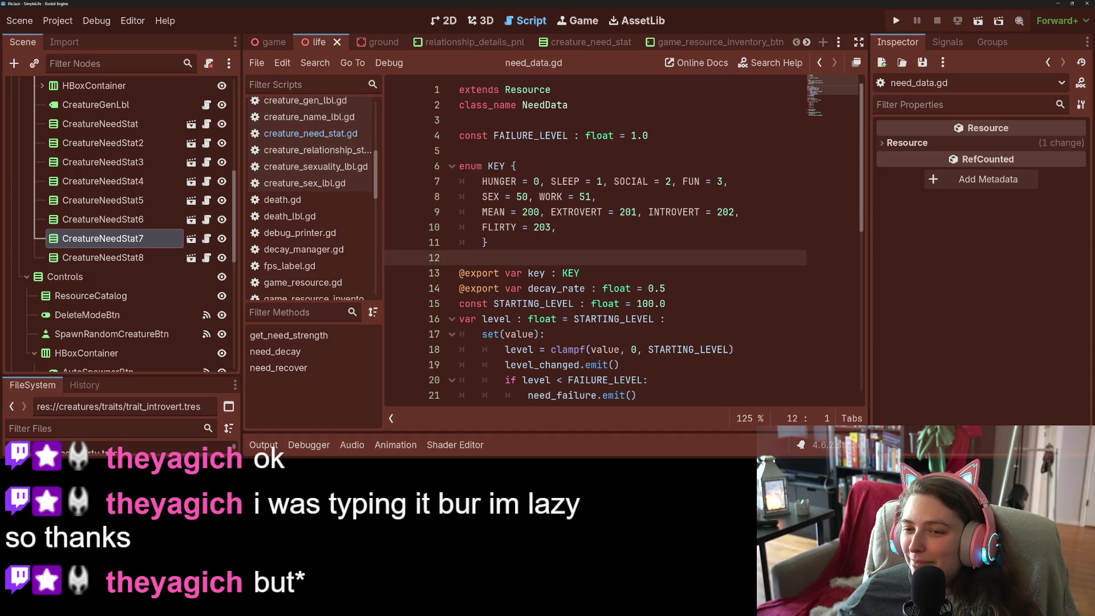
double_click(492, 167)
left_click(554, 258)
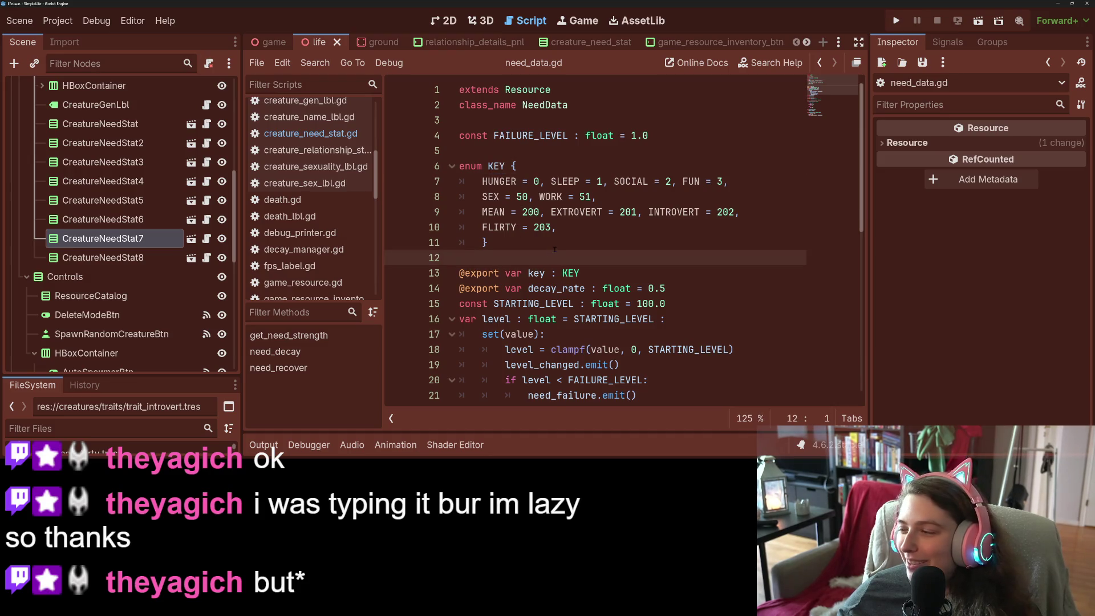
left_click(555, 247)
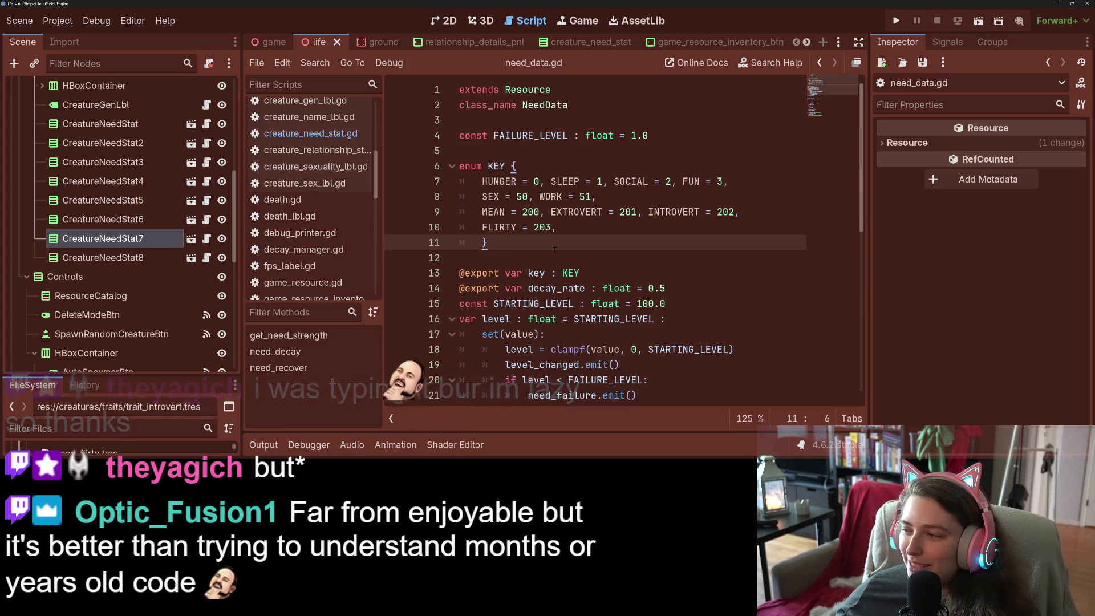
left_click(535, 259)
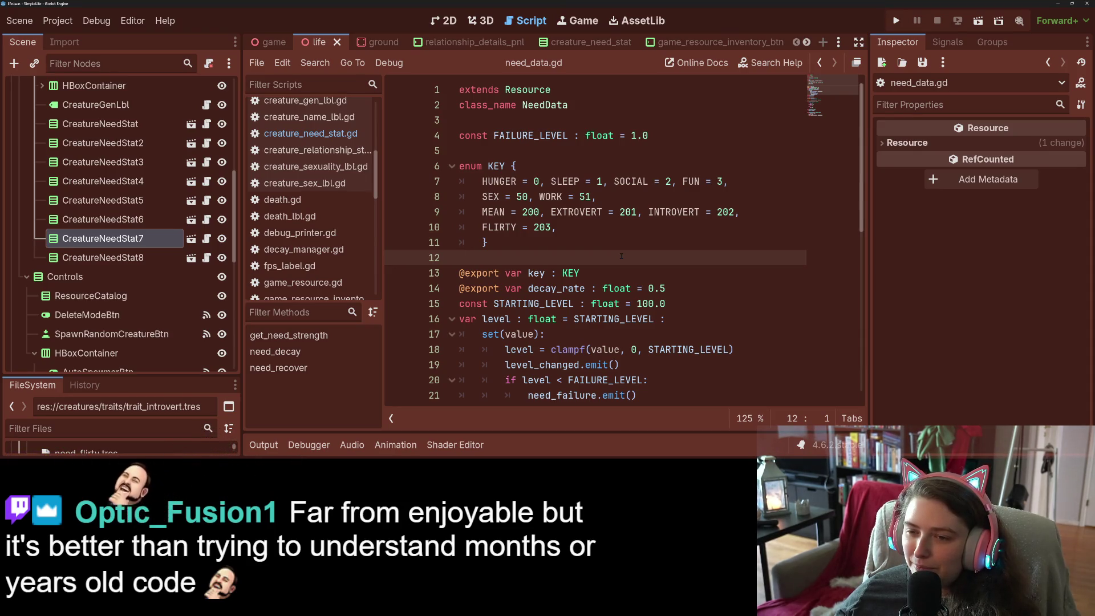
key("Return")
key("Return")
key("Up")
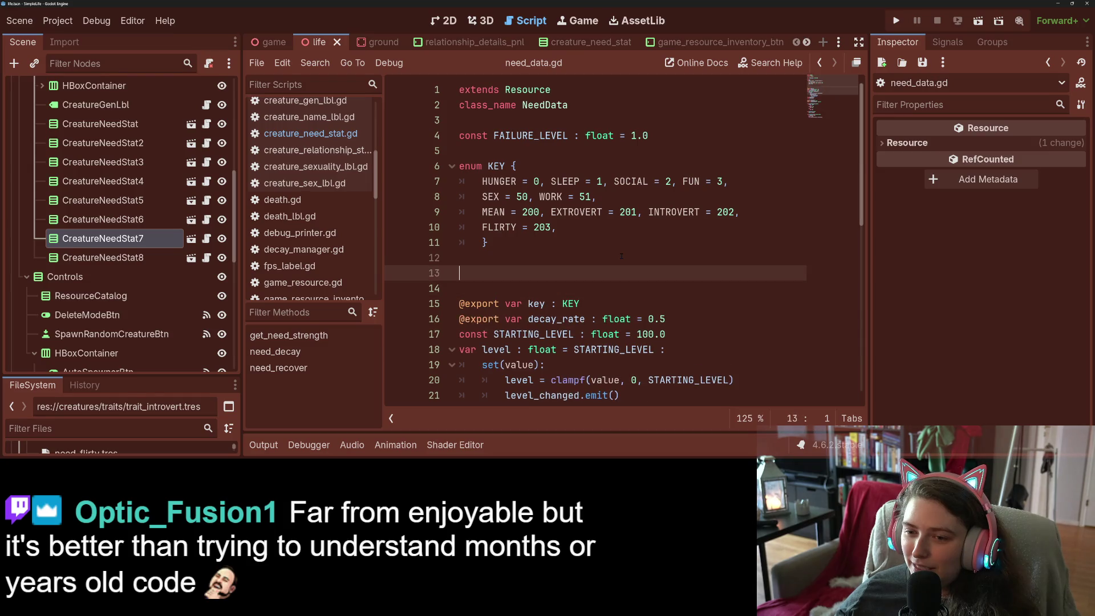
key("BackSpace")
key("BackSpace")
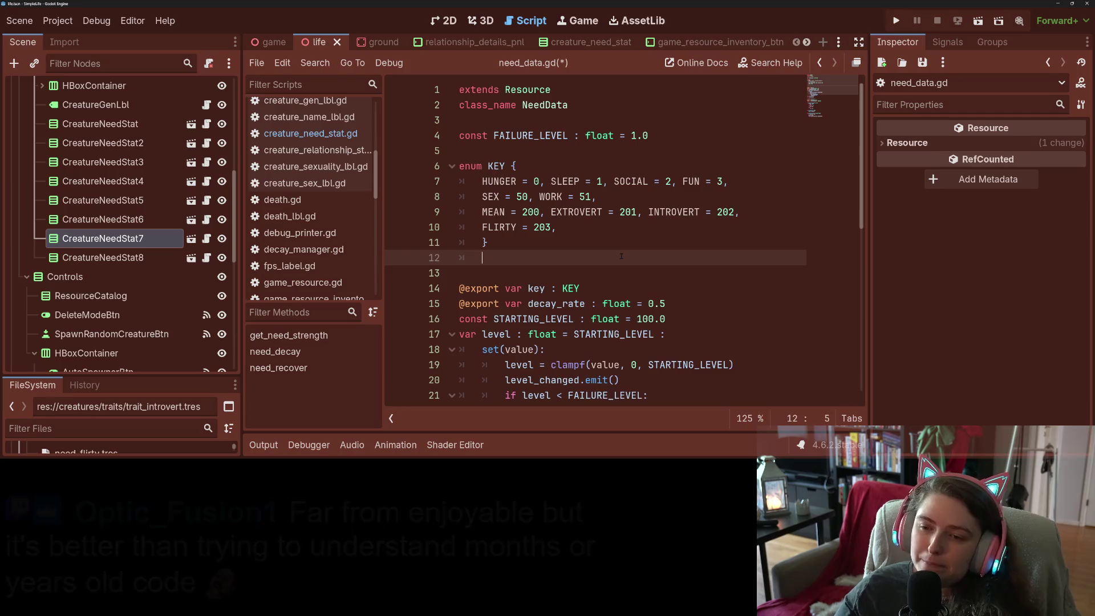
key("Return")
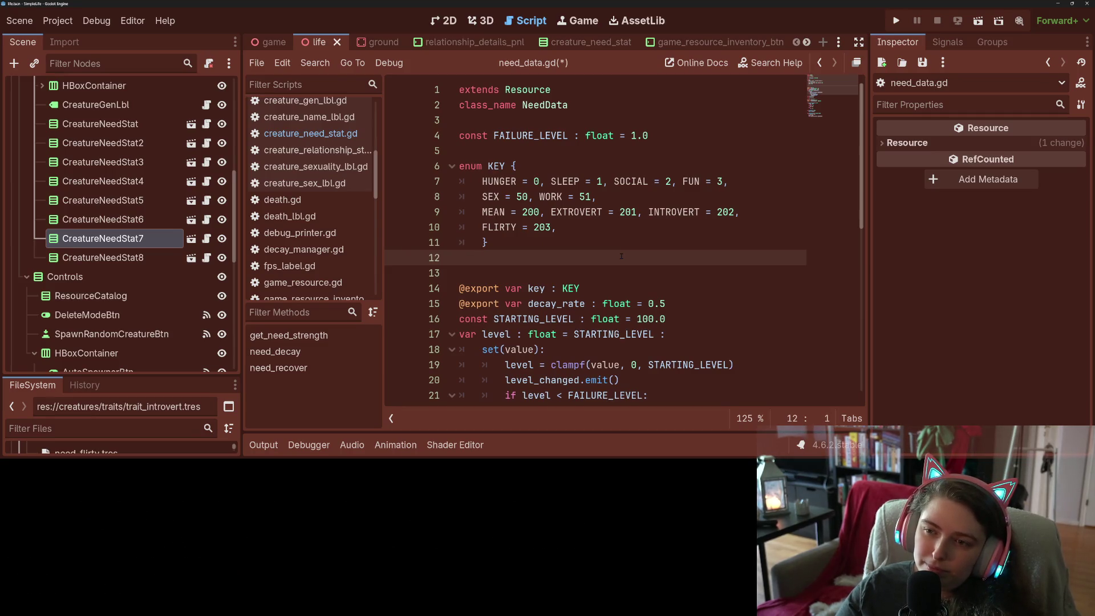
type("@")
key("BackSpace")
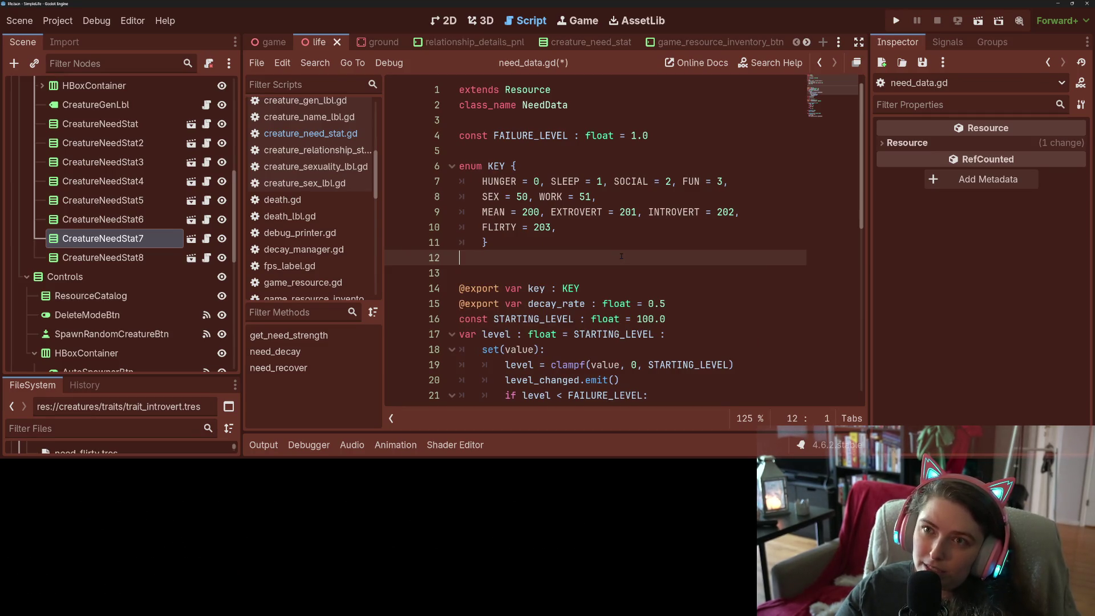
key("BackSpace")
type("const")
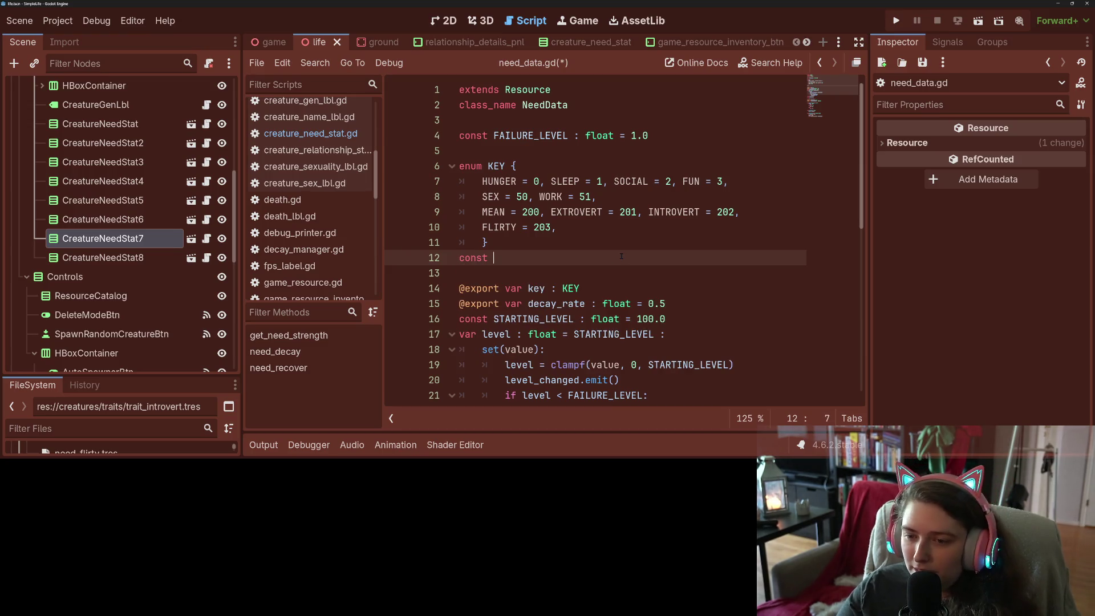
type("TRAIT")
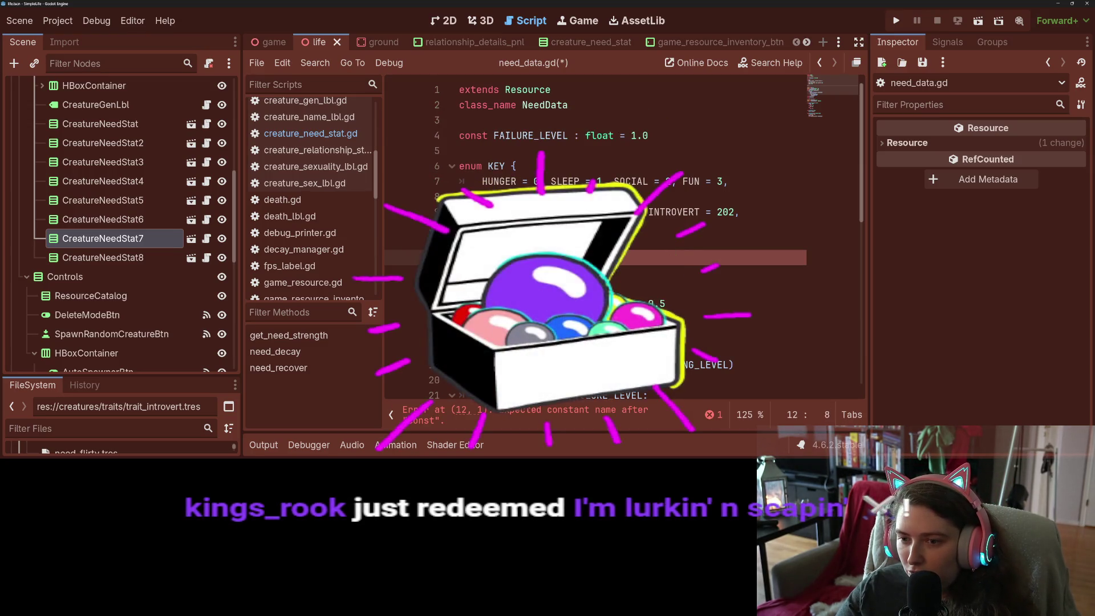
type("_NEED")
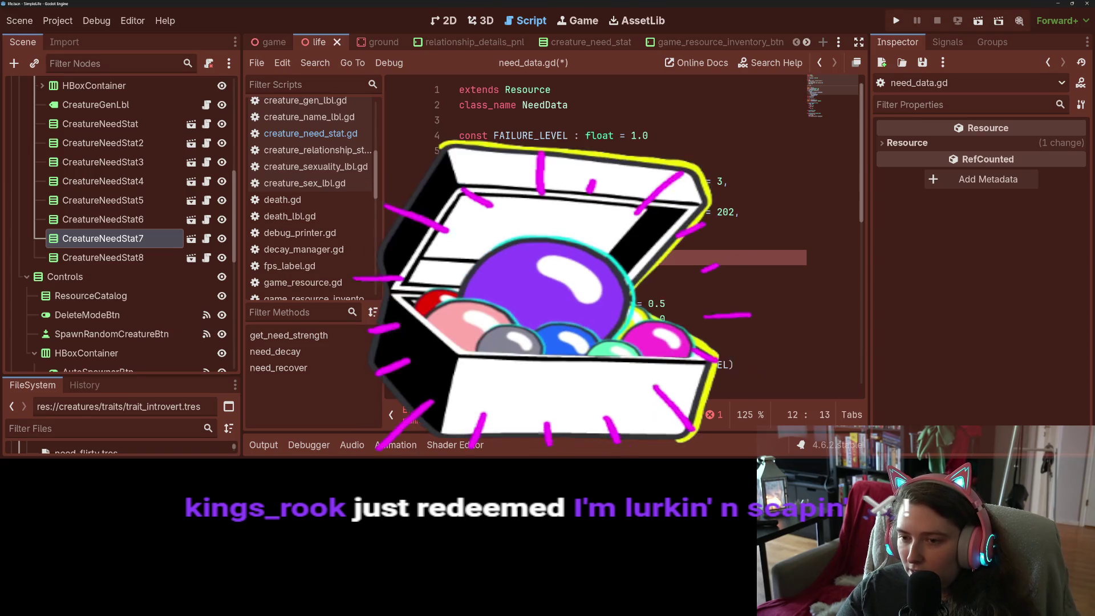
type("_MODS")
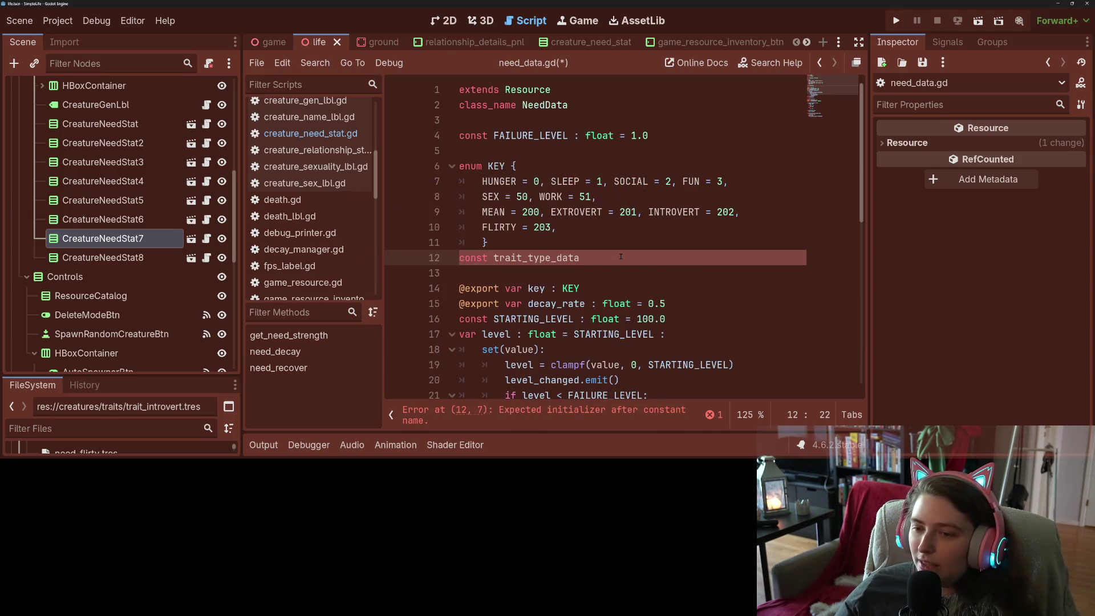
type("=")
key("Return")
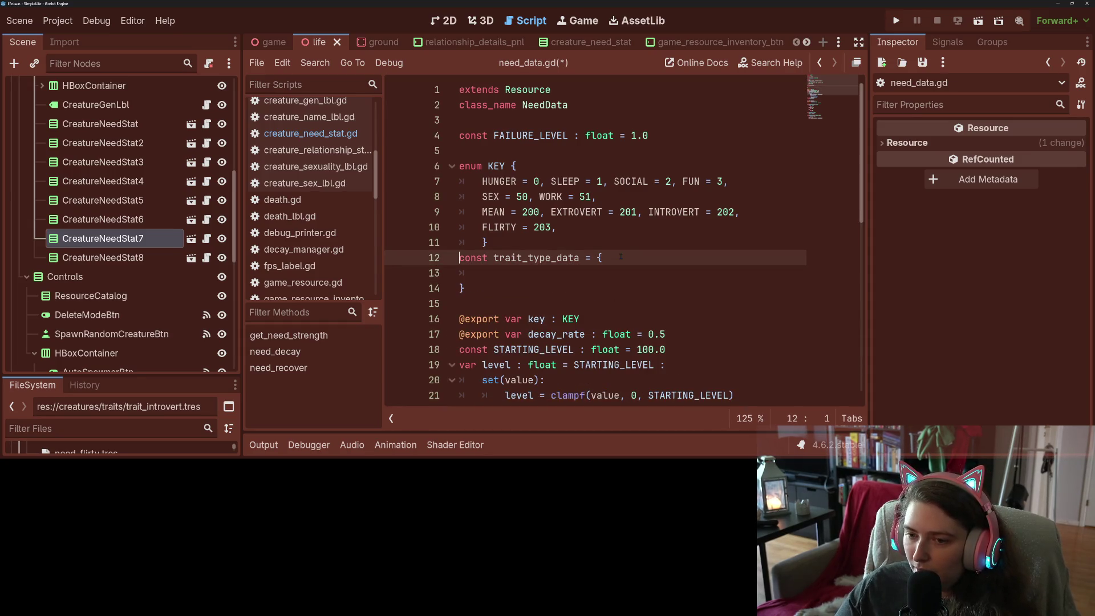
key("Return")
key("Up")
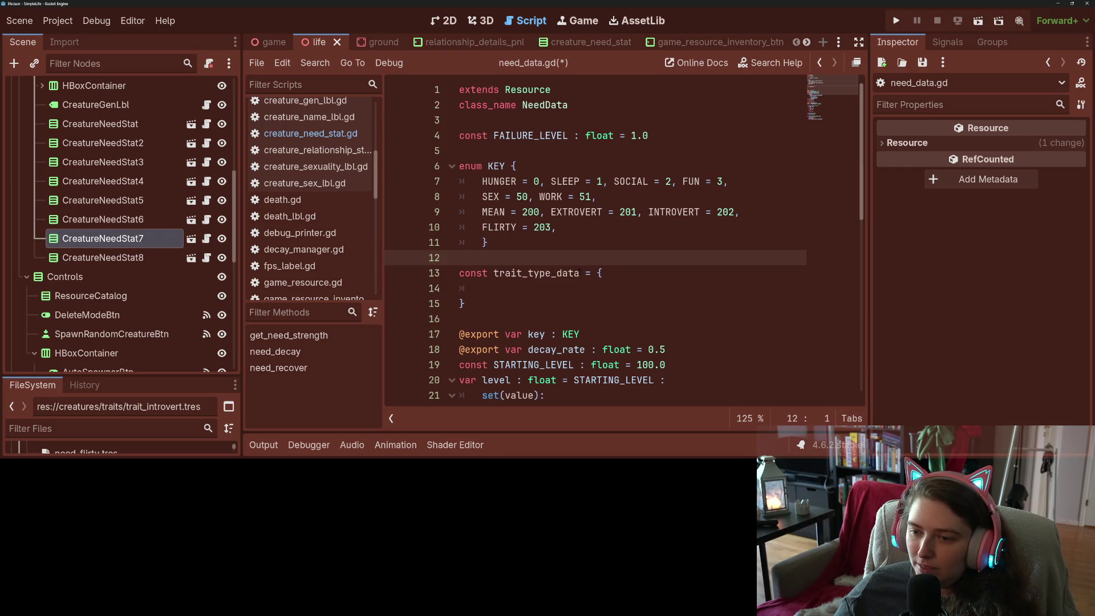
left_click_drag(579, 272, 527, 273)
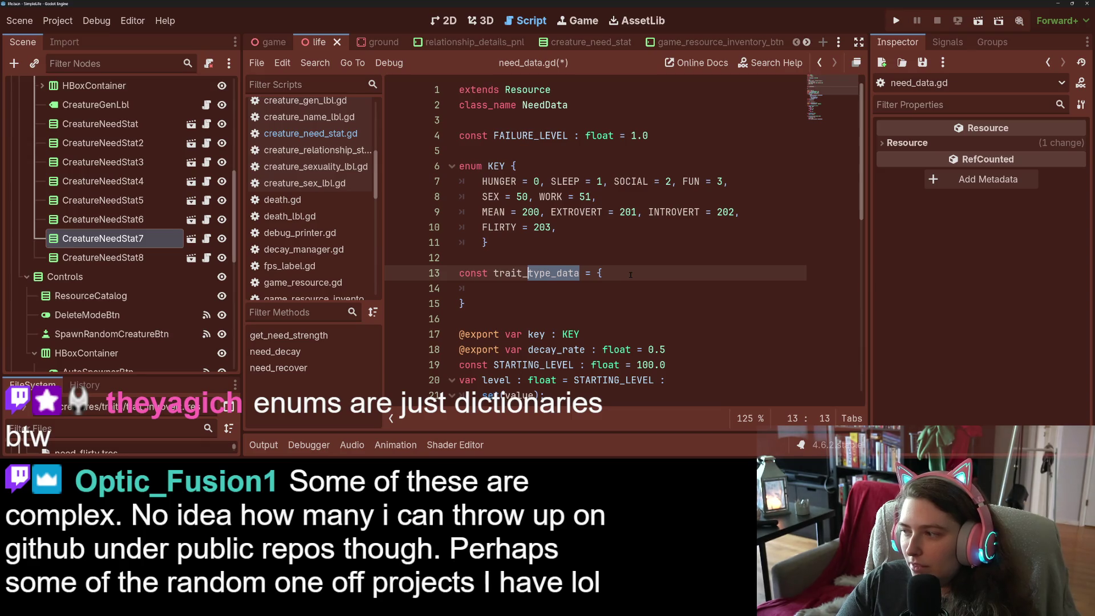
type("disp_")
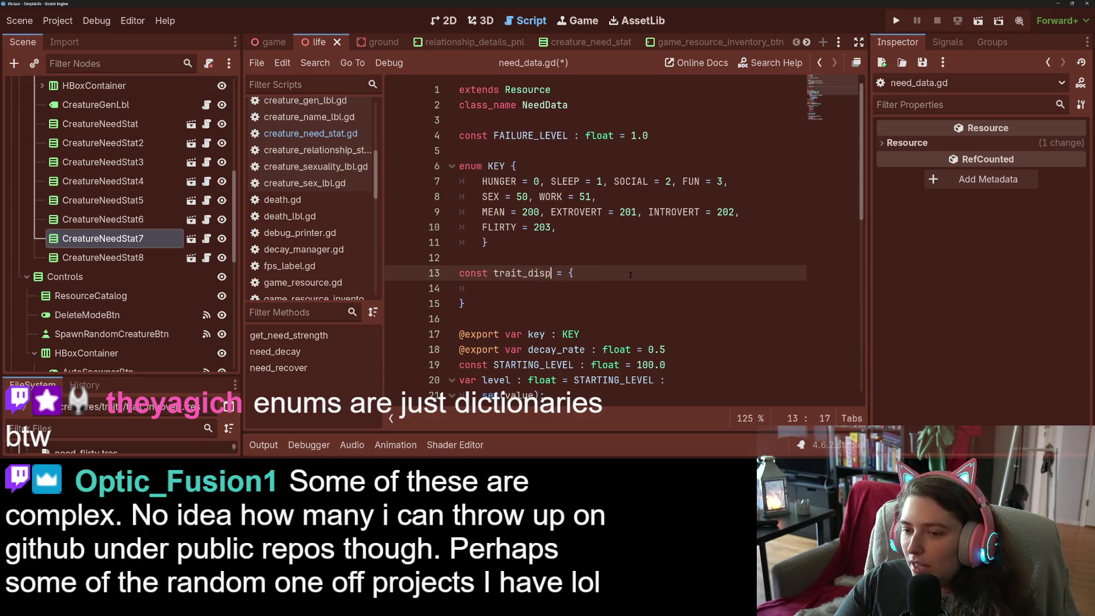
type("name")
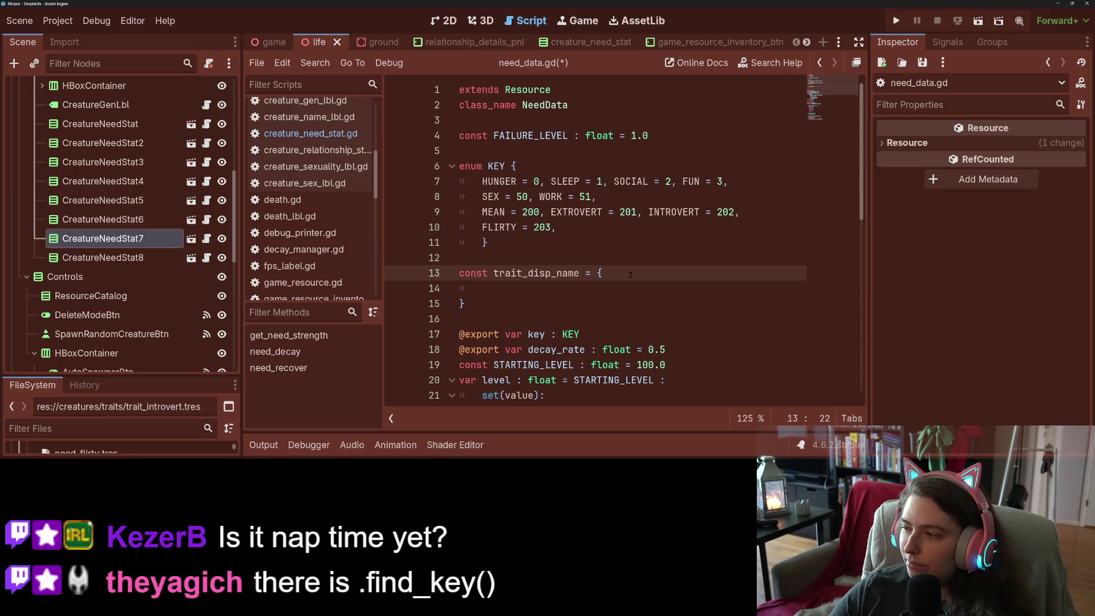
left_click(657, 254)
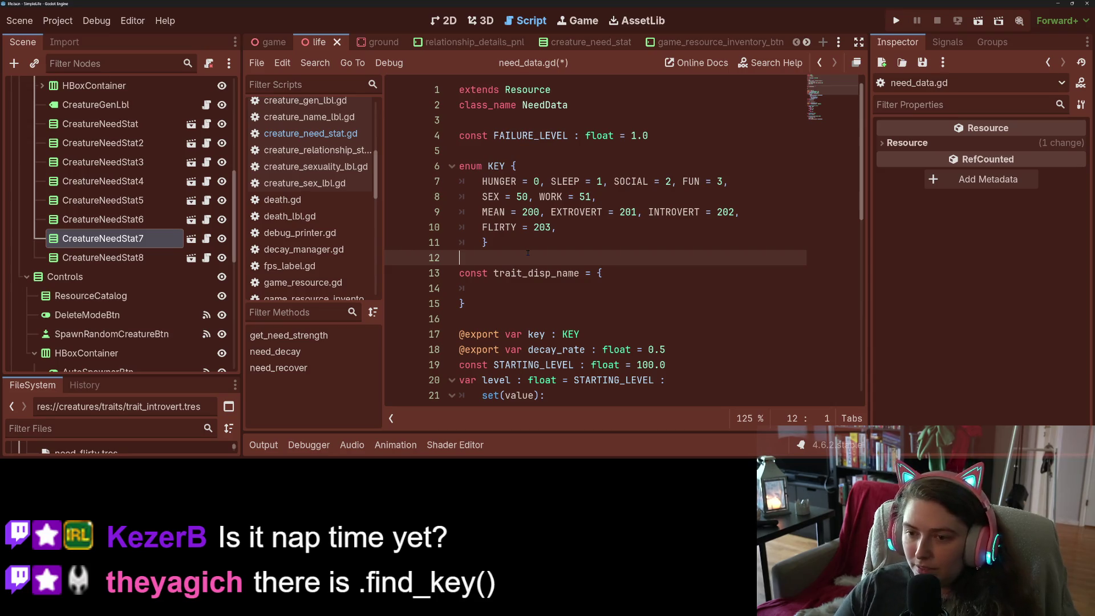
key("Down")
key("Down")
key("Down")
key("End")
key("shift+Up")
key("shift+Up")
key("shift+Up")
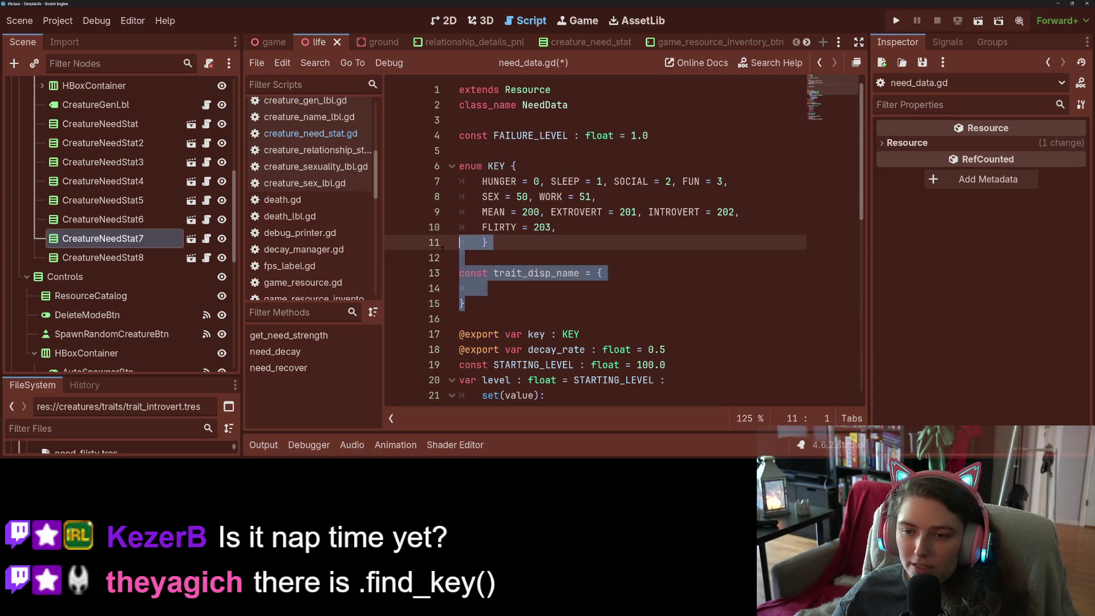
key("BackSpace")
Step: In creature_need_stat.gd, add a new first line in _ready() reading NeedData.KEY.find_key()
left_click(311, 133)
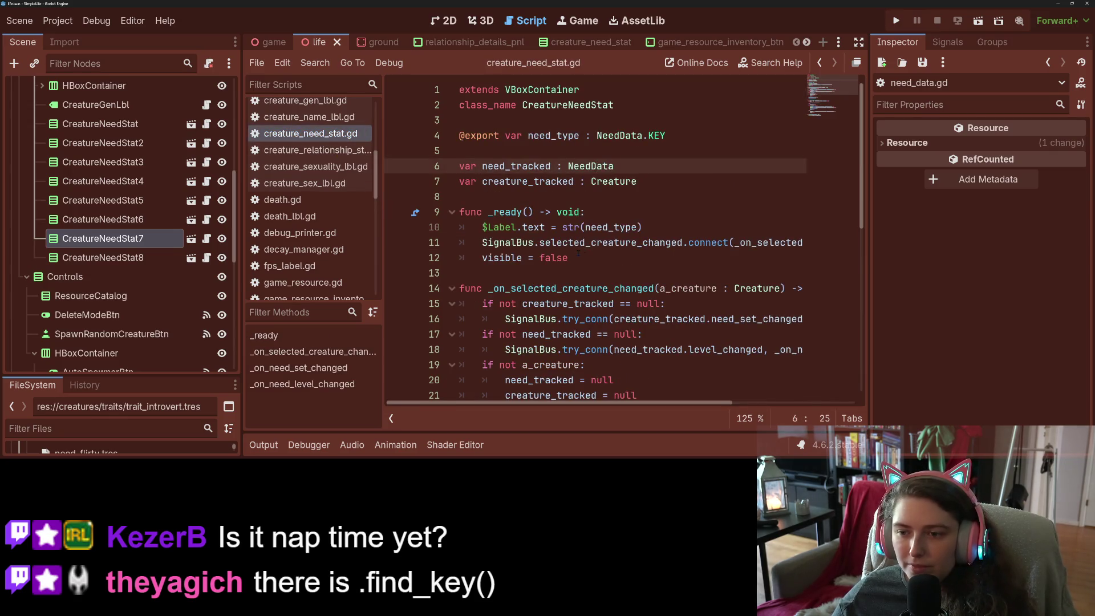
left_click(602, 259)
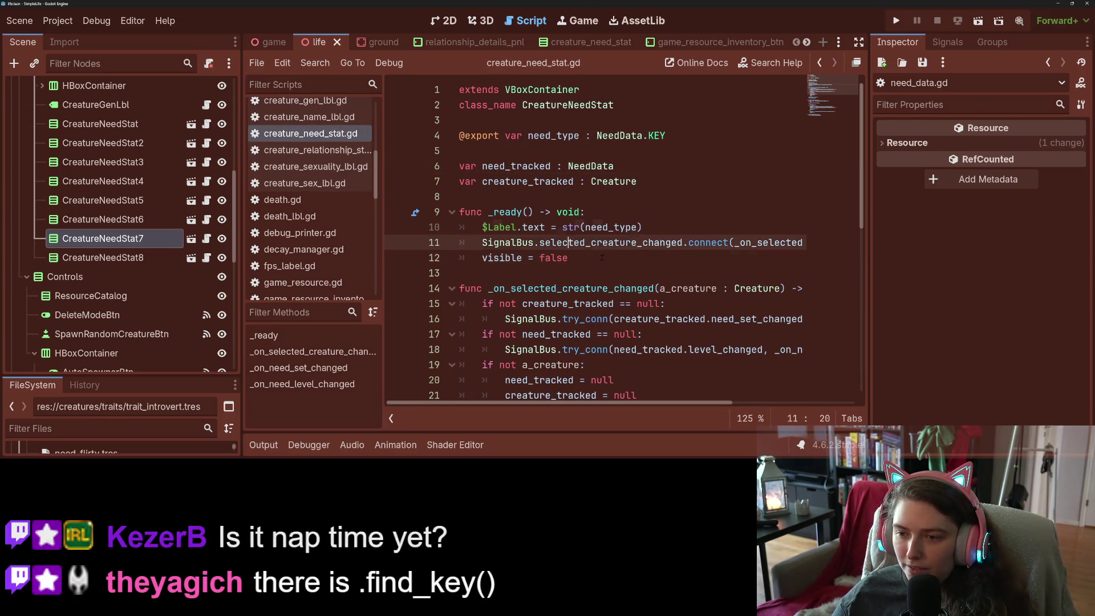
key("Up")
key("Up")
key("Up")
key("End")
key("Return")
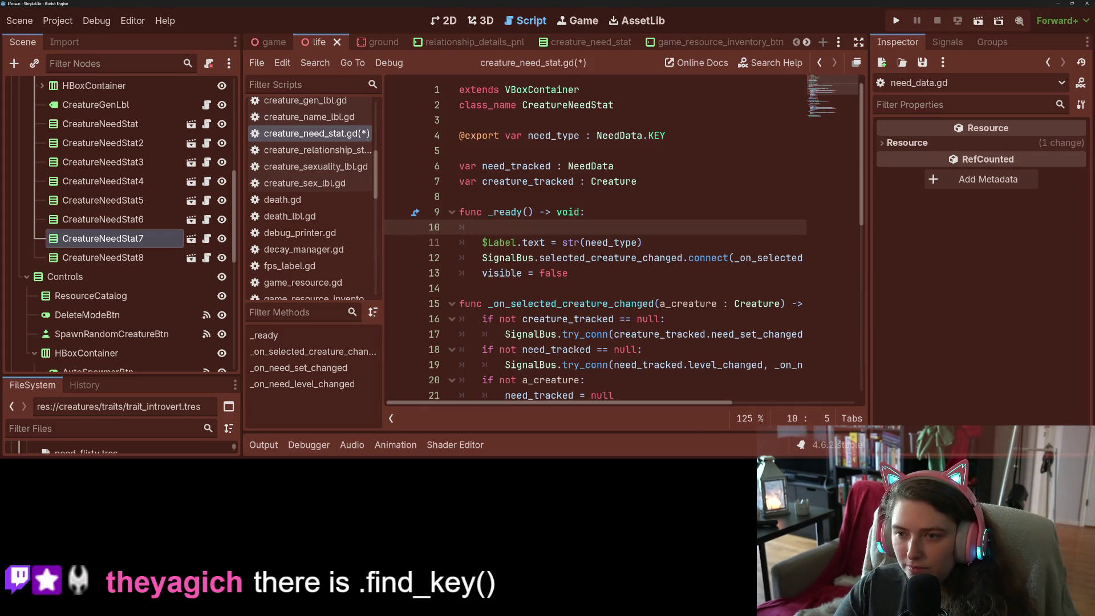
type("Need")
key("Down")
key("Return")
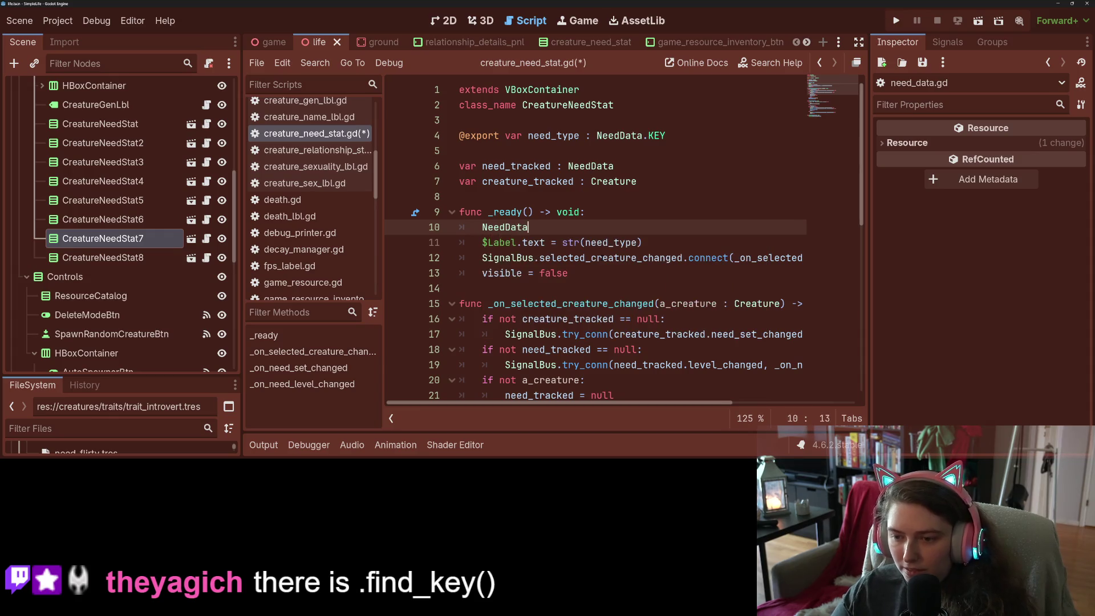
type("KEY.fi")
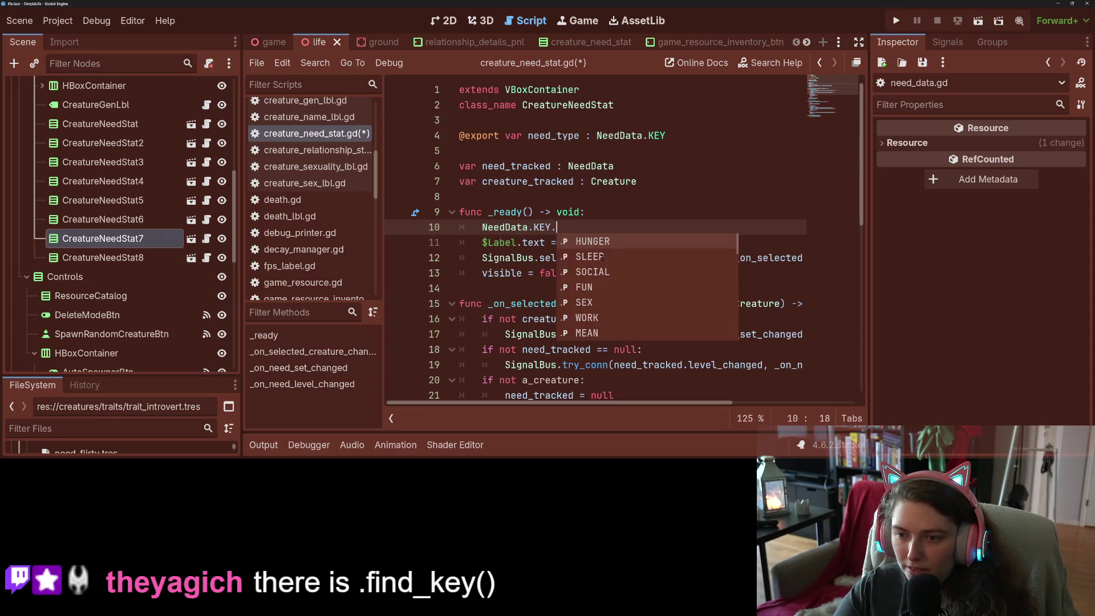
key("Return")
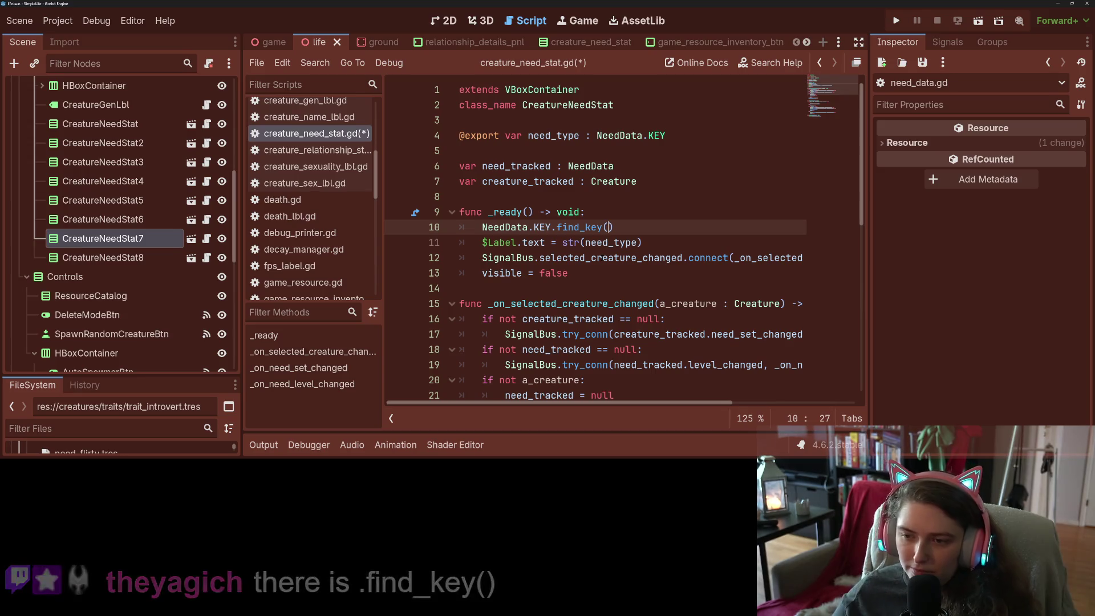
Step: Open the Dictionary reference at find_key() and read that it returns the first key matching a value, or null
left_click(584, 229, "ctrl")
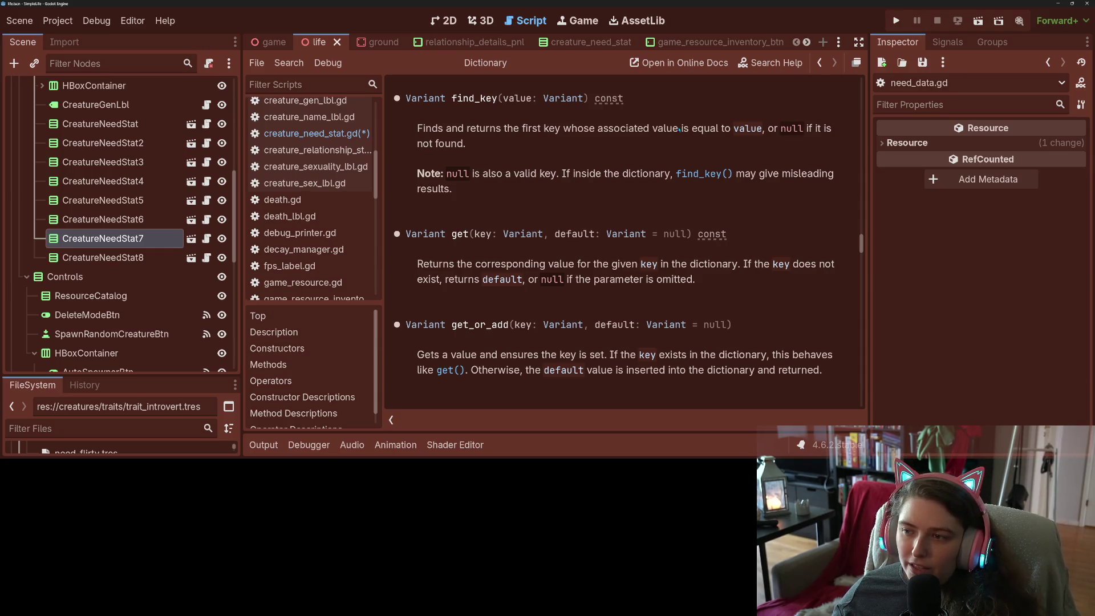
mouse_move(680, 129)
left_mouse_down()
mouse_move(756, 129)
mouse_move(467, 143)
mouse_move(815, 129)
left_mouse_up()
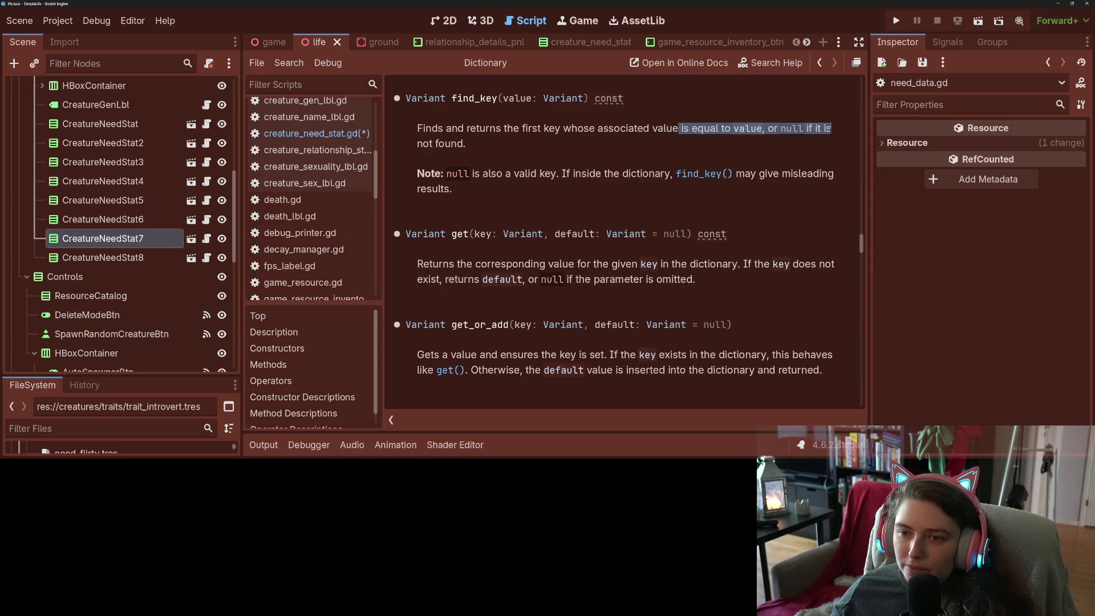
left_click(831, 134)
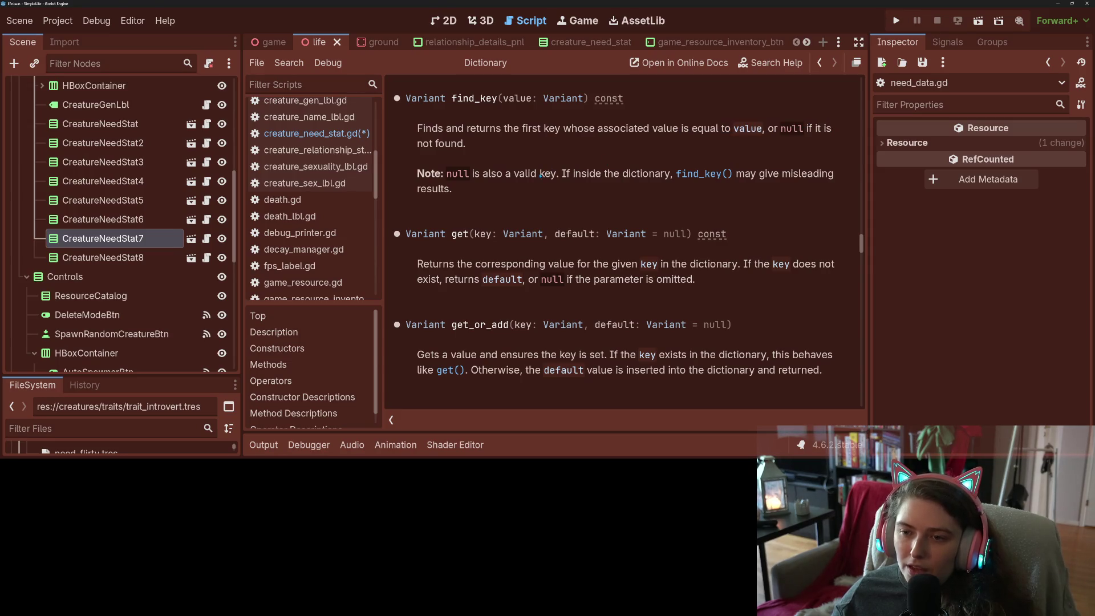
left_click_drag(473, 174, 614, 174)
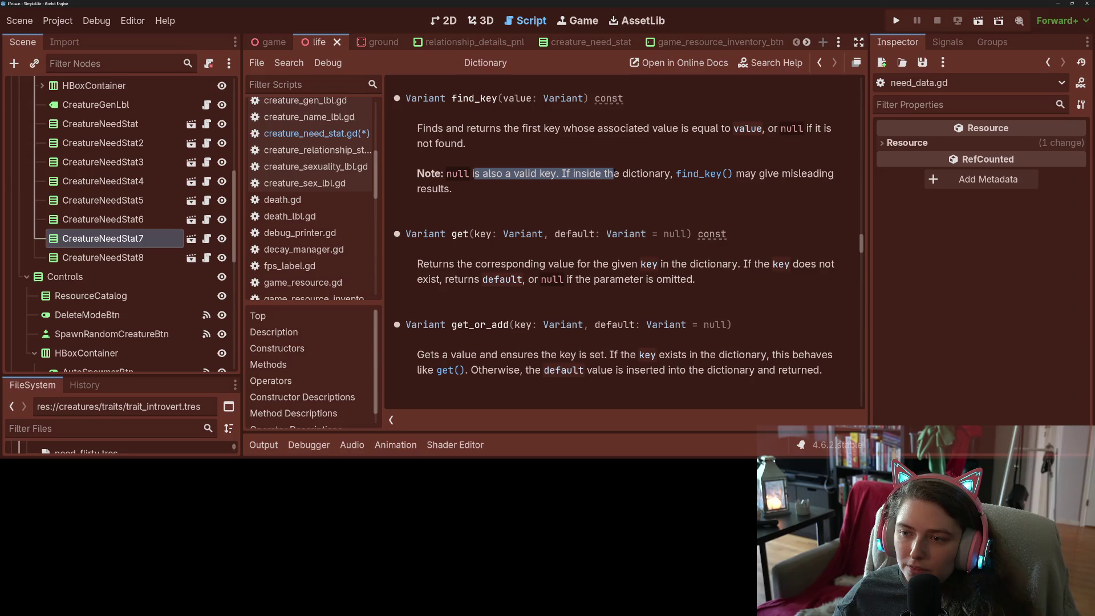
left_click(614, 174)
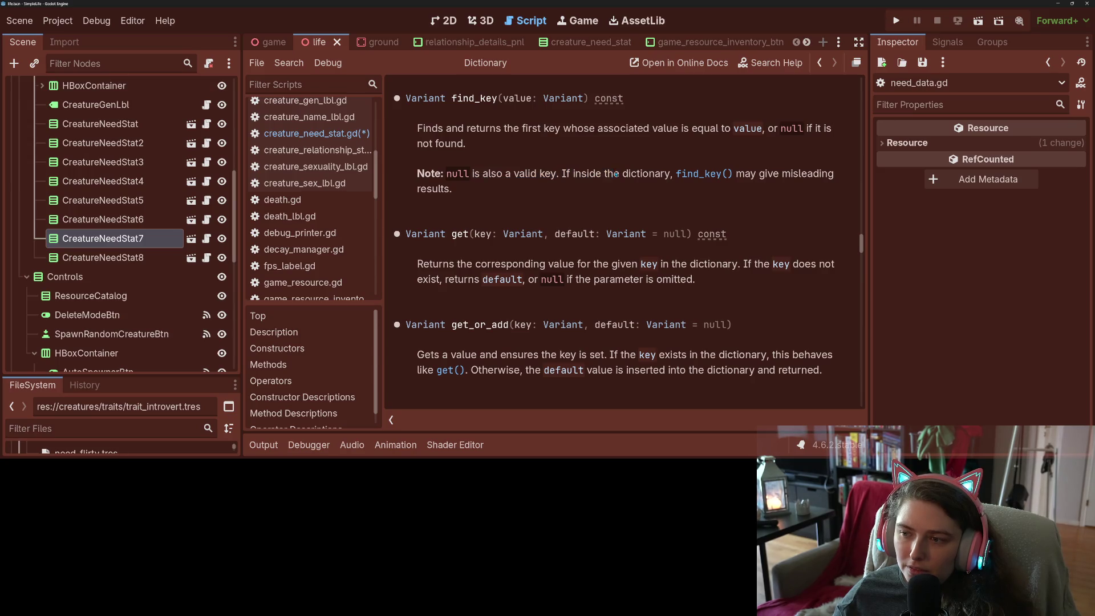
double_click(612, 174)
left_click(612, 174)
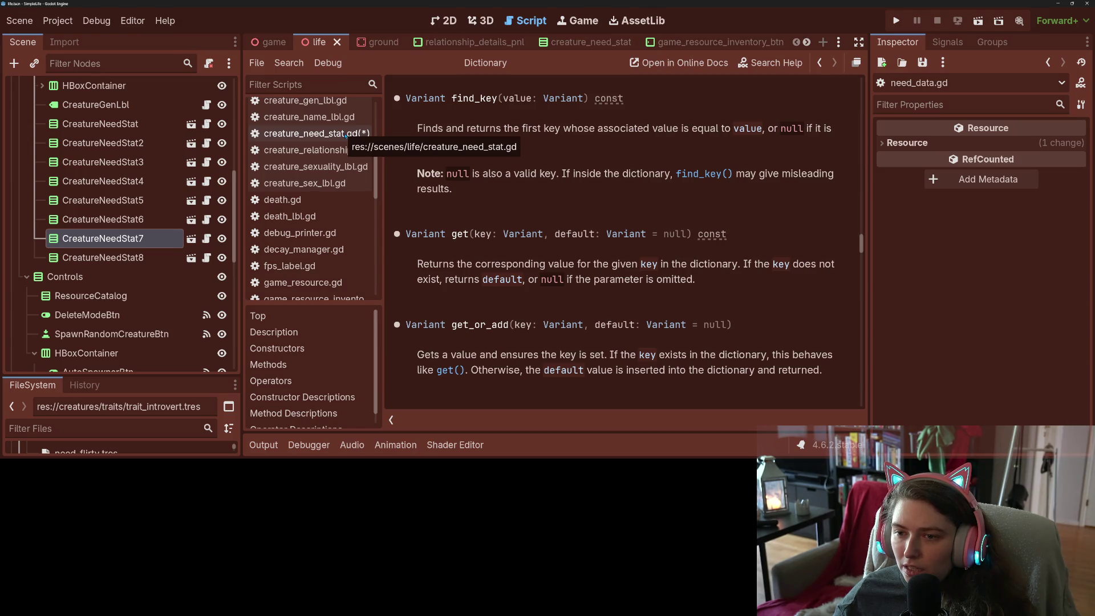
Step: In creature_need_stat.gd, pass need_type into the NeedData.KEY.find_key() call on line 10
left_click(345, 134)
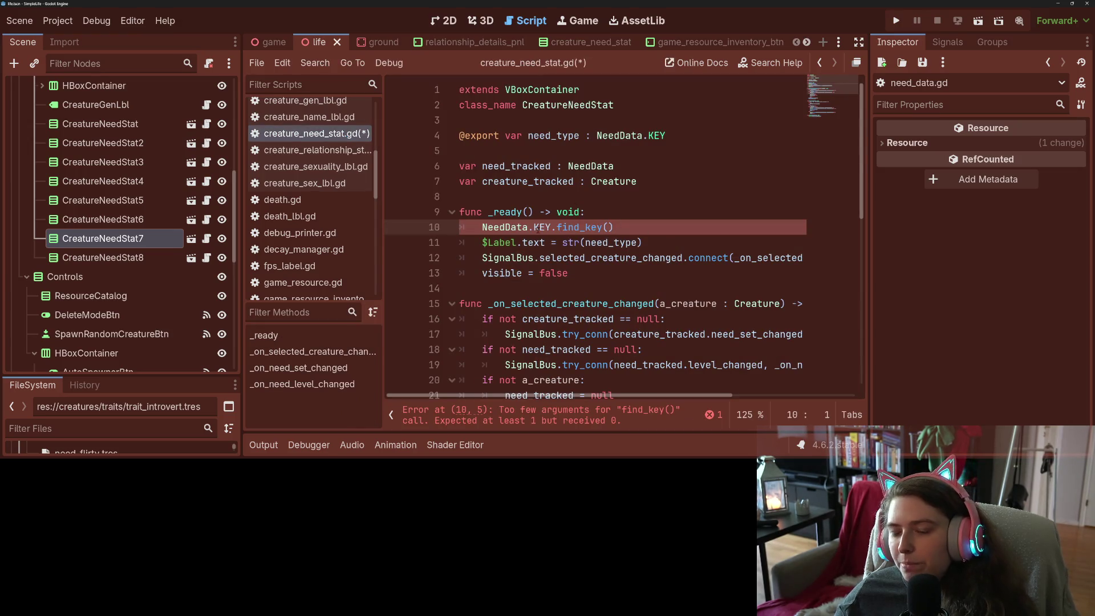
double_click(594, 242)
key("ctrl+c")
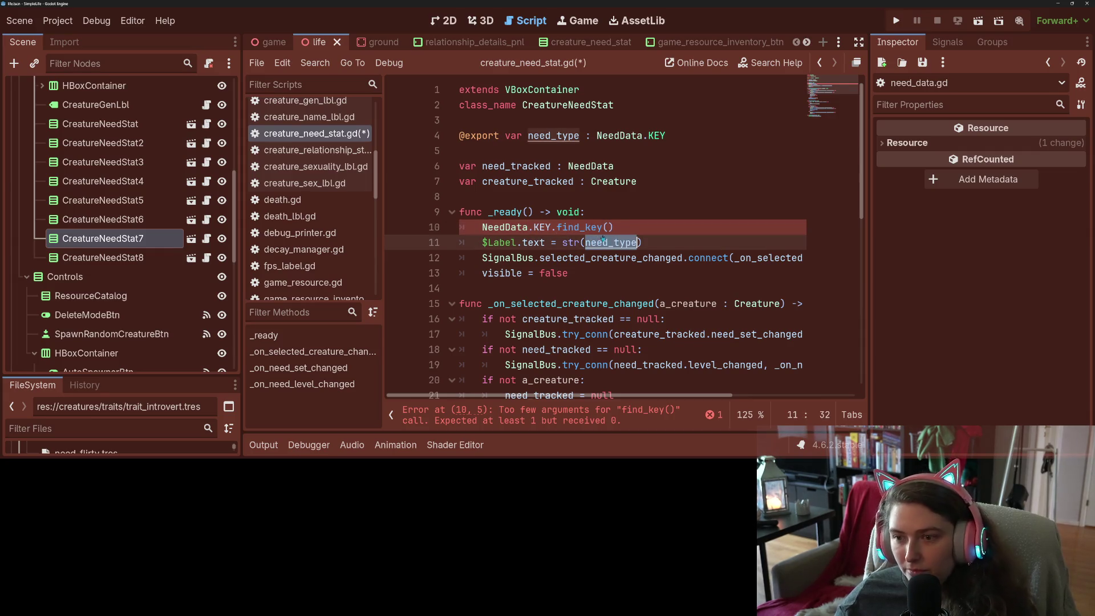
left_click(608, 227)
key("ctrl+v")
Step: Replace str(need_type) on line 11 with NeedData.KEY.find_key(need_type), save, and run the game
key("shift+Home")
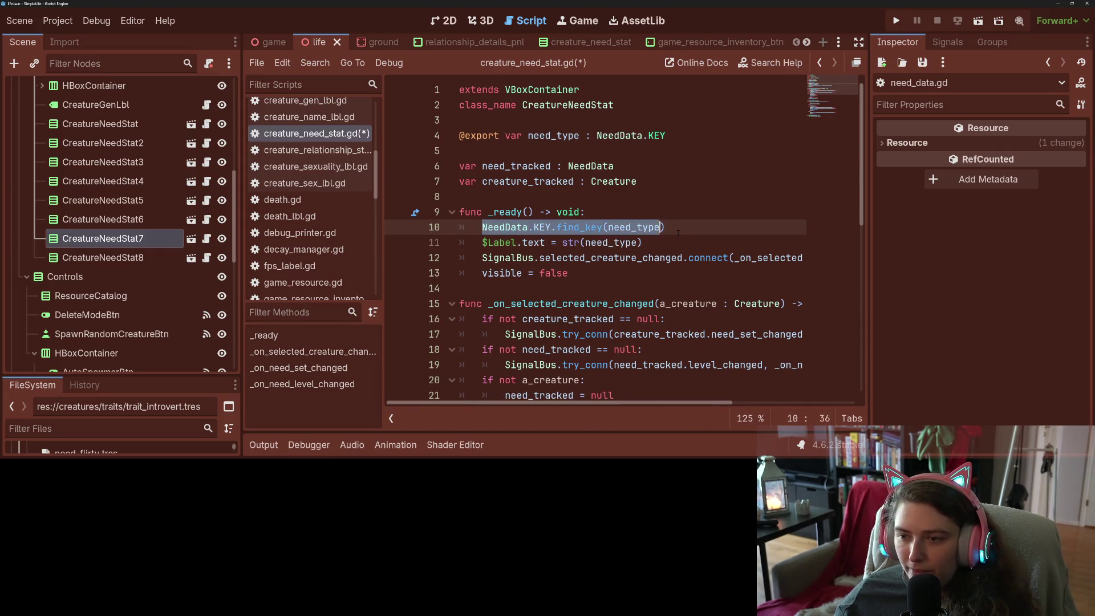
key("BackSpace")
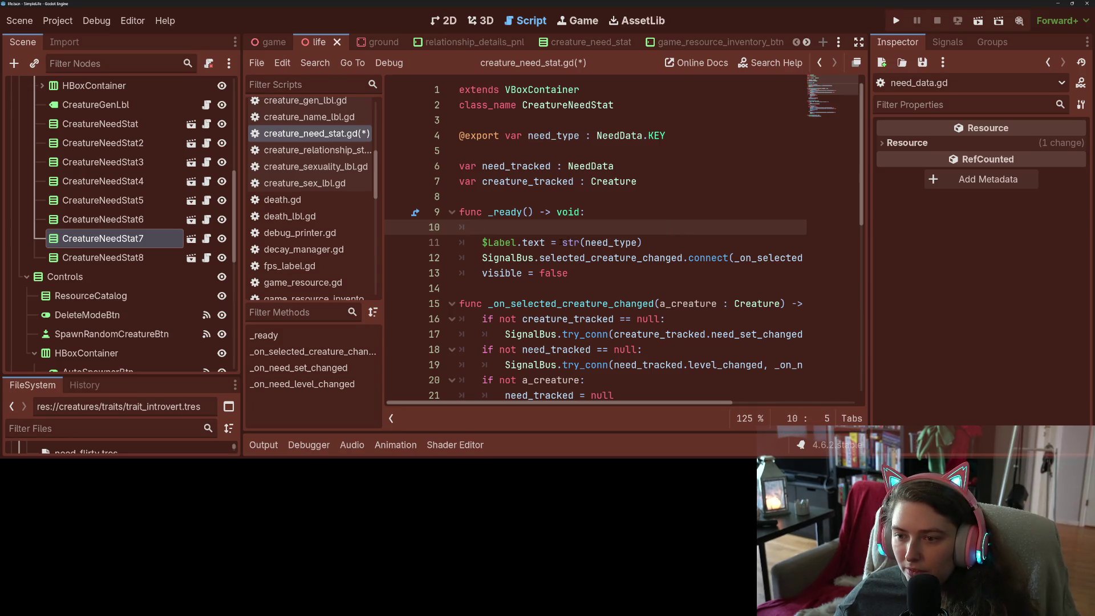
left_click_drag(562, 243, 643, 242)
key("ctrl+v")
left_click(580, 228)
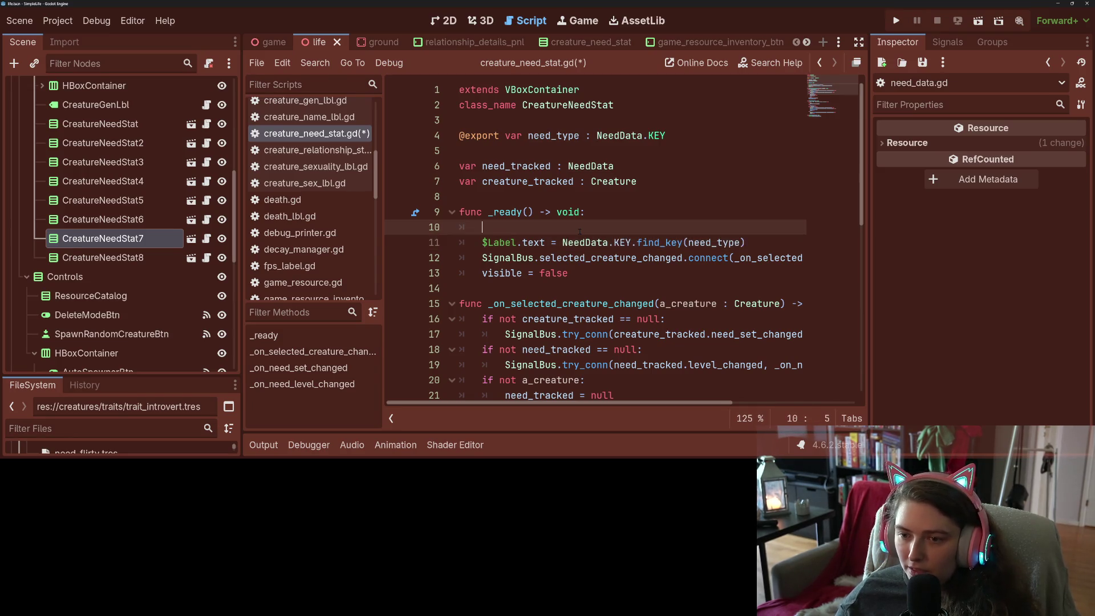
key("ctrl+s")
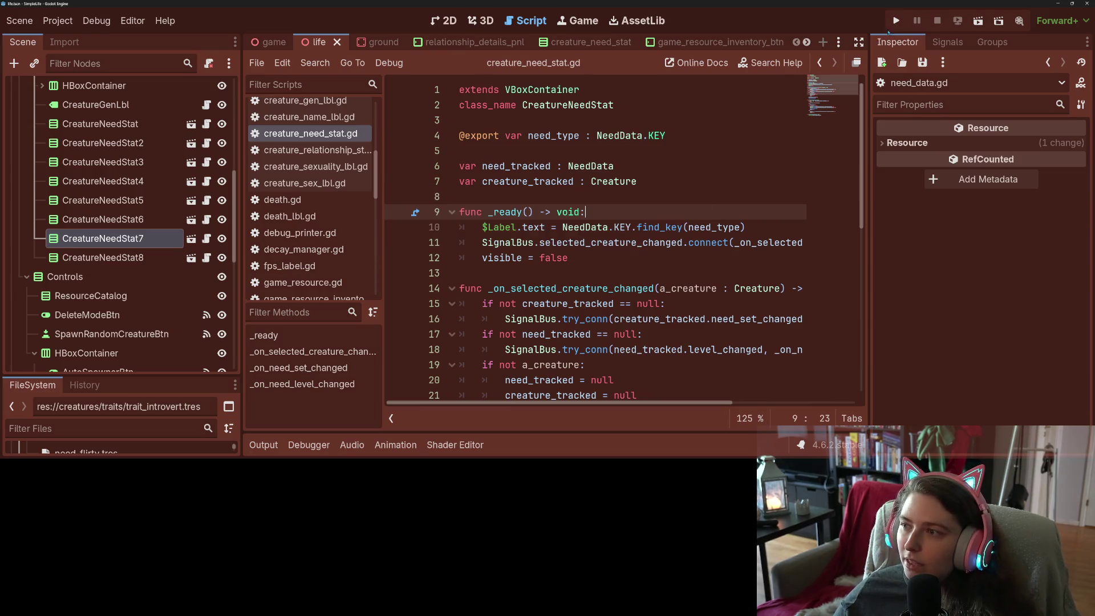
left_click(896, 20)
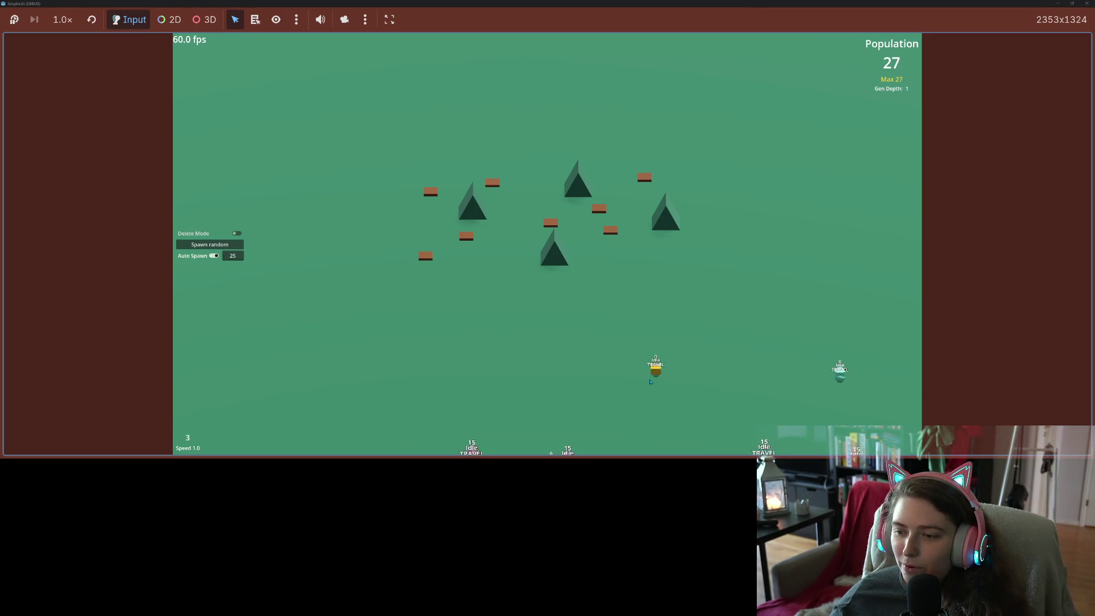
Step: Select a yellow creature to view its info, restore normal speed, zoom in, and shrink the game window aside
left_click(650, 366)
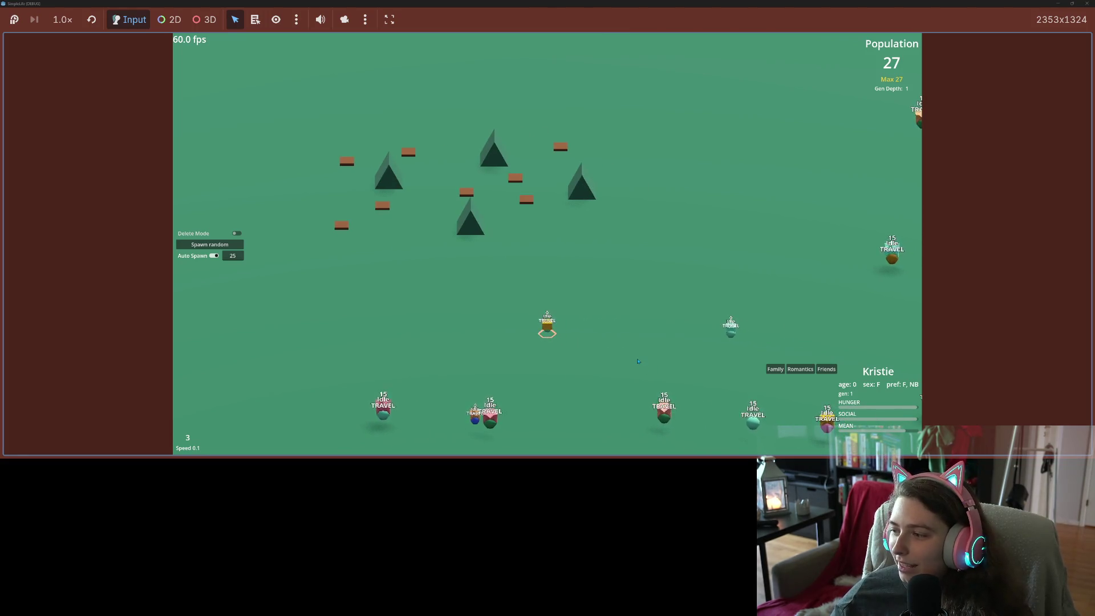
scroll(643, 361, "up", 3)
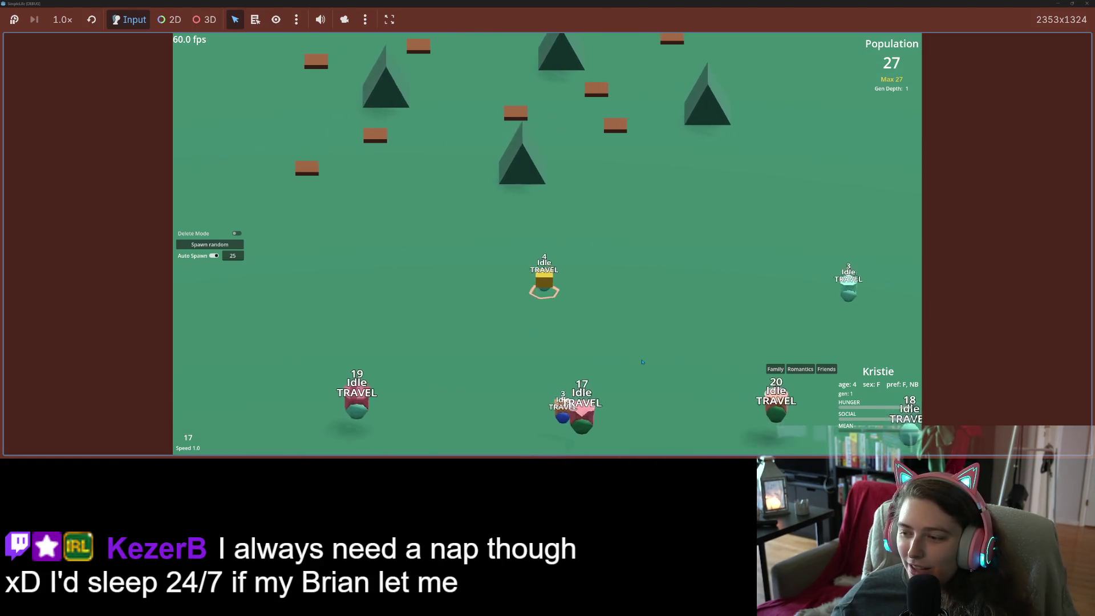
key("minus")
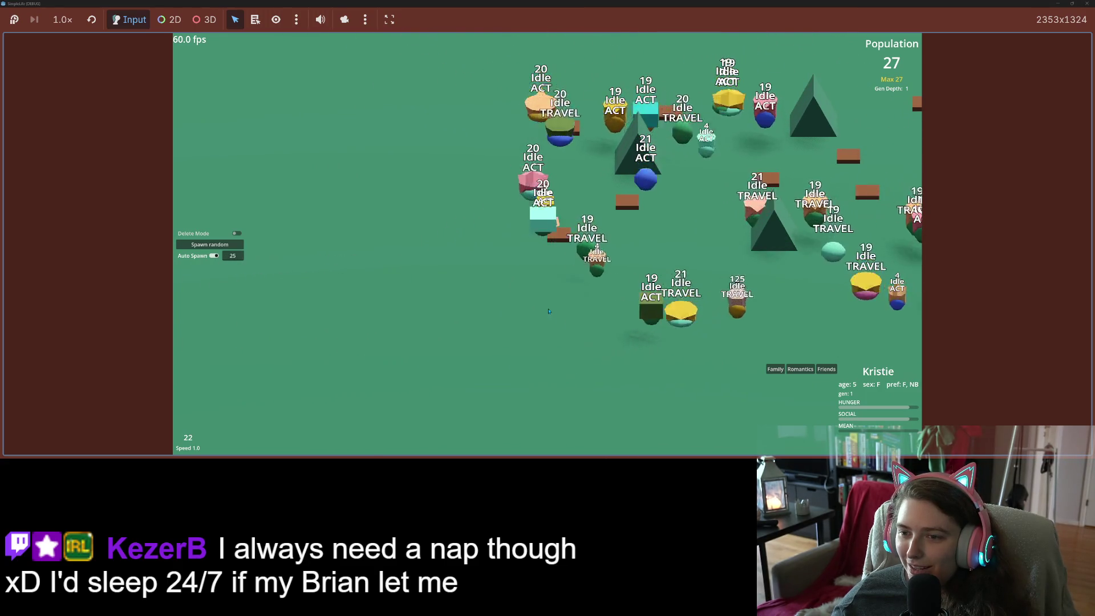
scroll(552, 311, "up", 2)
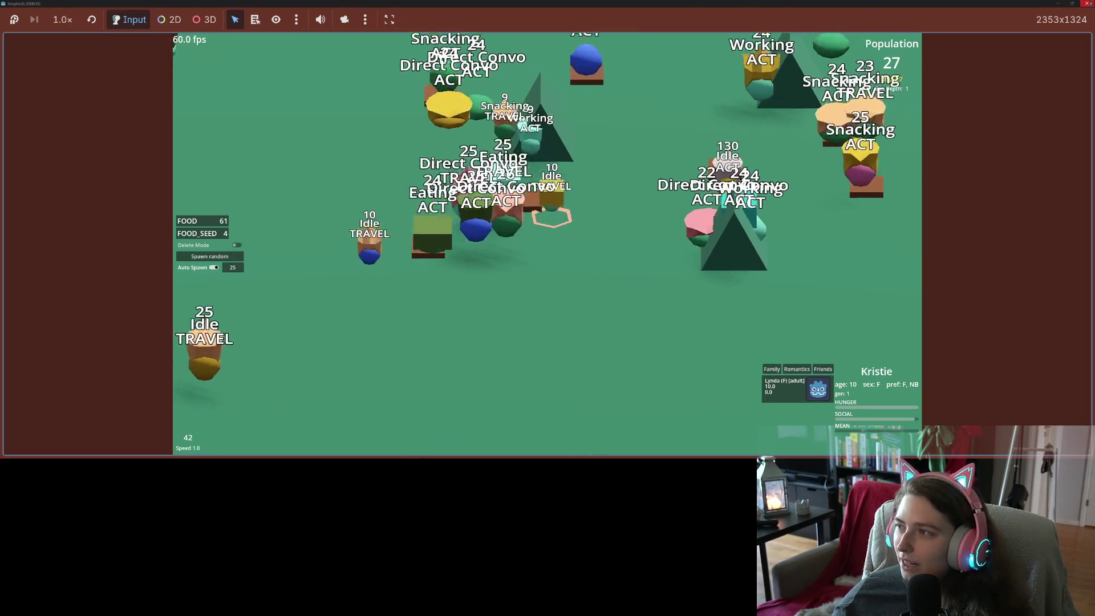
mouse_move(1087, 3)
left_mouse_down()
mouse_move(918, 85)
mouse_move(824, 105)
mouse_move(618, 104)
mouse_move(610, 120)
left_mouse_up()
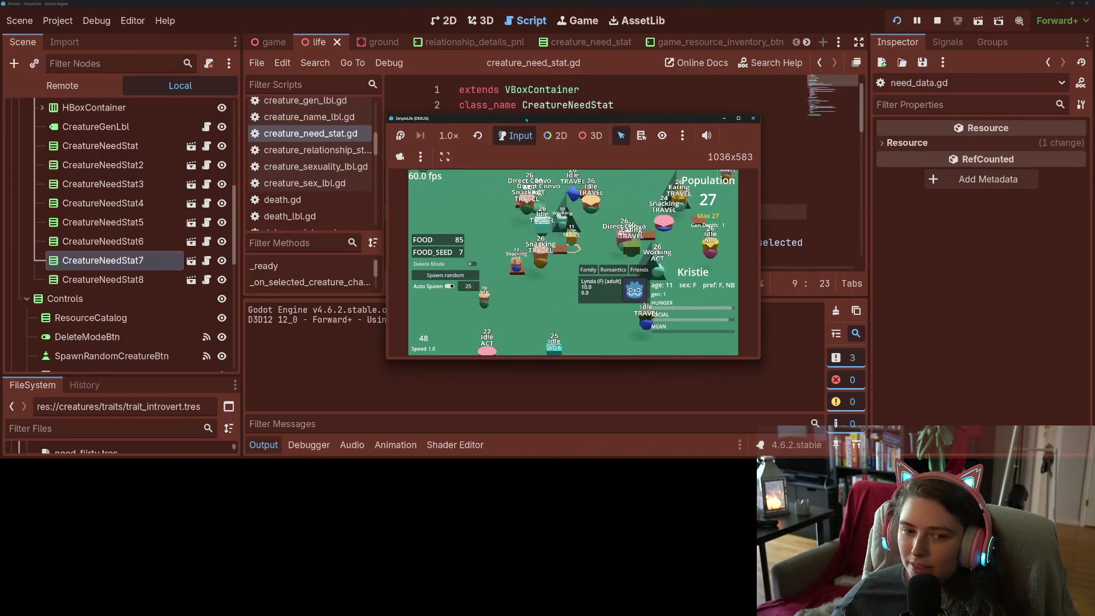
Step: Stop the game and inspect trait_mean.tres's custom need and conflicting traits list
left_click(753, 118)
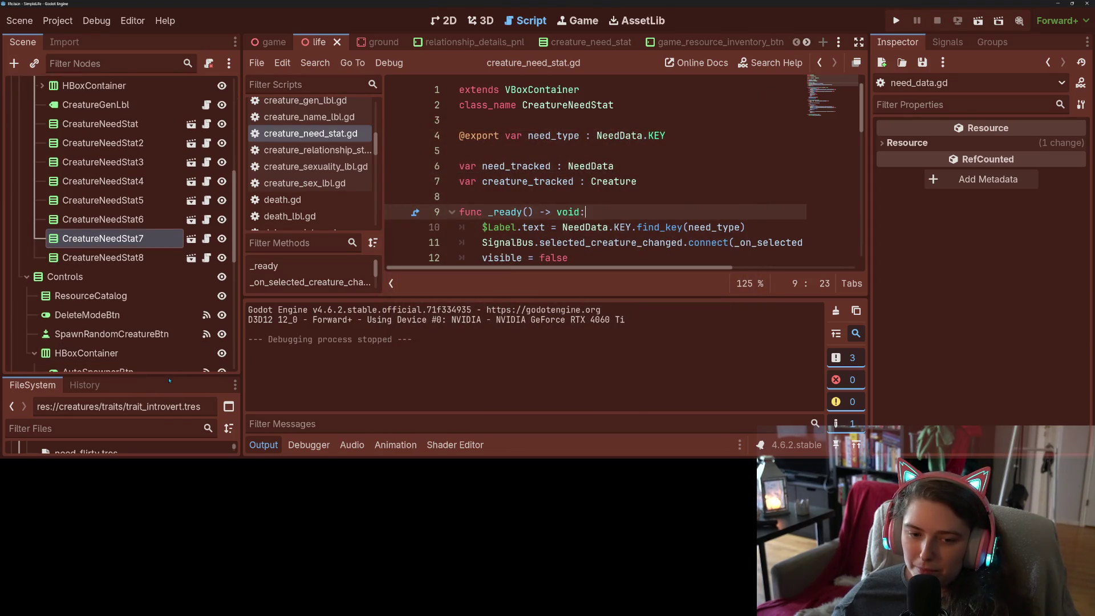
left_click_drag(170, 376, 160, 109)
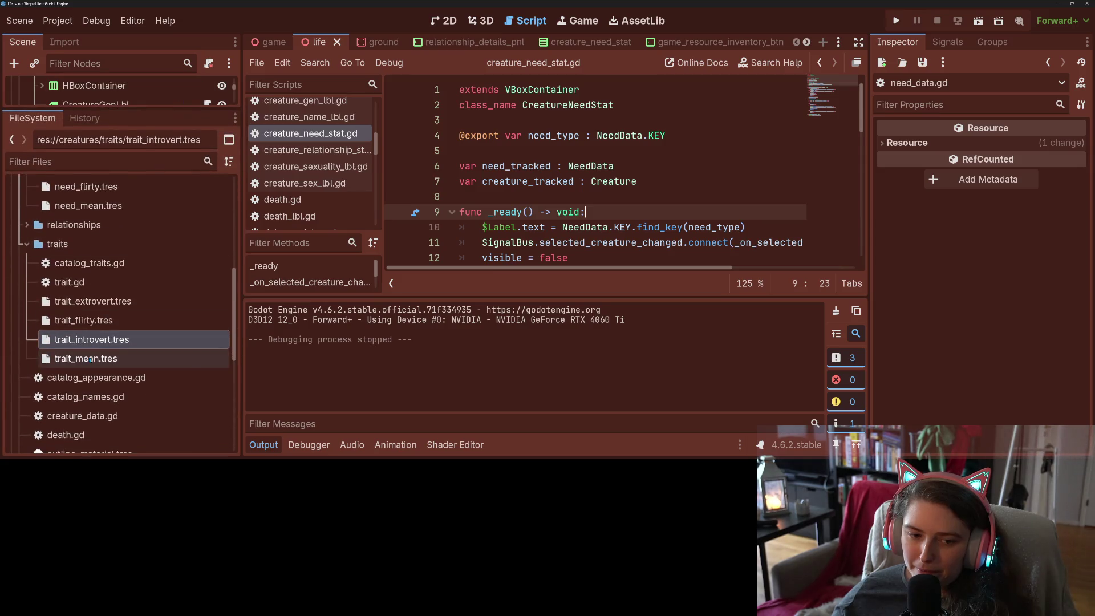
left_click(115, 359)
left_click(1021, 231)
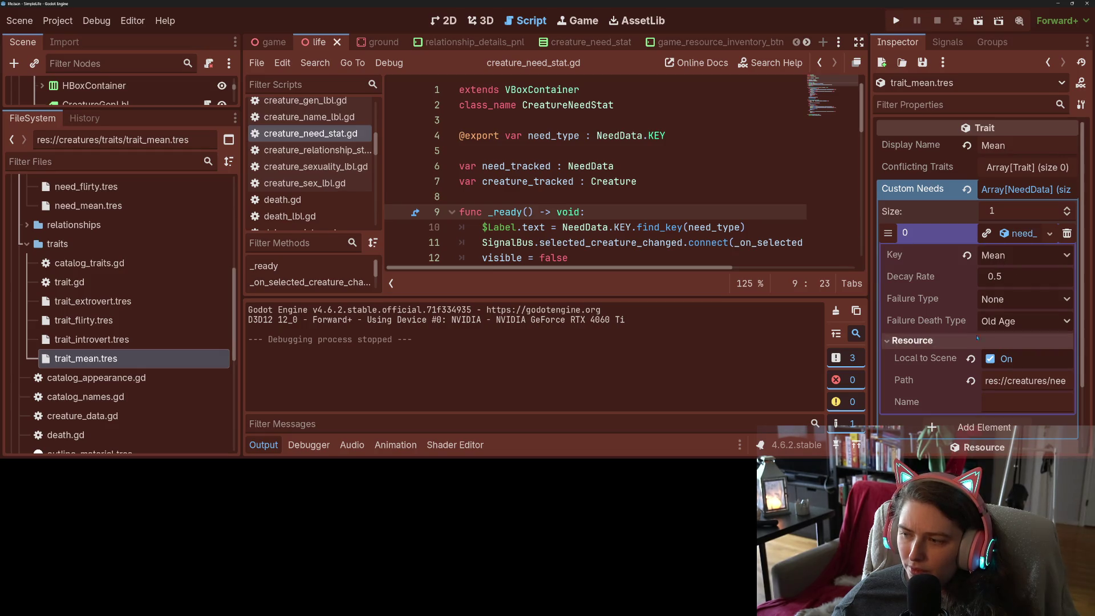
left_click(1008, 234)
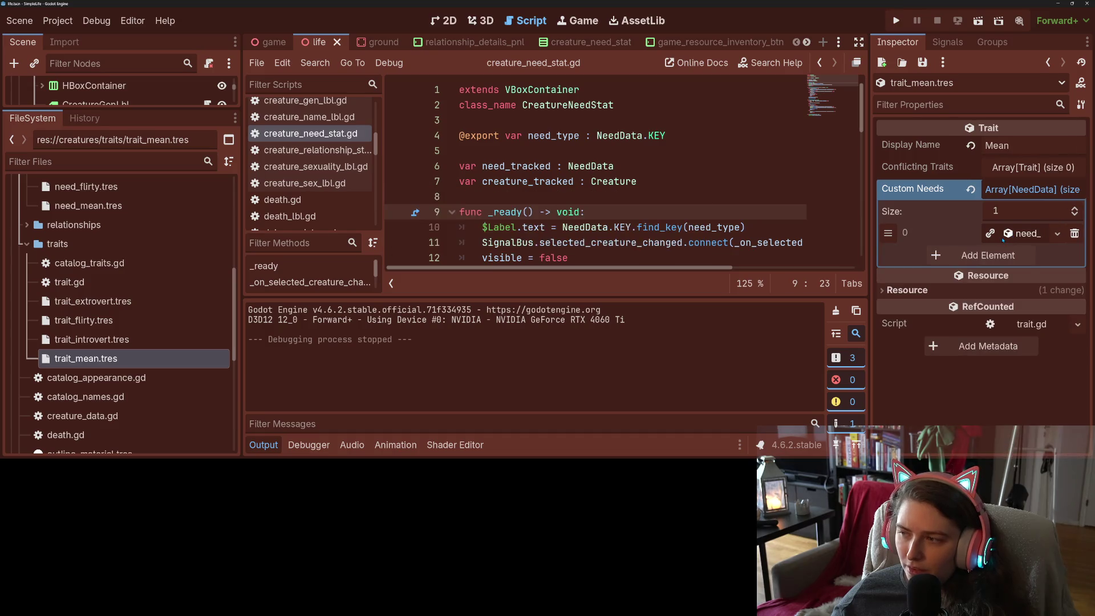
left_click(1008, 169)
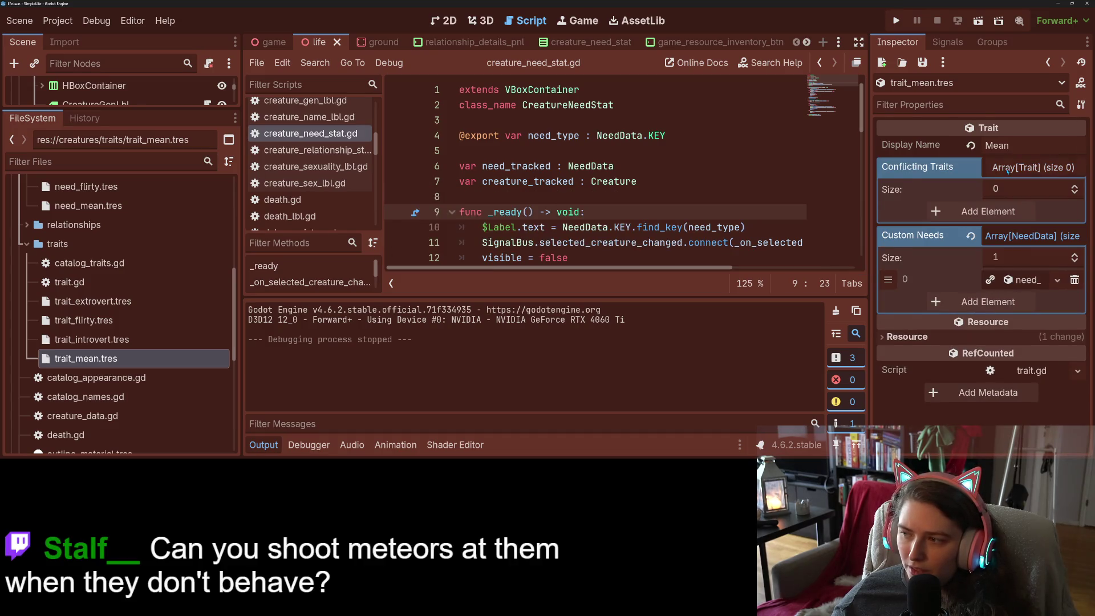
left_click(1009, 169)
Step: Review the custom needs of the Introvert and Flirty traits, then show the Extrovert trait's properties
left_click(110, 340)
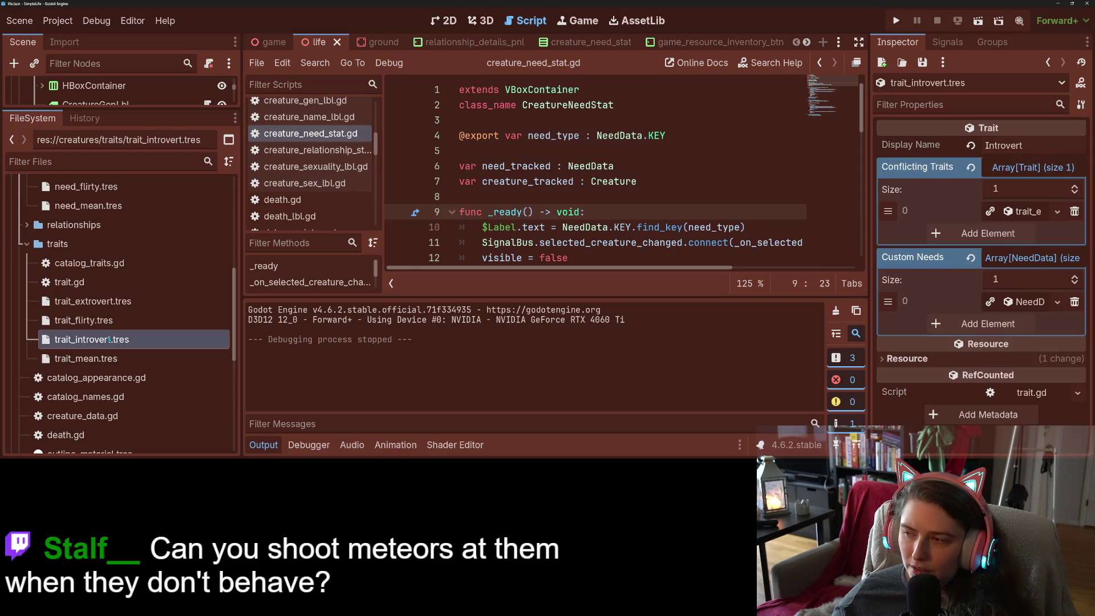
left_click(1019, 303)
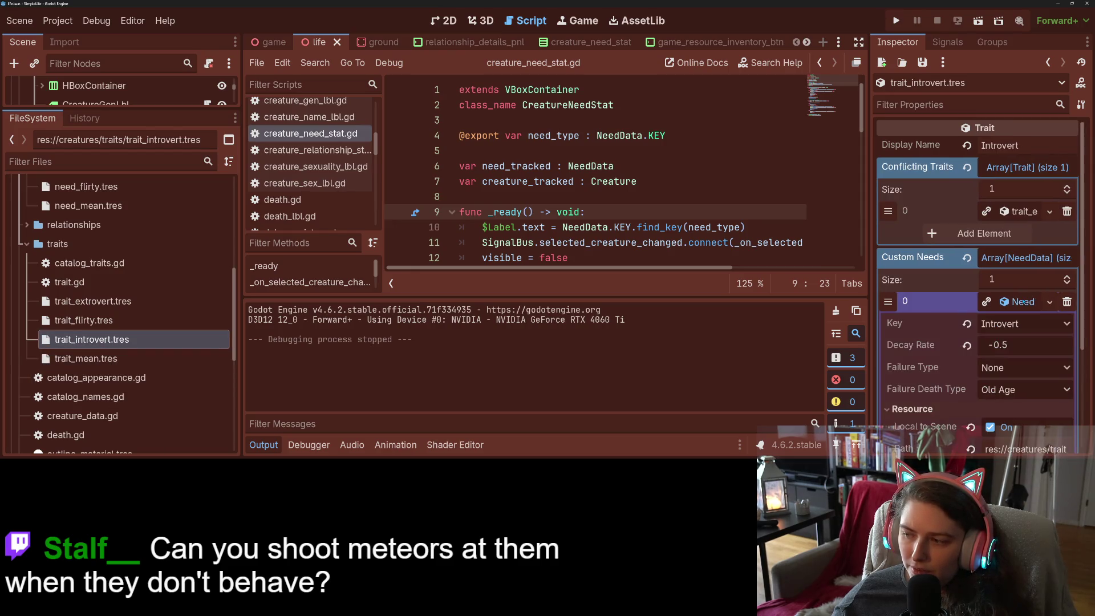
scroll(1019, 303, "down", 2)
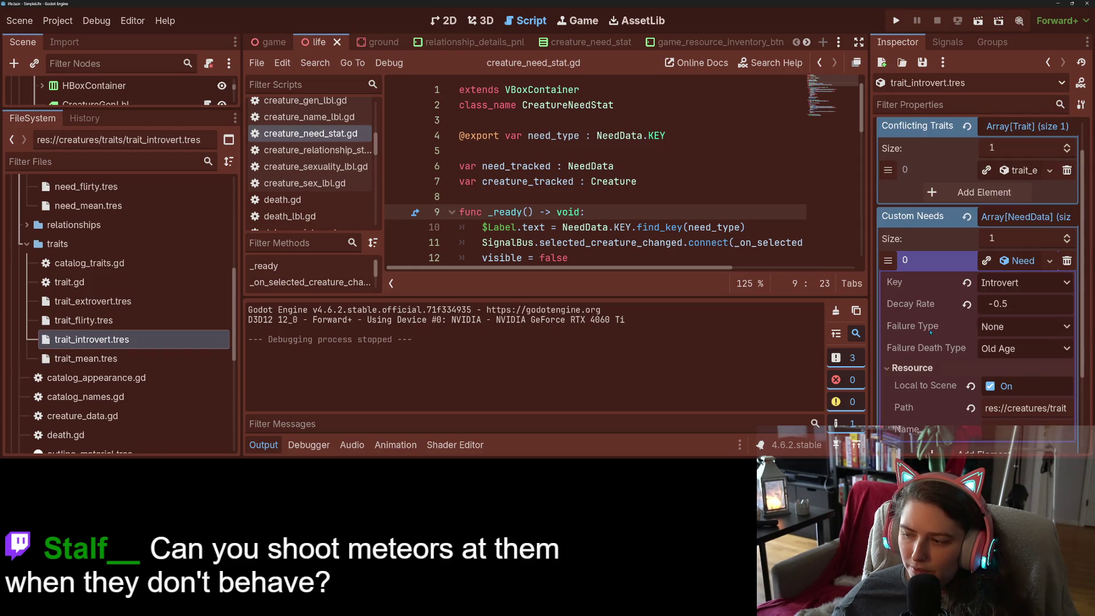
left_click(108, 323)
left_click(1024, 280)
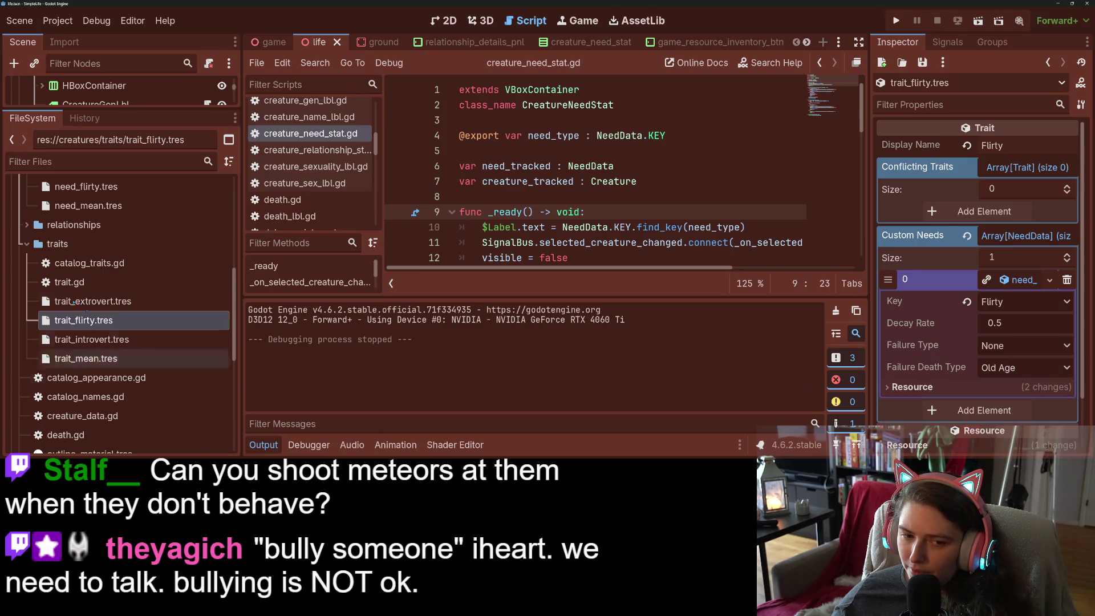
left_click(74, 301)
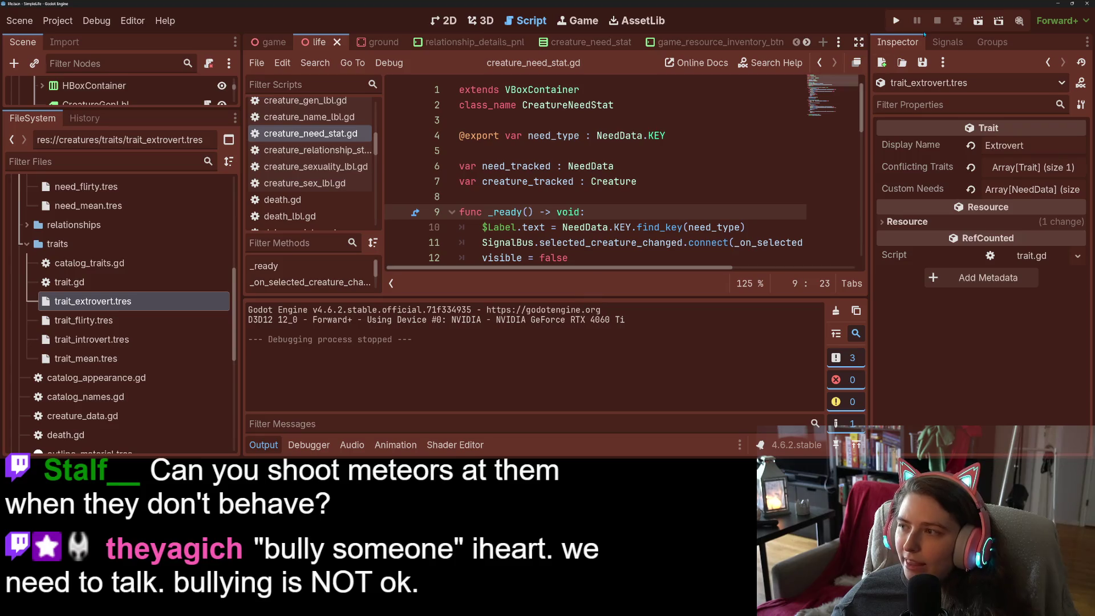
left_click(264, 445)
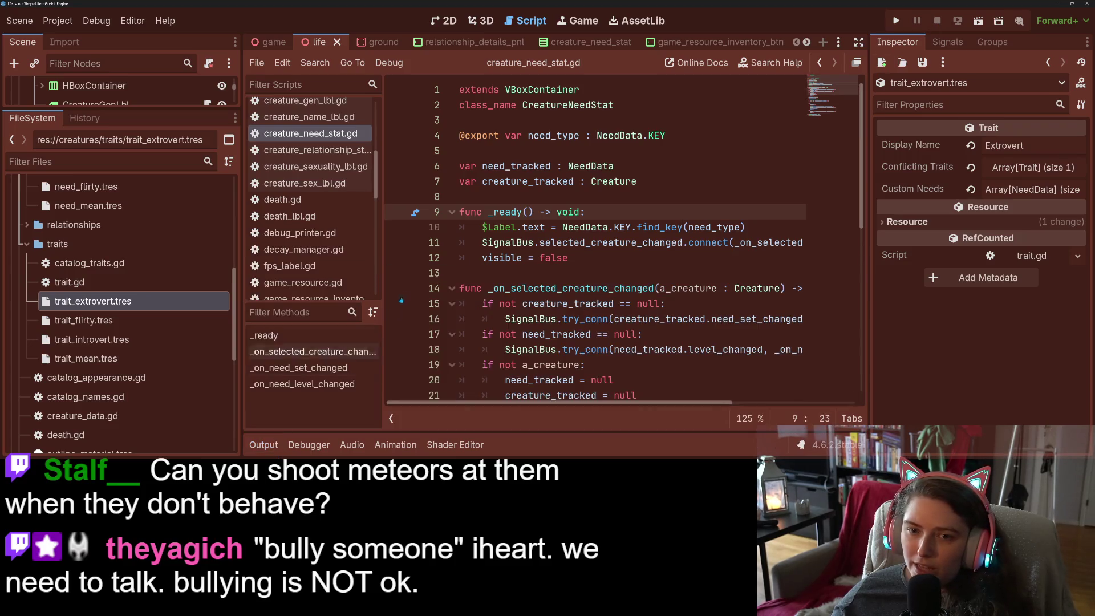
scroll(320, 167, "up", 3)
scroll(319, 167, "up", 5)
Step: In catalog_traits.gd, add preload("trait_flirty.tres") to trait_list
left_click(315, 194)
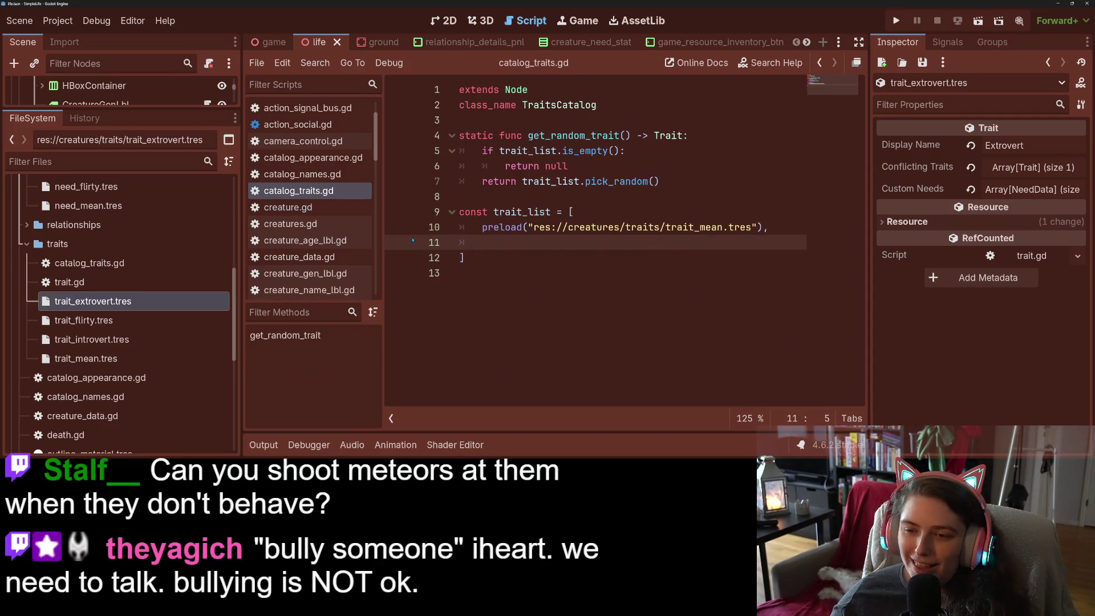
type("preload(")
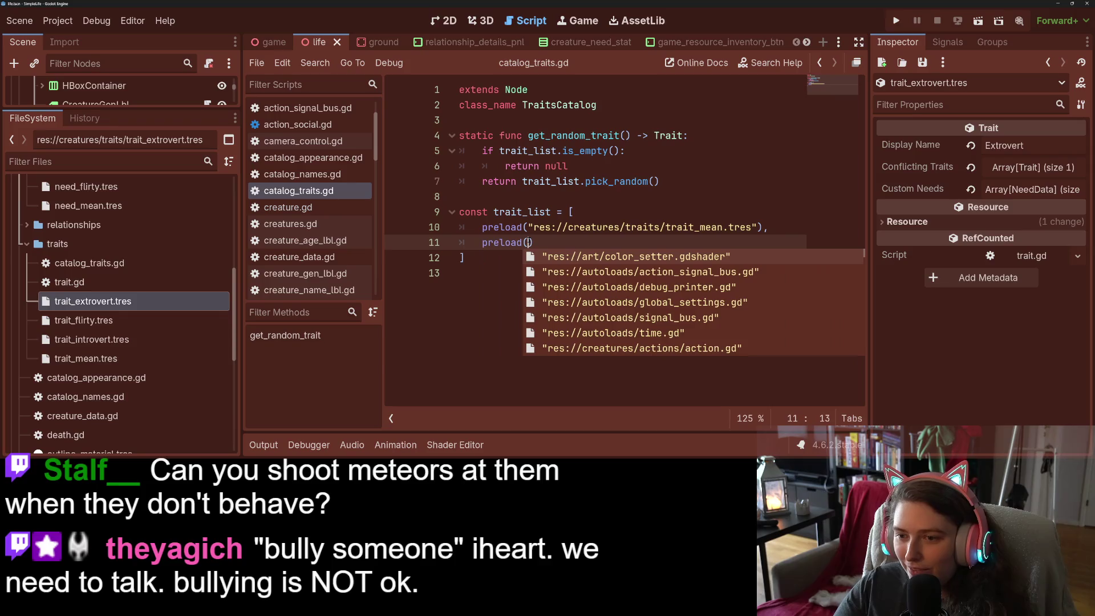
type("\"fli")
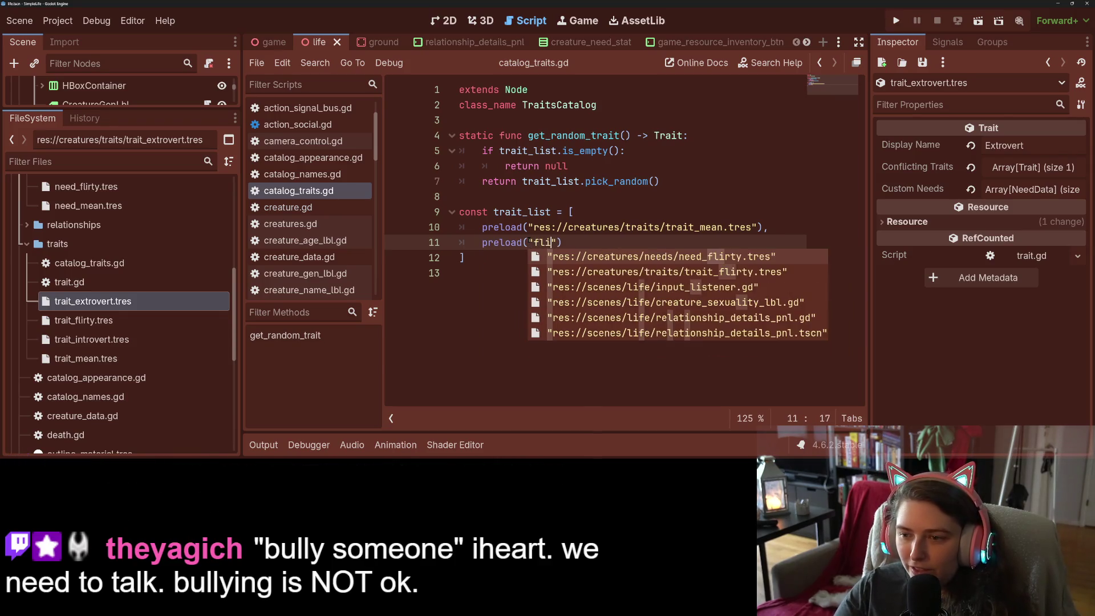
key("Return")
key("ctrl+z")
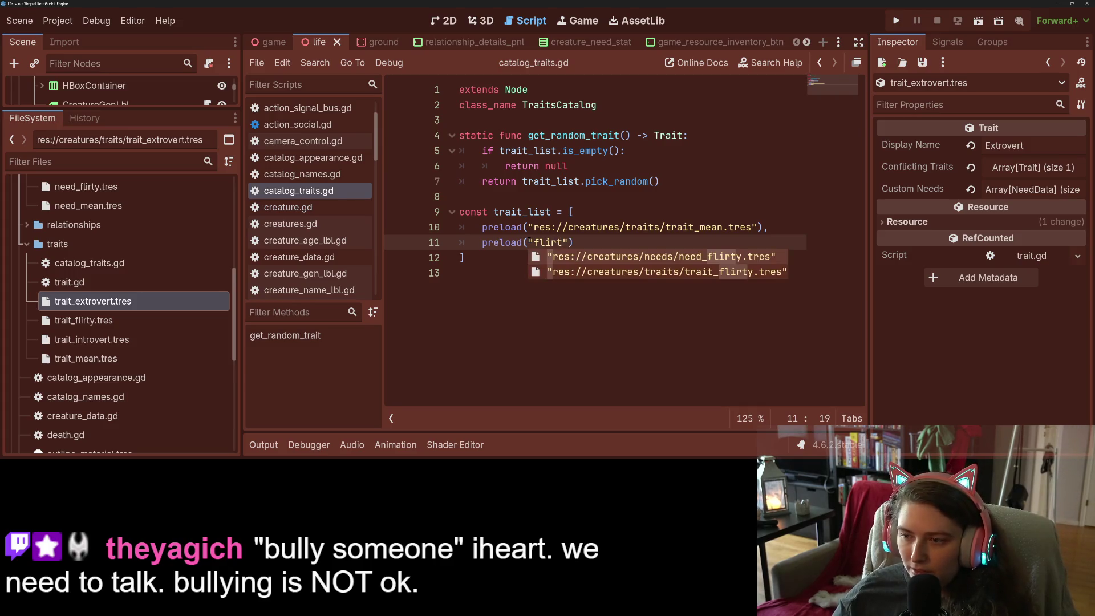
key("Down")
key("Return")
type(",")
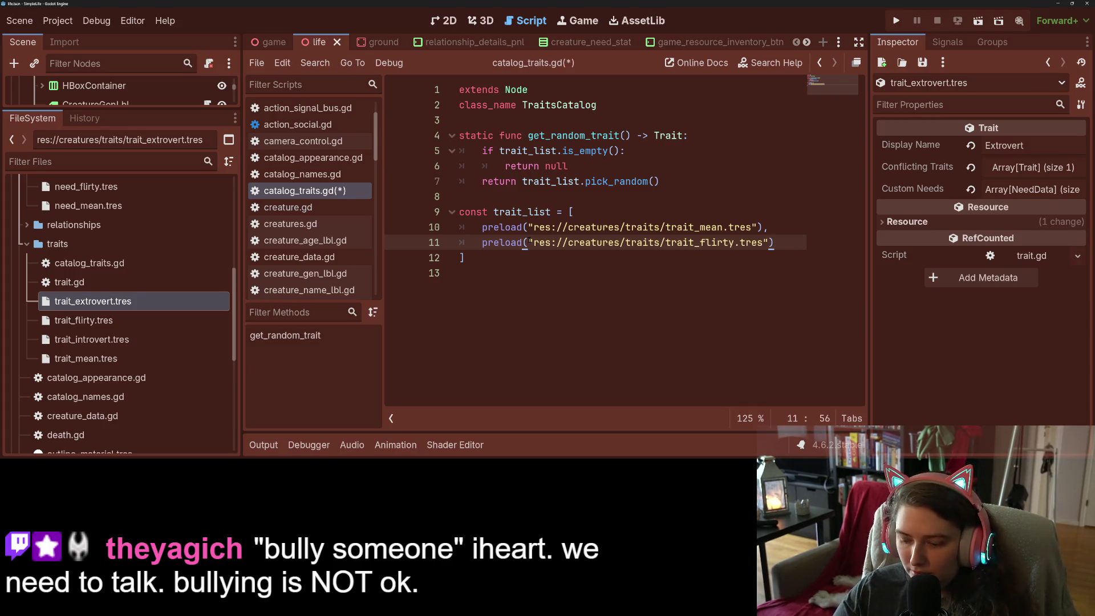
key("Return")
Step: Add preload entries for trait_introvert.tres and trait_extrovert.tres to trait_list and save
type("preload(\"in")
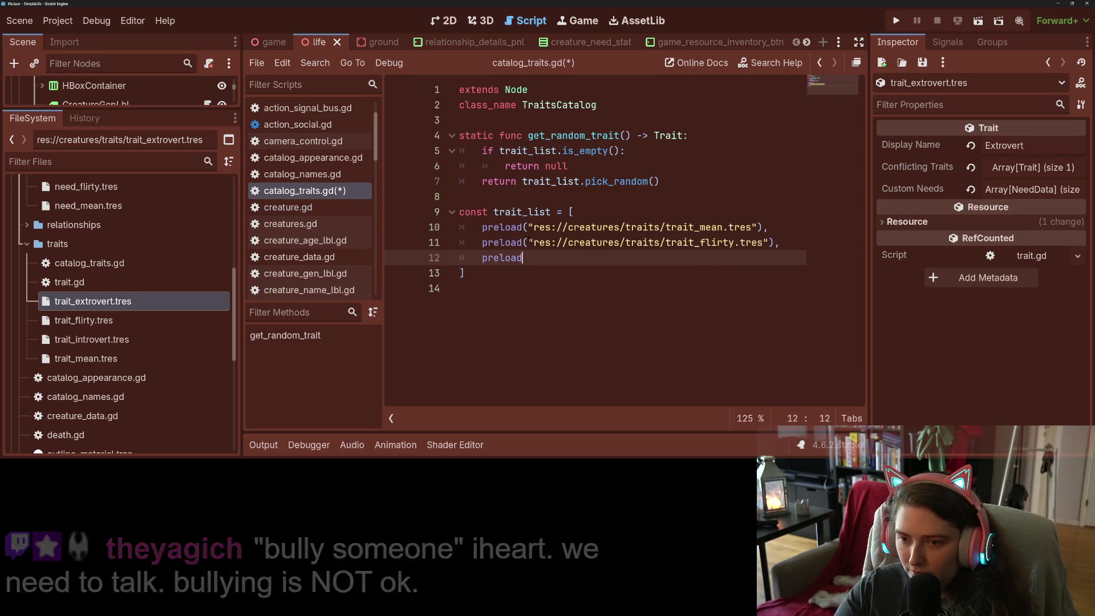
type("tr")
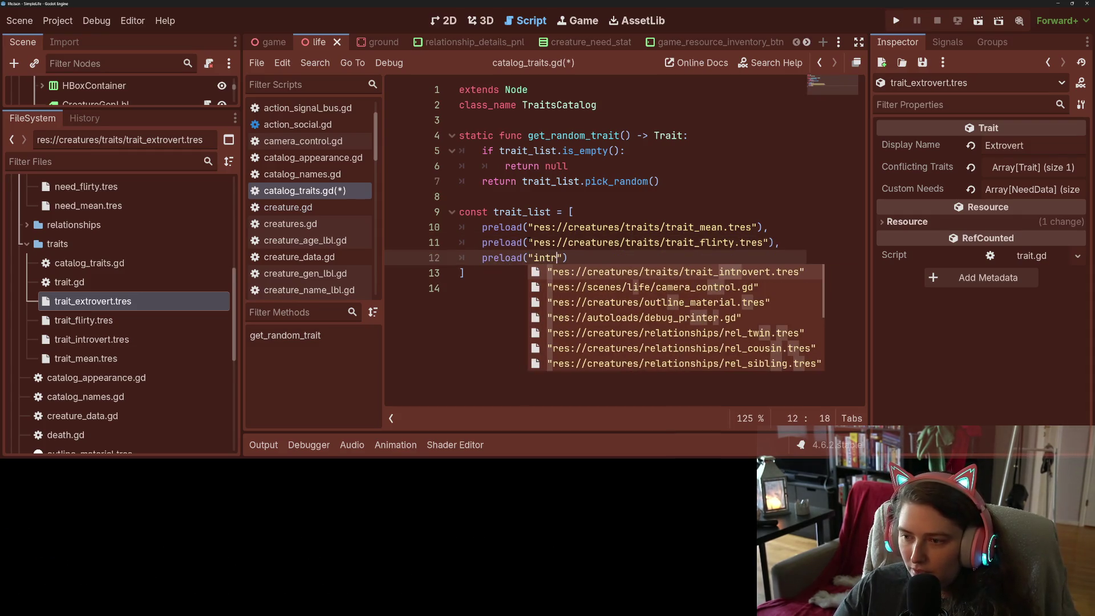
key("Return")
type(",")
key("Return")
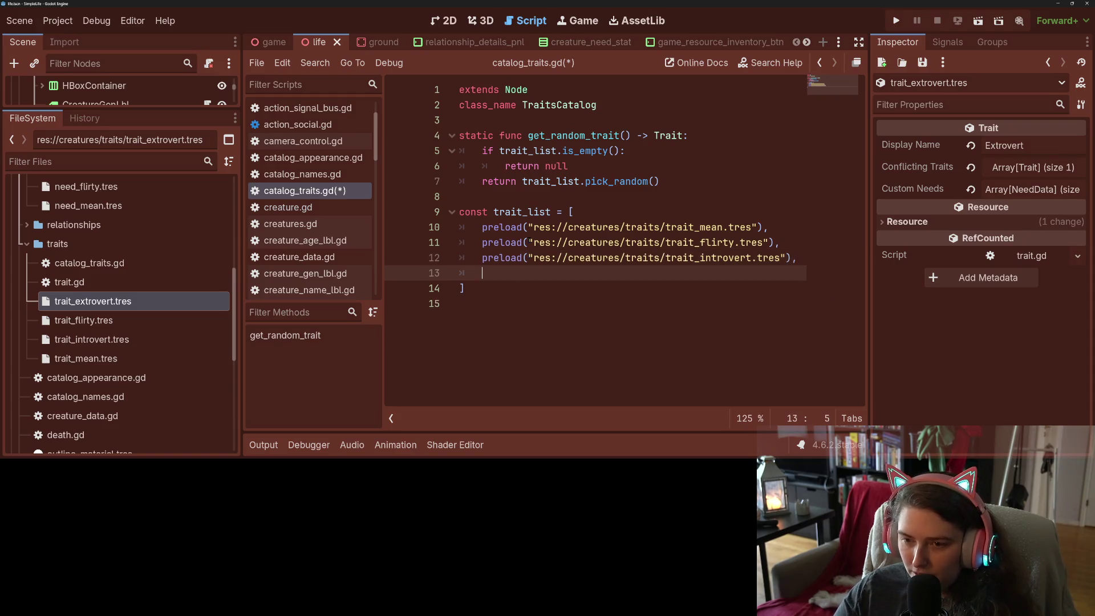
type("preload(")
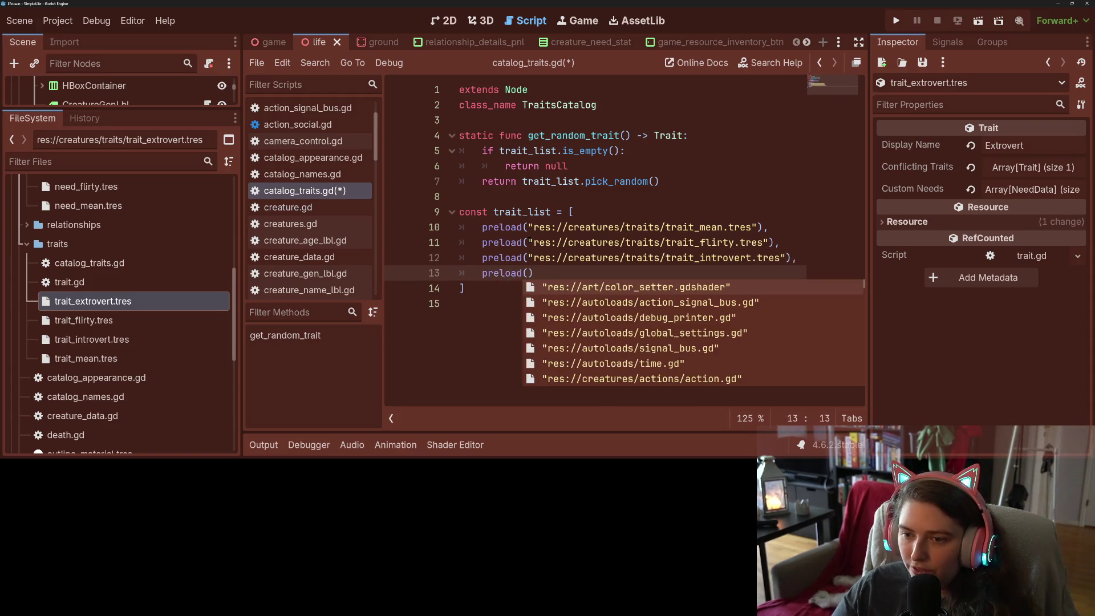
type("\"")
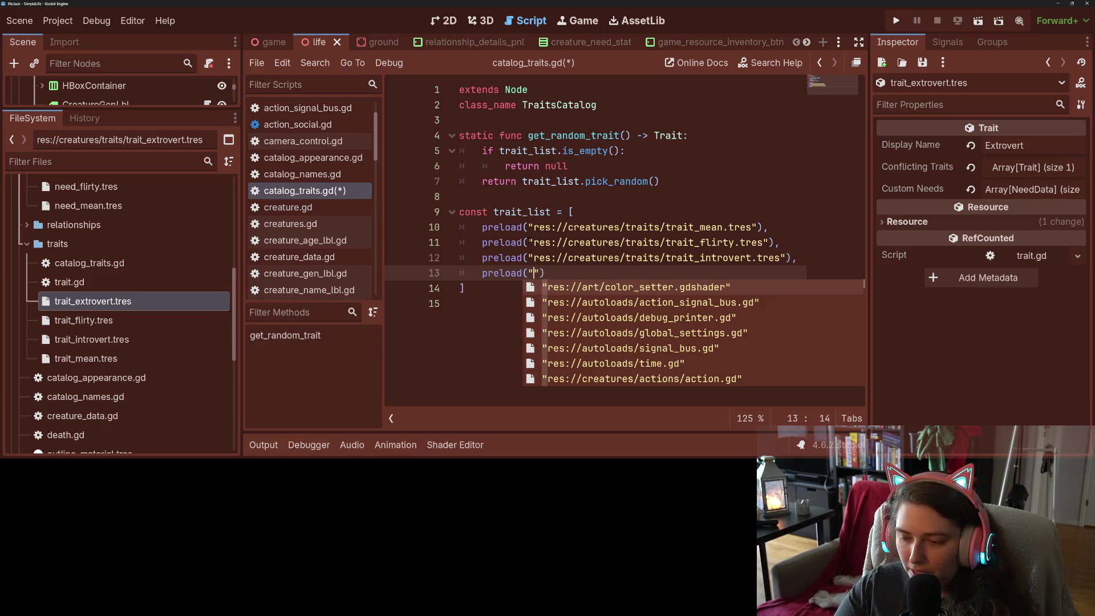
type("ex")
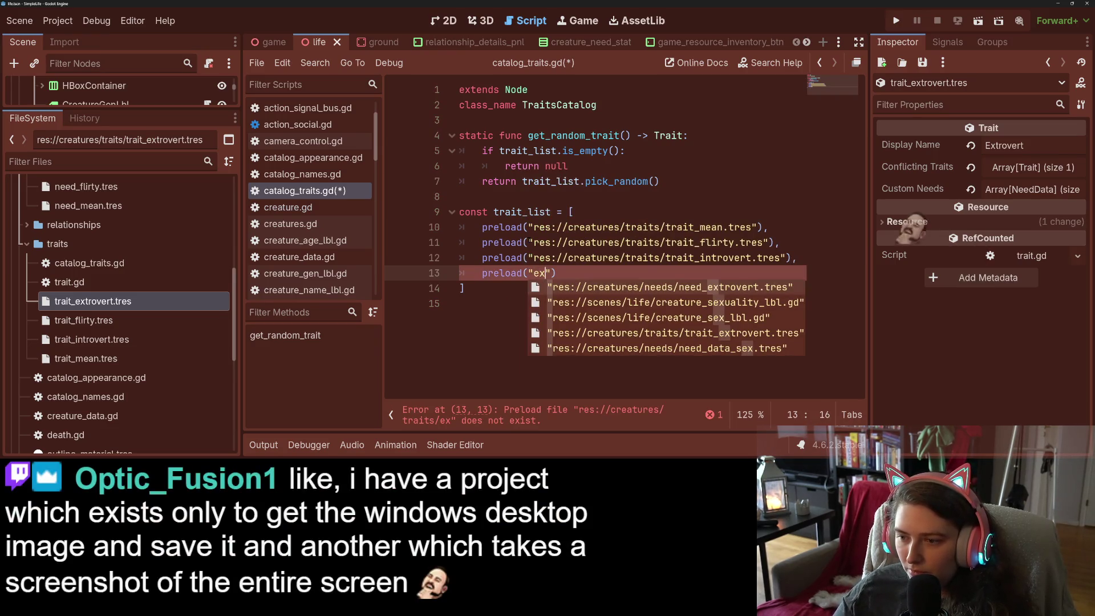
key("Down")
key("Down")
key("Down")
key("Return")
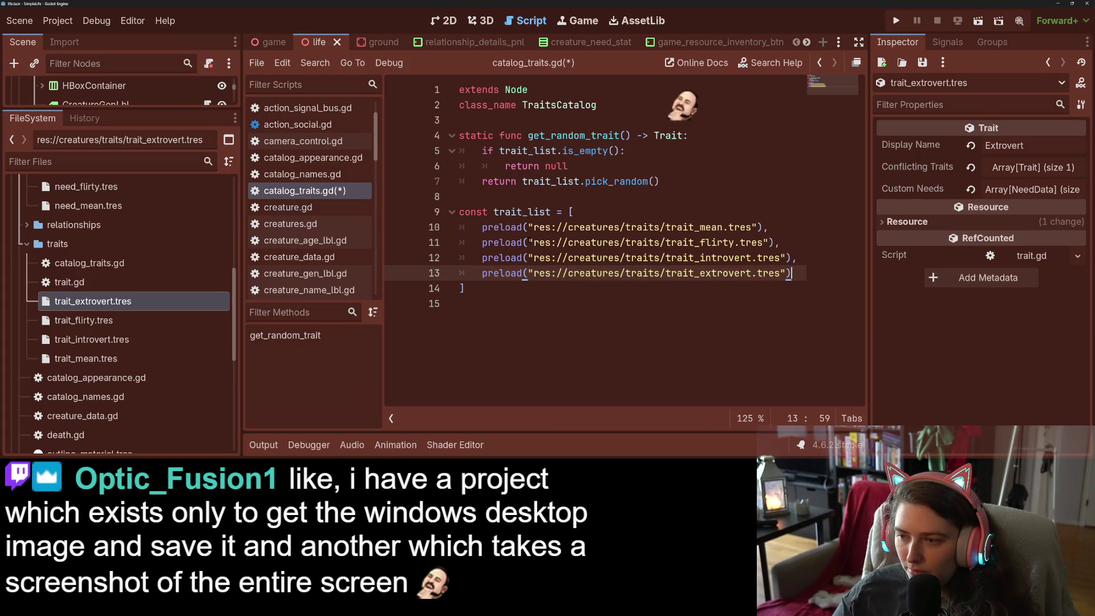
type(",")
key("ctrl+s")
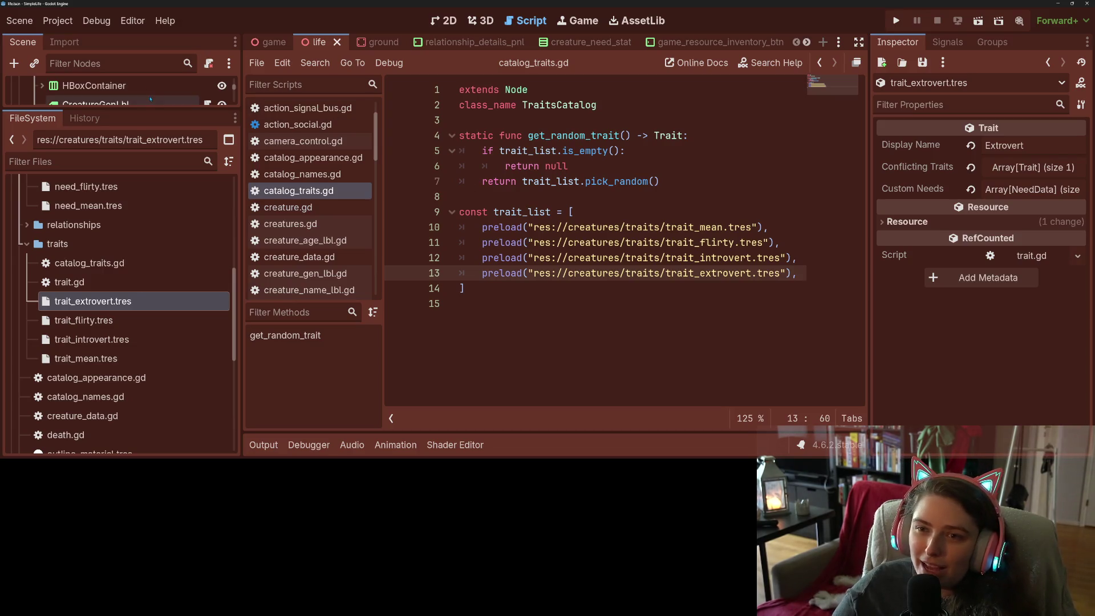
Step: In the creature scene, set ActionMeanChat's Mean need impact to 10.0 and save
scroll(691, 48, "down", 3)
left_click(691, 47)
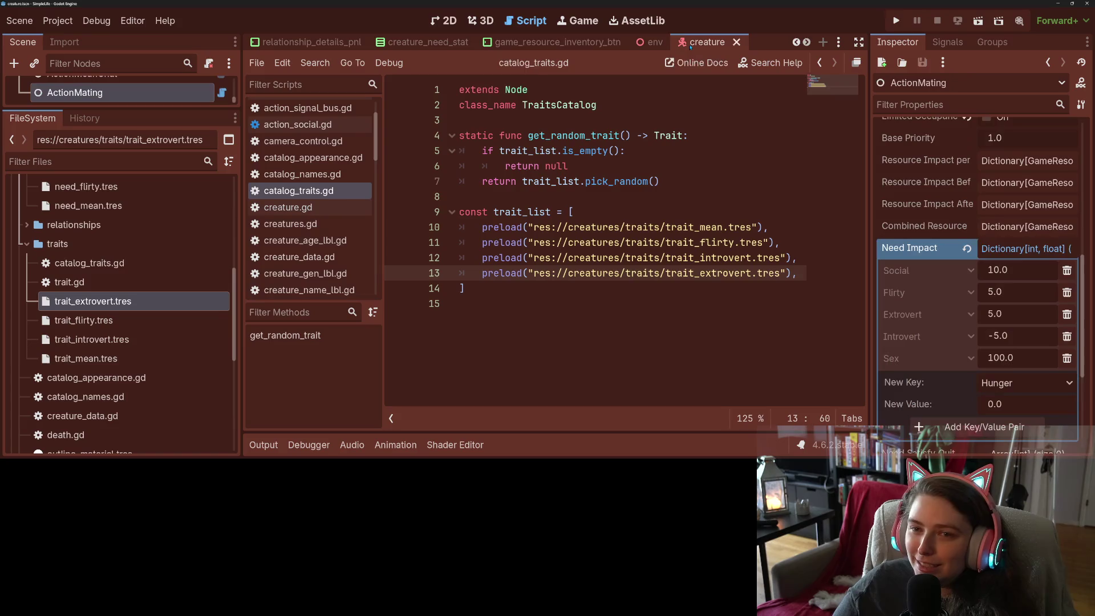
left_click_drag(122, 109, 123, 178)
left_click_drag(116, 332, 116, 376)
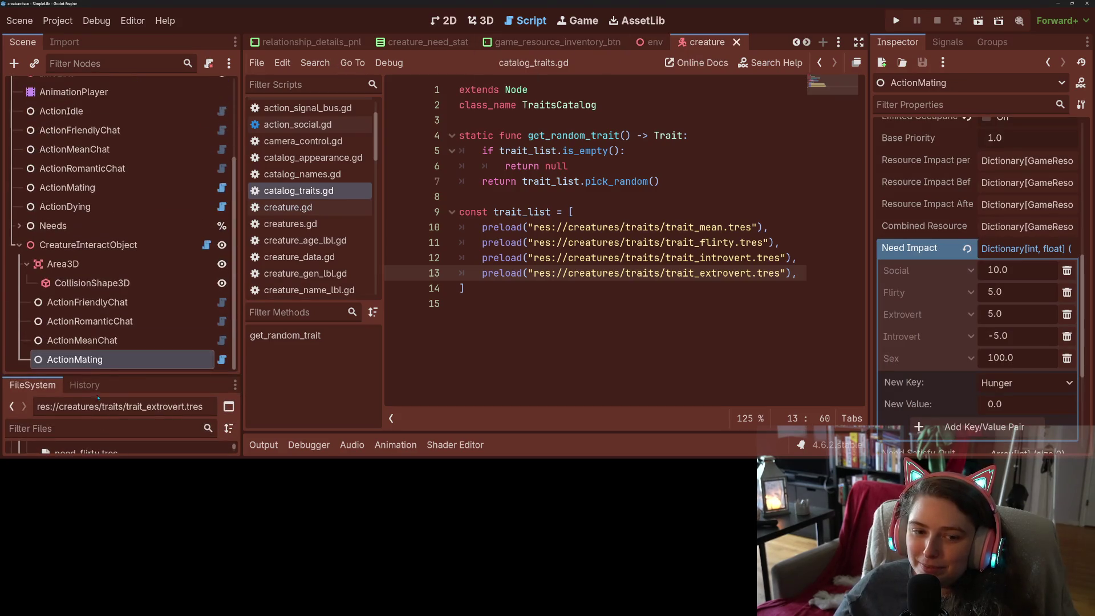
left_click(115, 340)
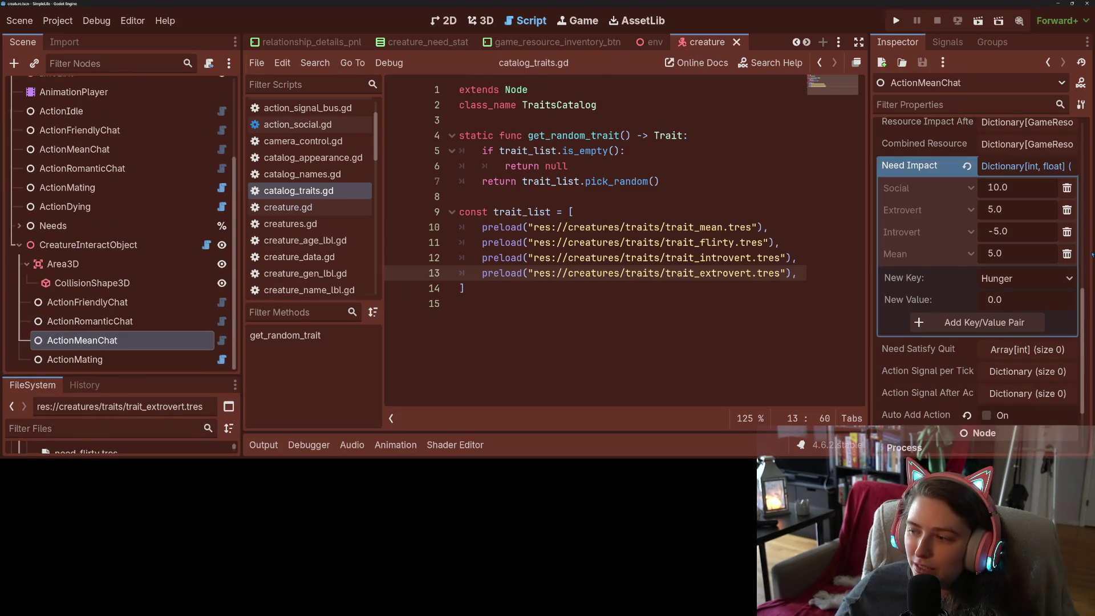
left_click(1028, 255)
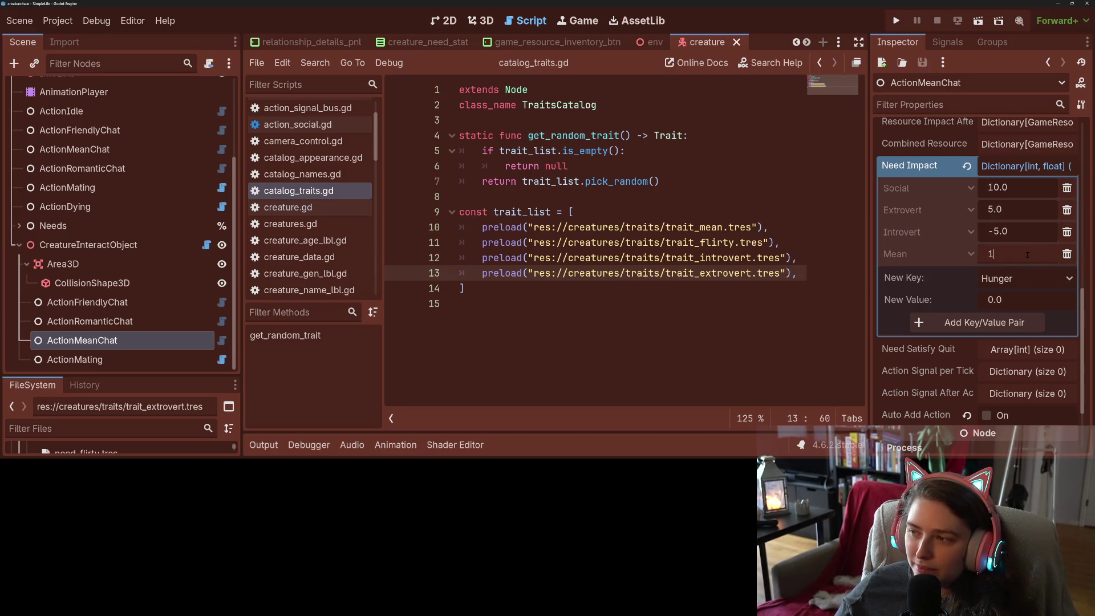
type("0")
key("Return")
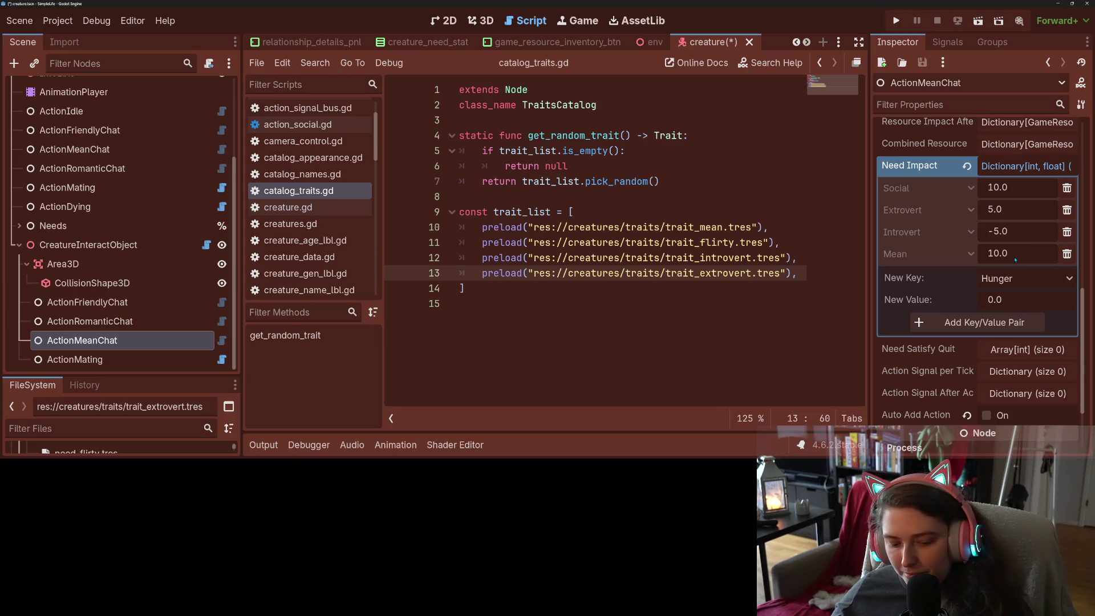
key("ctrl+s")
Step: Save the scene again, check ActionMating's Need Impact settings, and run the project
scroll(972, 262, "up", 6)
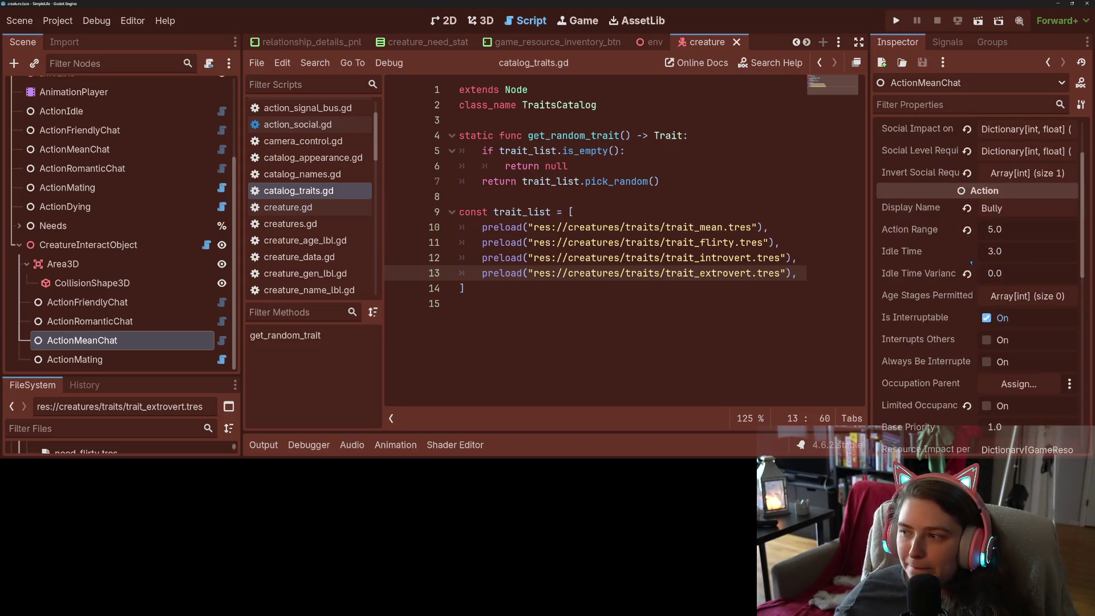
scroll(972, 262, "up", 3)
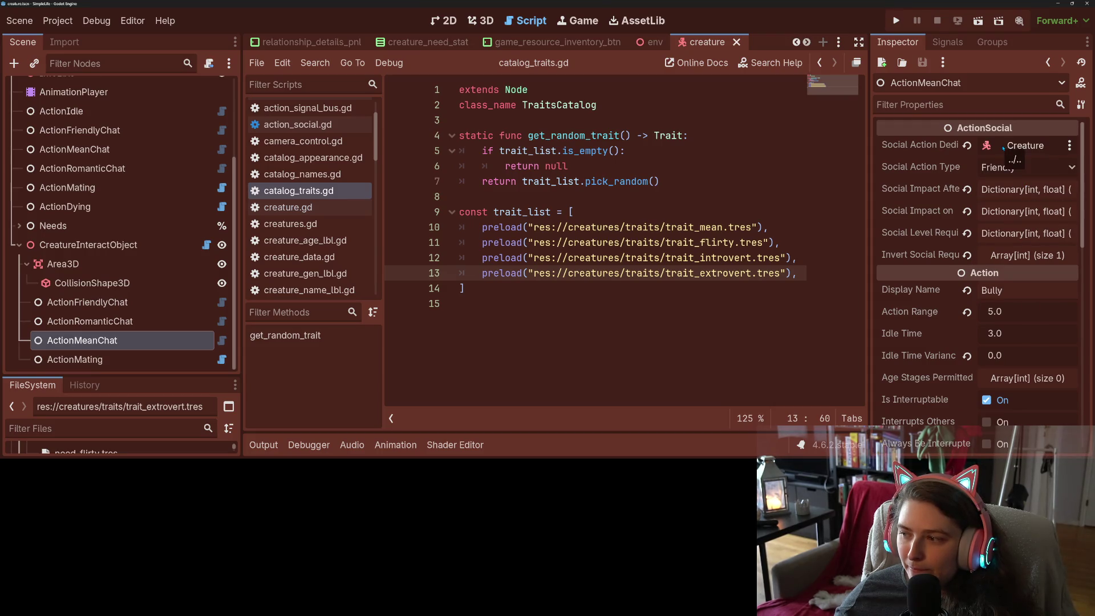
scroll(977, 298, "down", 4)
scroll(925, 288, "down", 10)
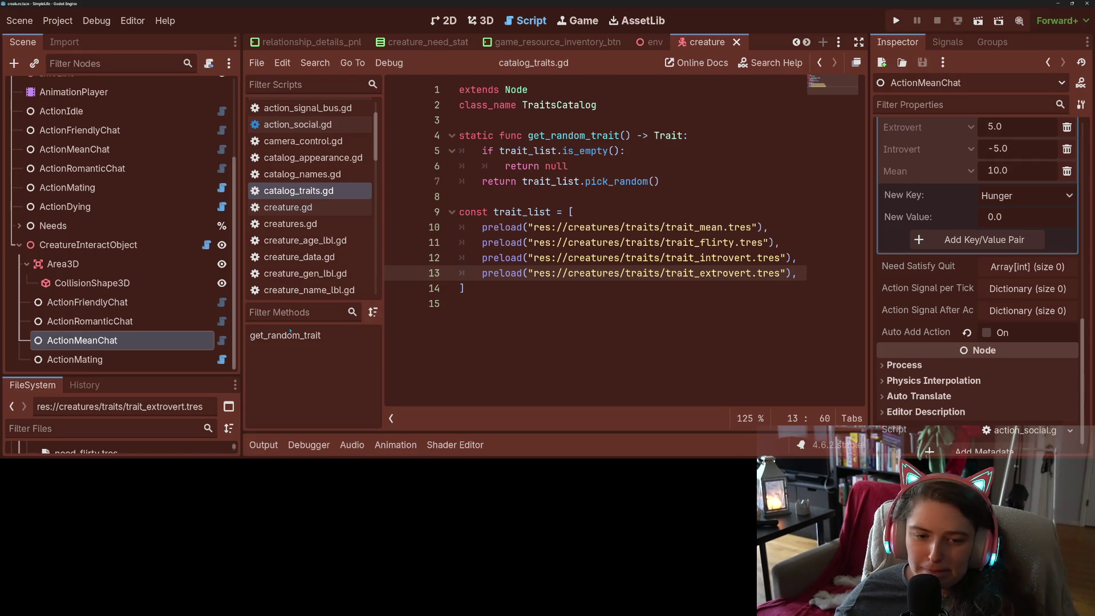
key("ctrl+s")
left_click(75, 359)
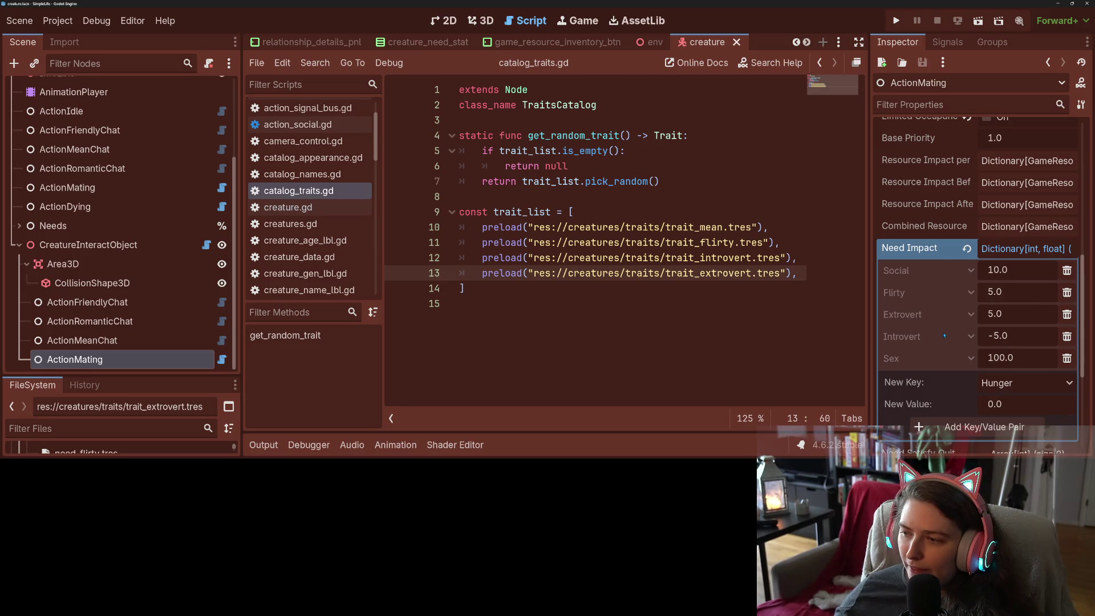
scroll(944, 336, "up", 6)
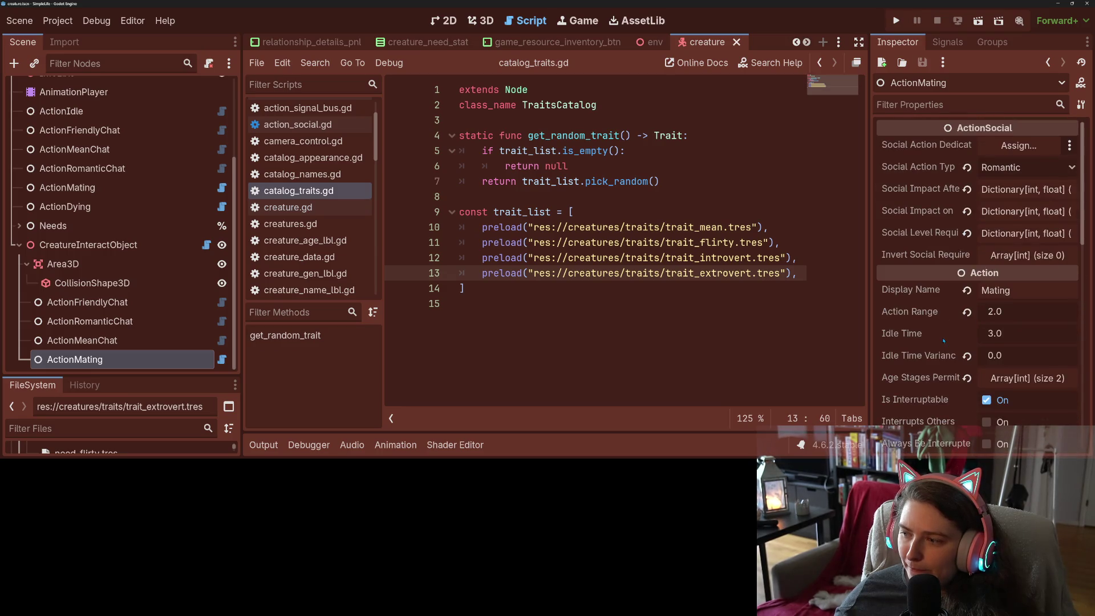
scroll(945, 340, "down", 8)
scroll(947, 342, "up", 3)
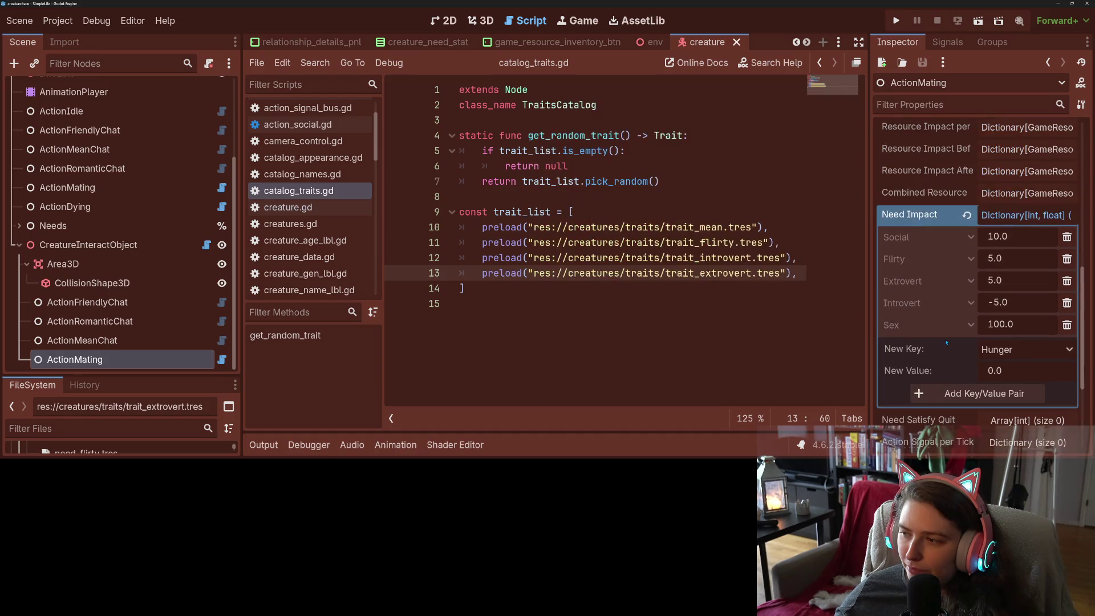
left_click(1016, 215)
scroll(947, 314, "up", 8)
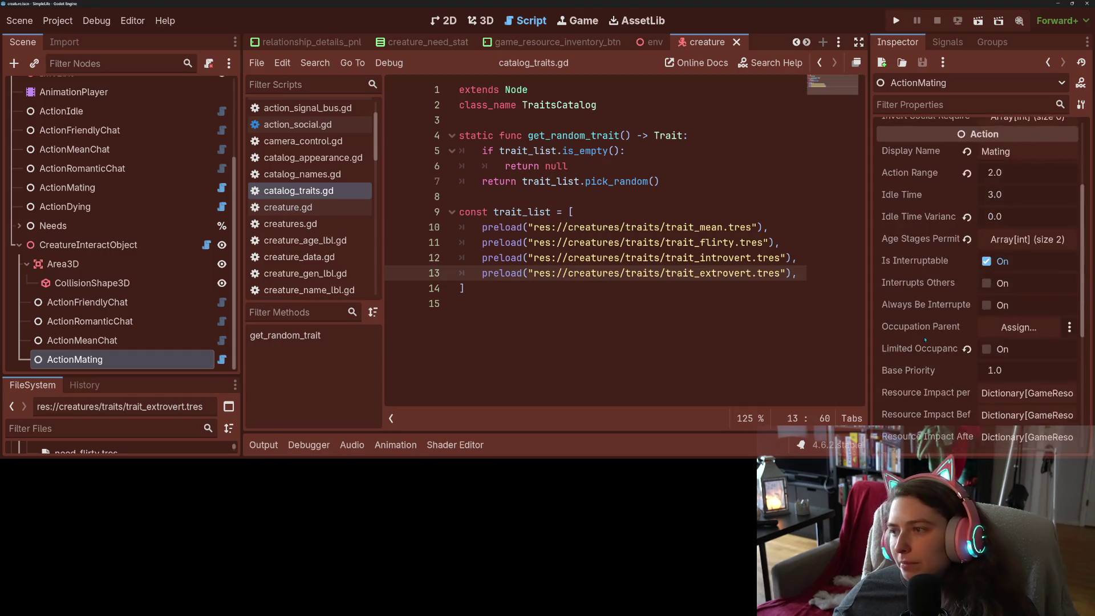
left_click(895, 19)
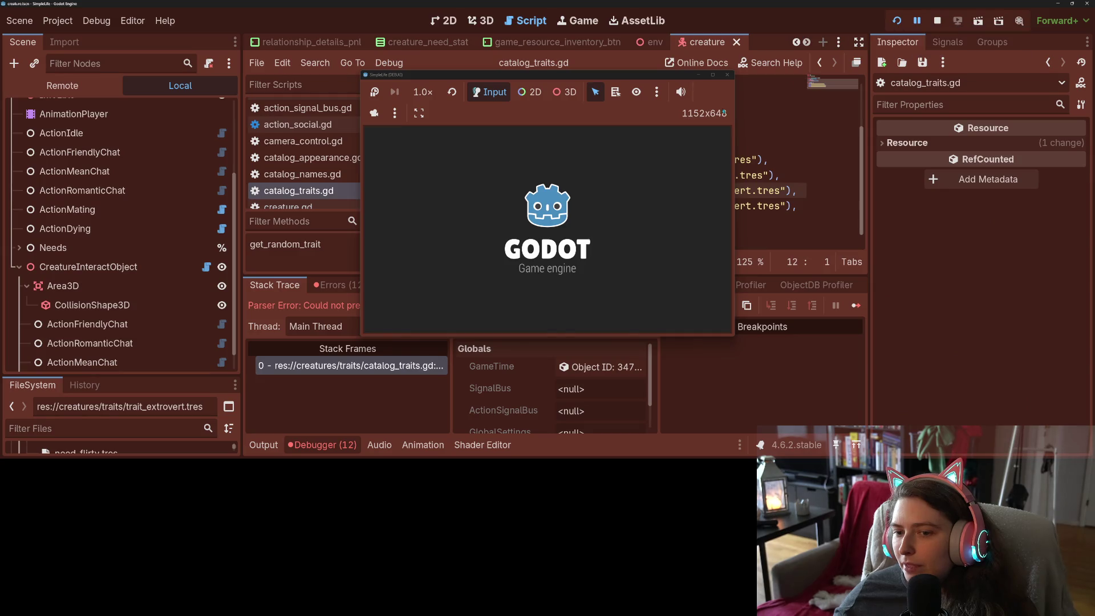
Step: Stop the game and review the parse errors in the Debugger Errors list
left_click(728, 75)
left_click(344, 285)
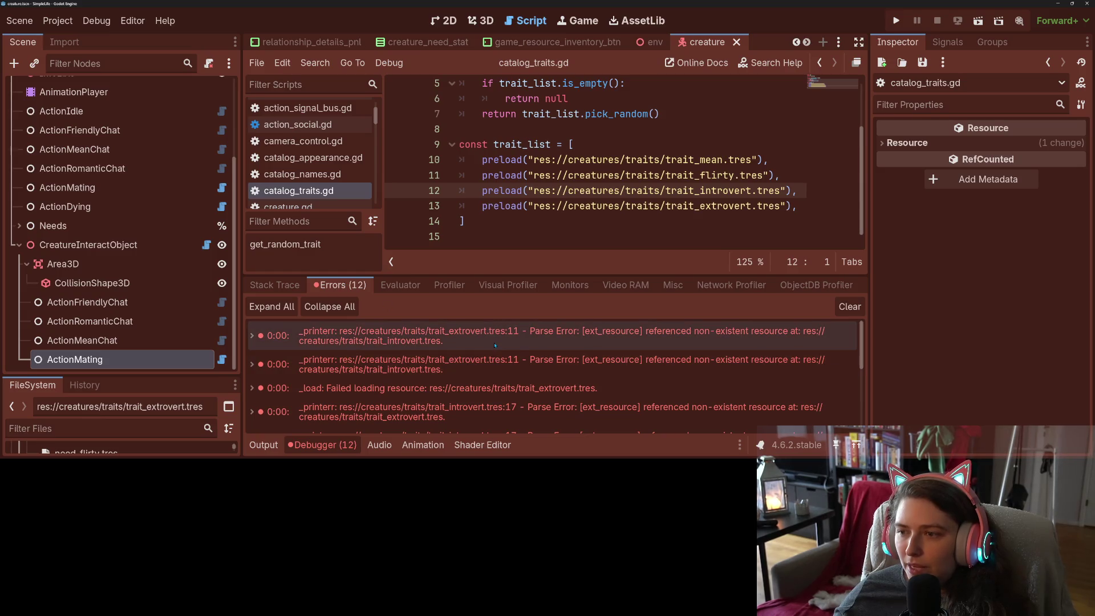
left_click(451, 330)
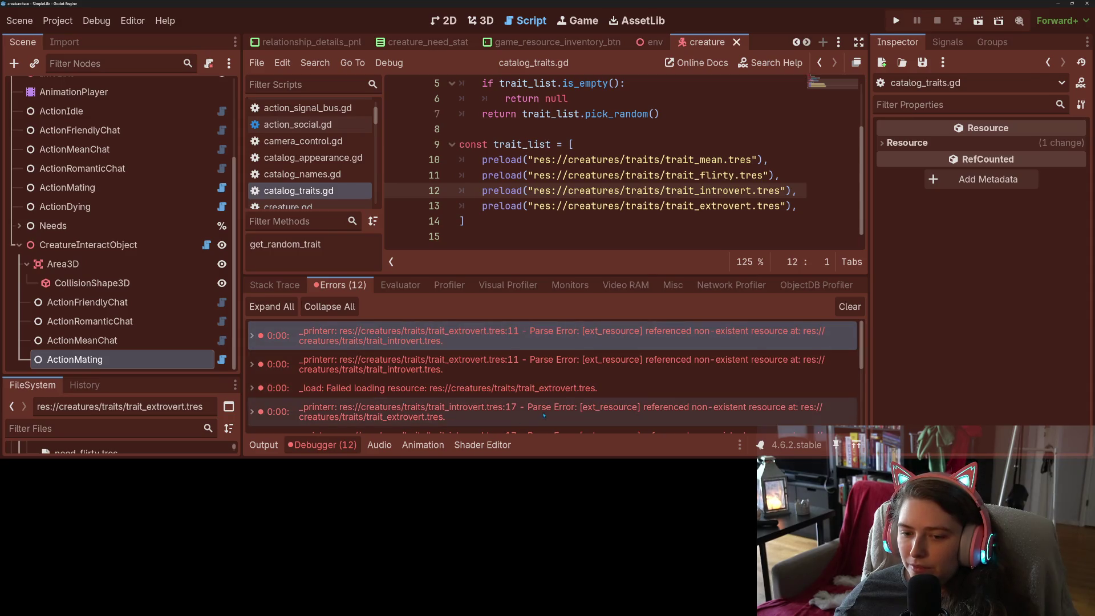
scroll(544, 416, "down", 3)
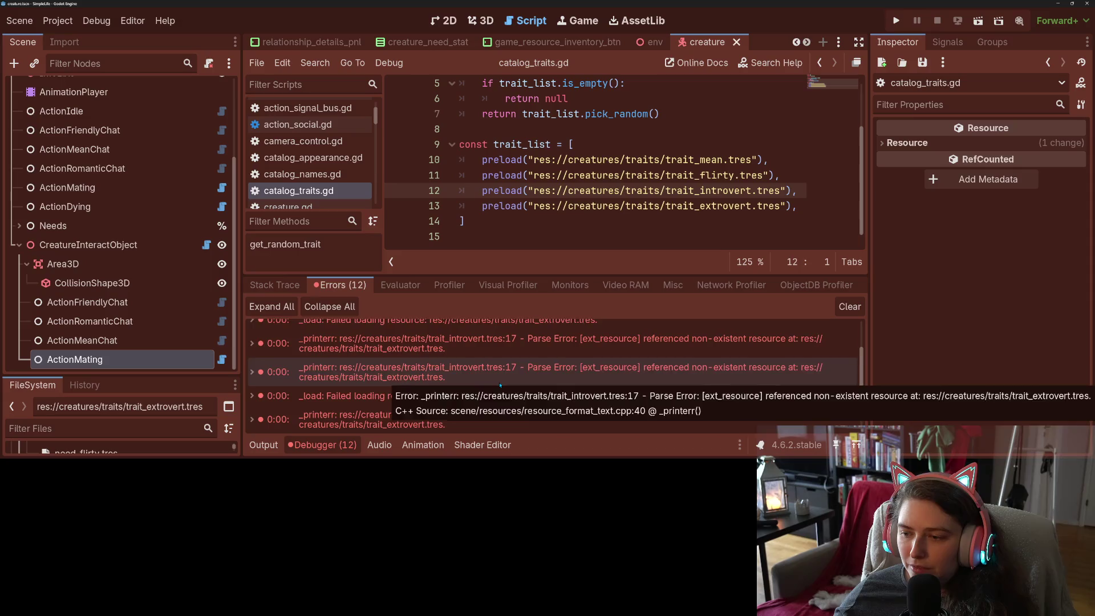
scroll(500, 386, "down", 2)
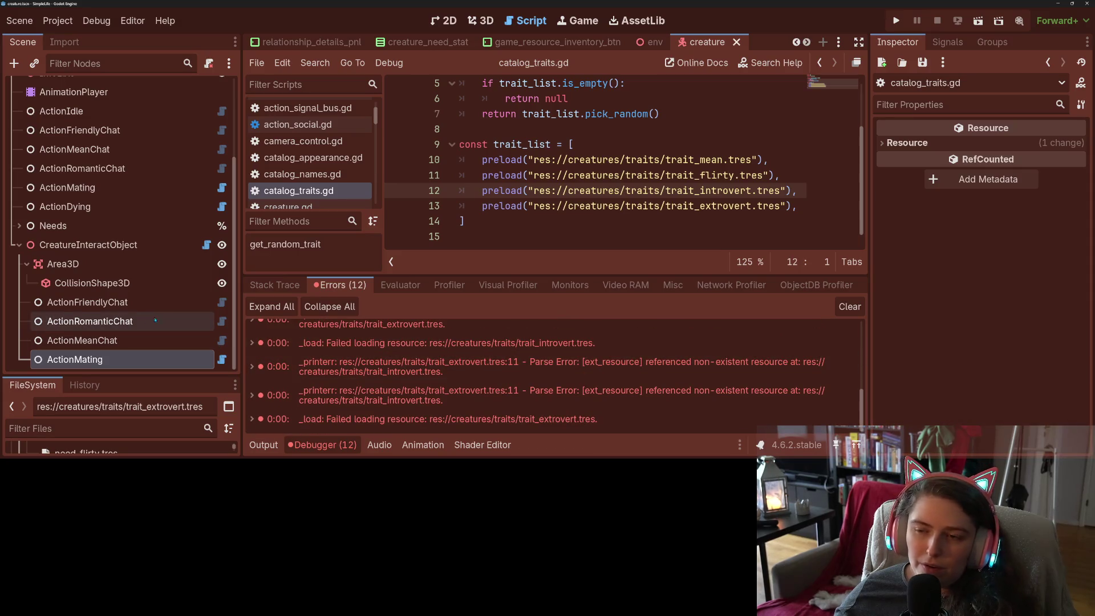
Step: Open trait_extrovert.tres, remove the Introvert entry from its Conflicting Traits, and save
left_click_drag(204, 374, 204, 109)
left_click(113, 321)
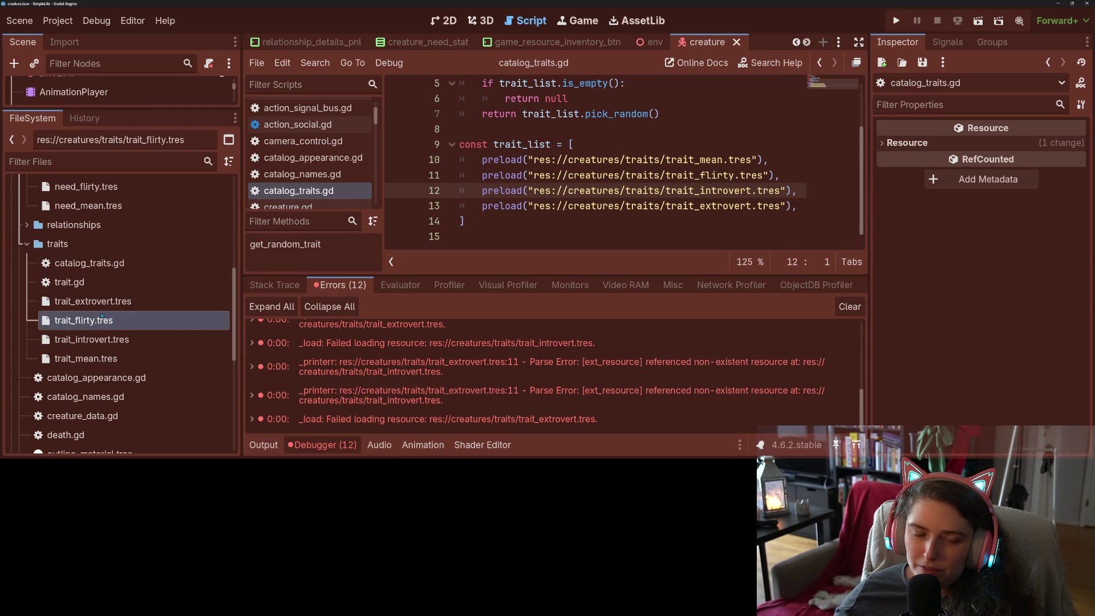
left_click(117, 308)
double_click(117, 308)
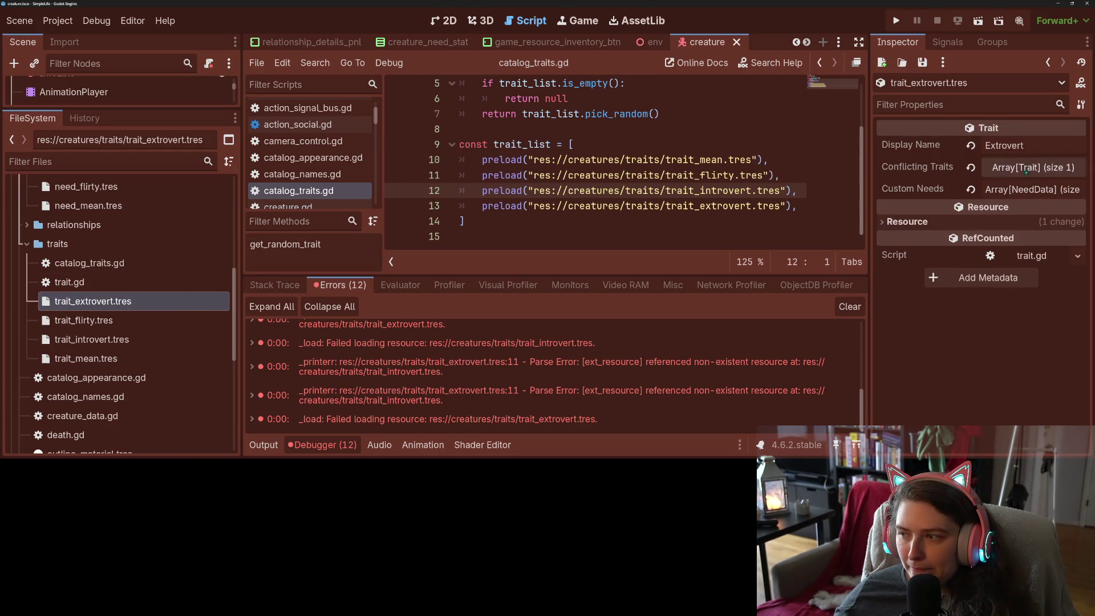
left_click(1027, 167)
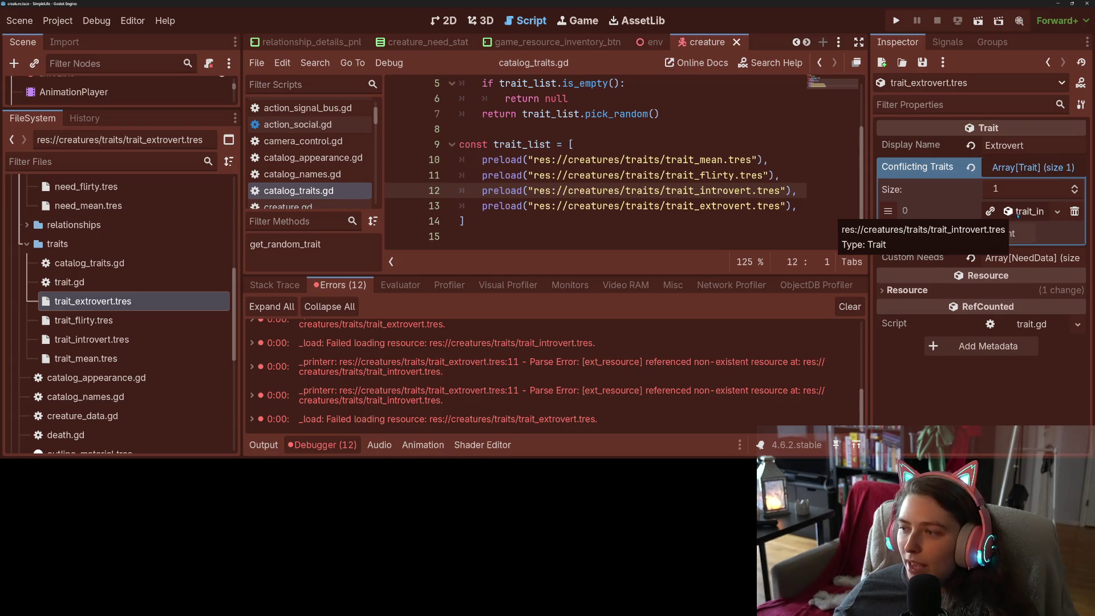
left_click(1074, 211)
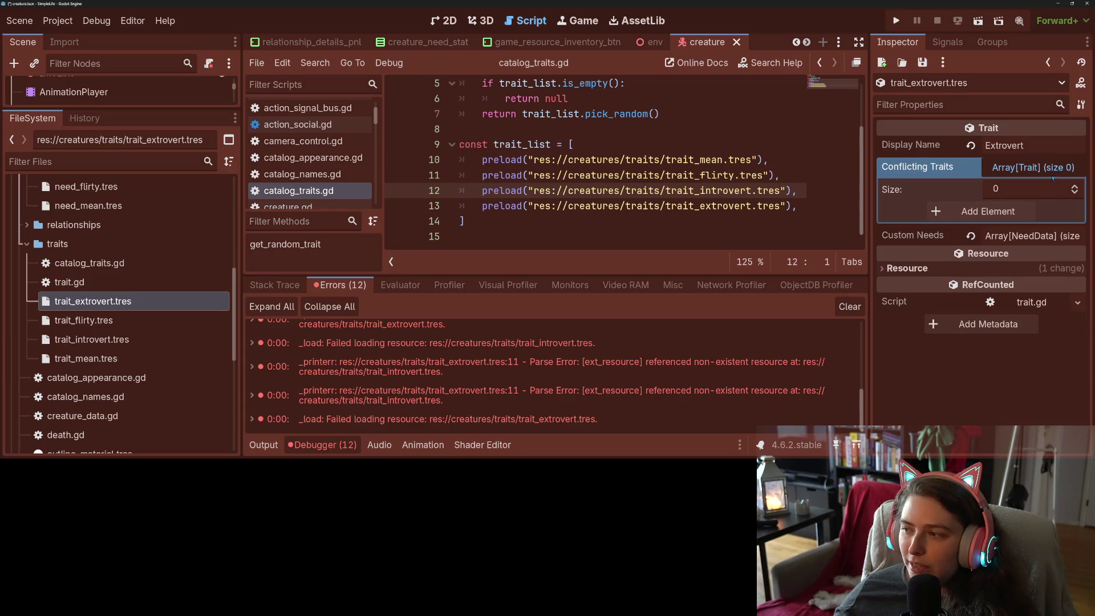
left_click(1035, 168)
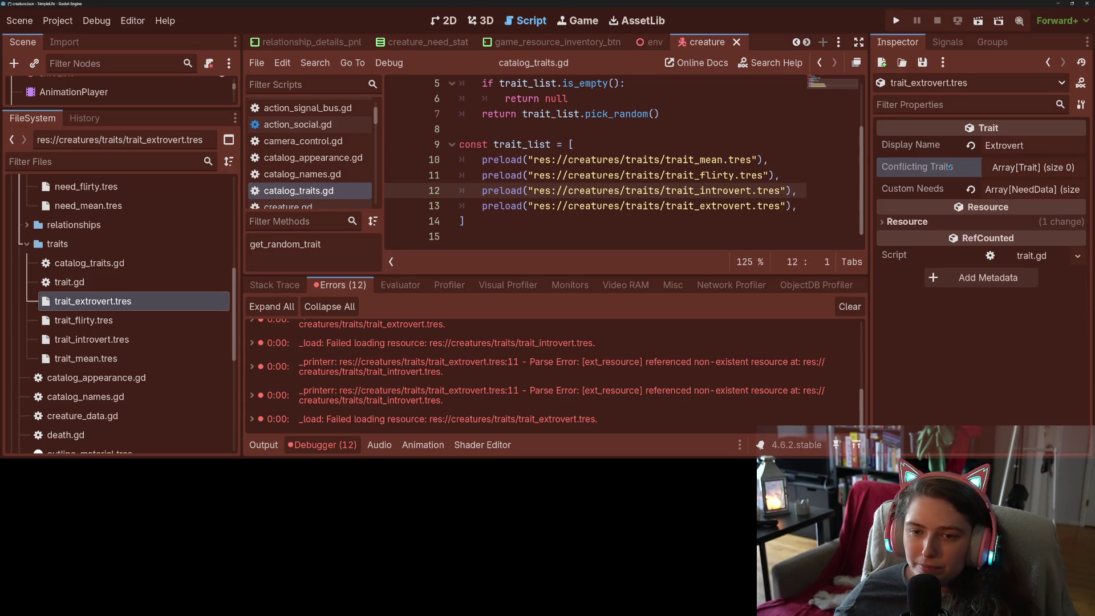
key("ctrl+s")
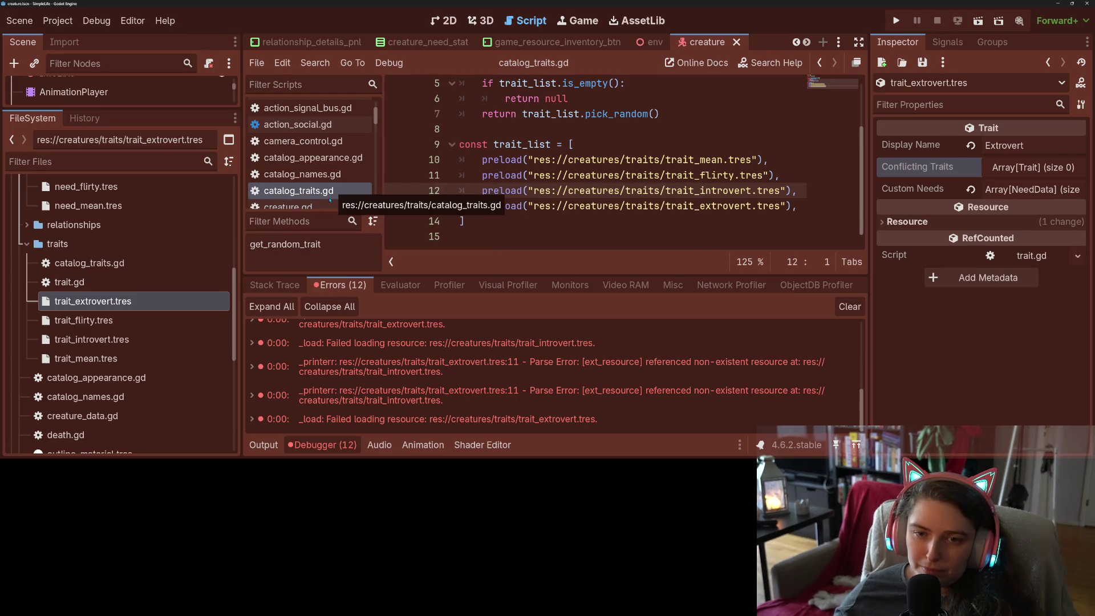
scroll(332, 171, "down", 5)
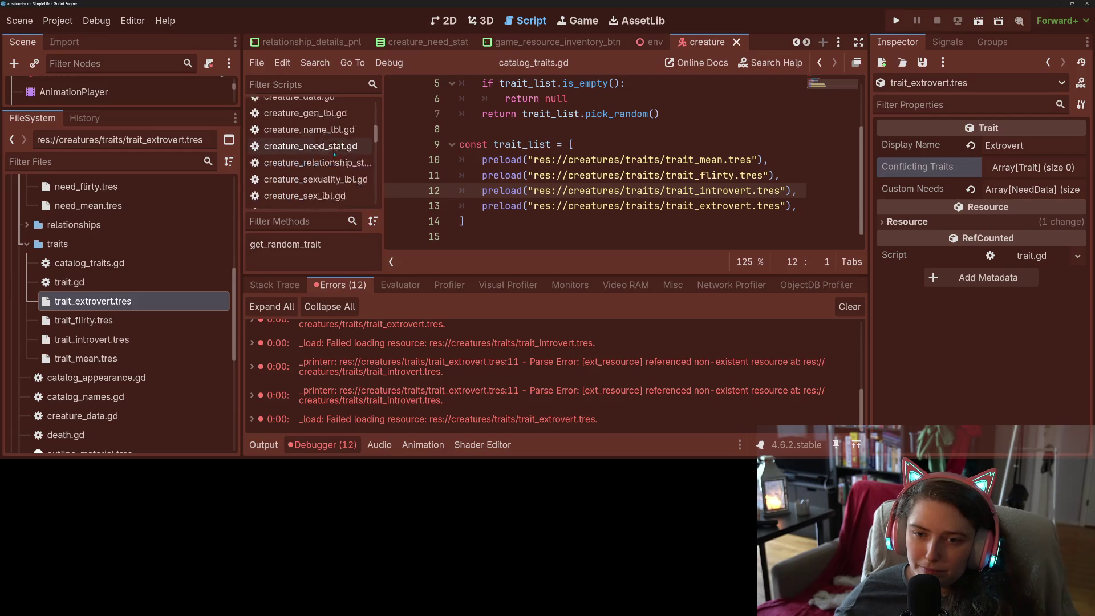
scroll(335, 154, "down", 6)
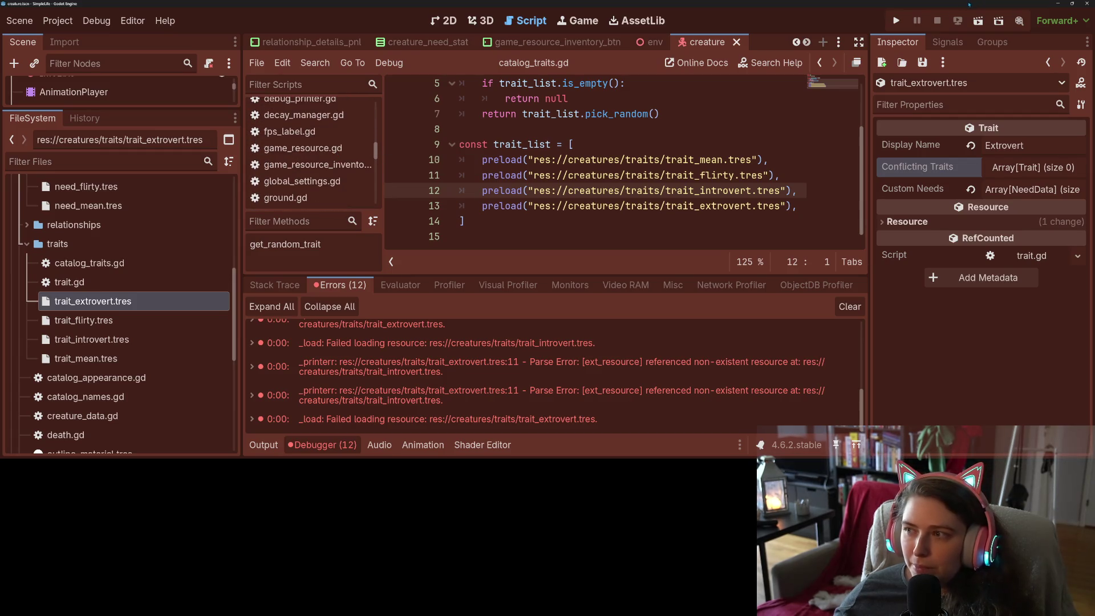
Step: Run the project, inspect creatures showing Extrovert and Introvert traits at 0.1 and 1.0 speed, then stop
left_click(896, 20)
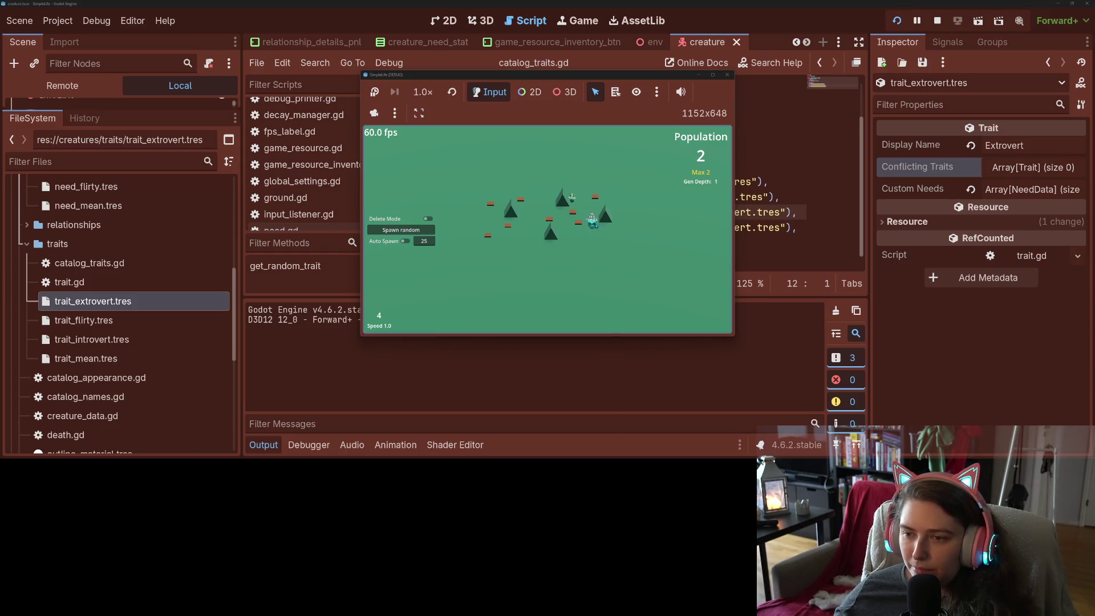
key("minus")
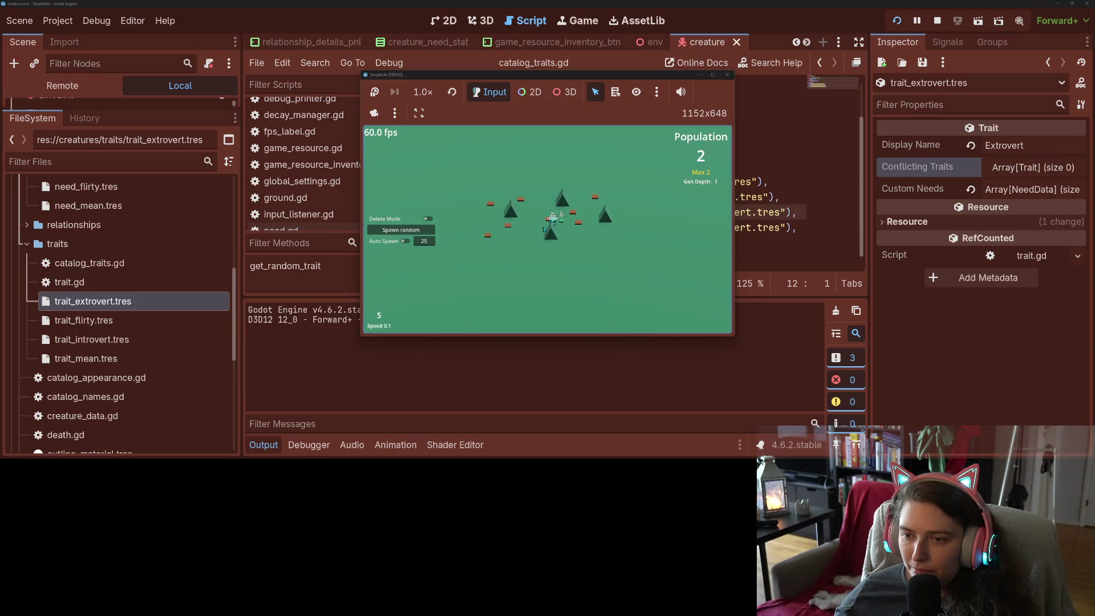
left_click(562, 223)
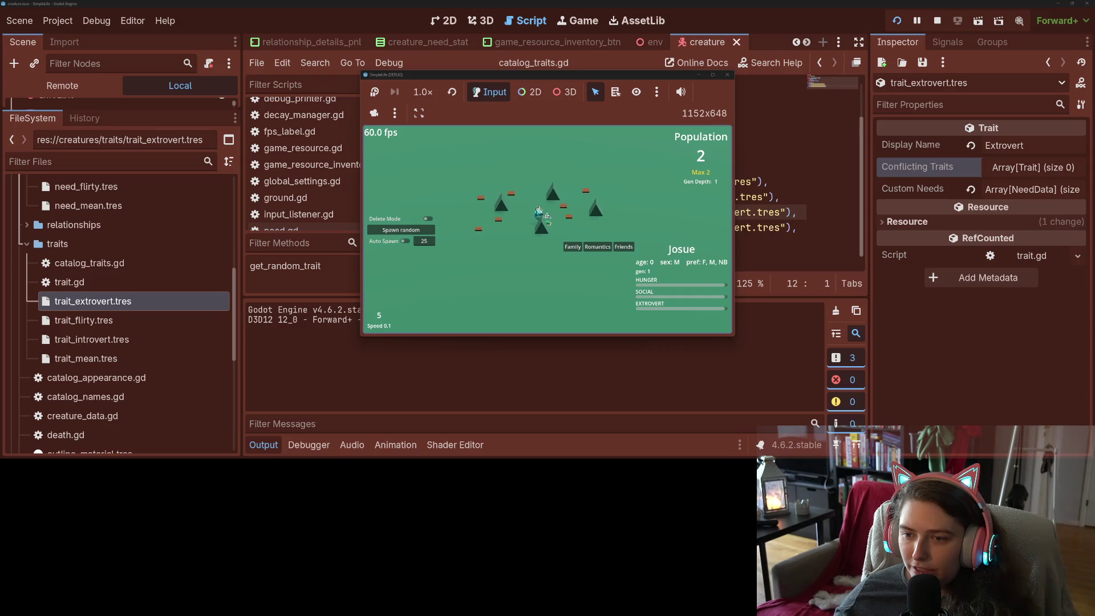
scroll(541, 215, "up", 3)
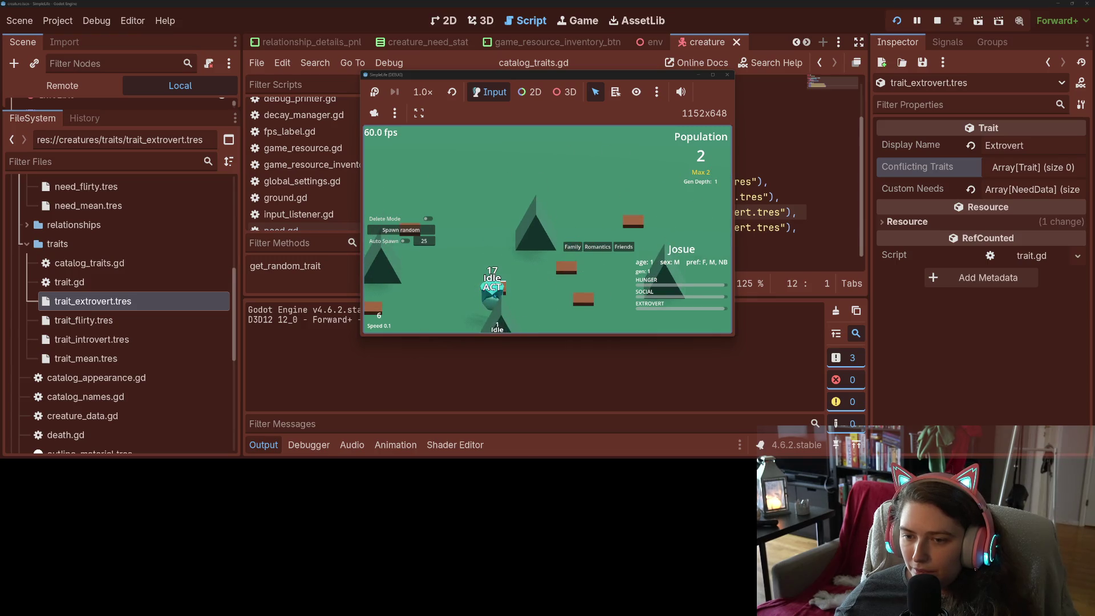
key("1")
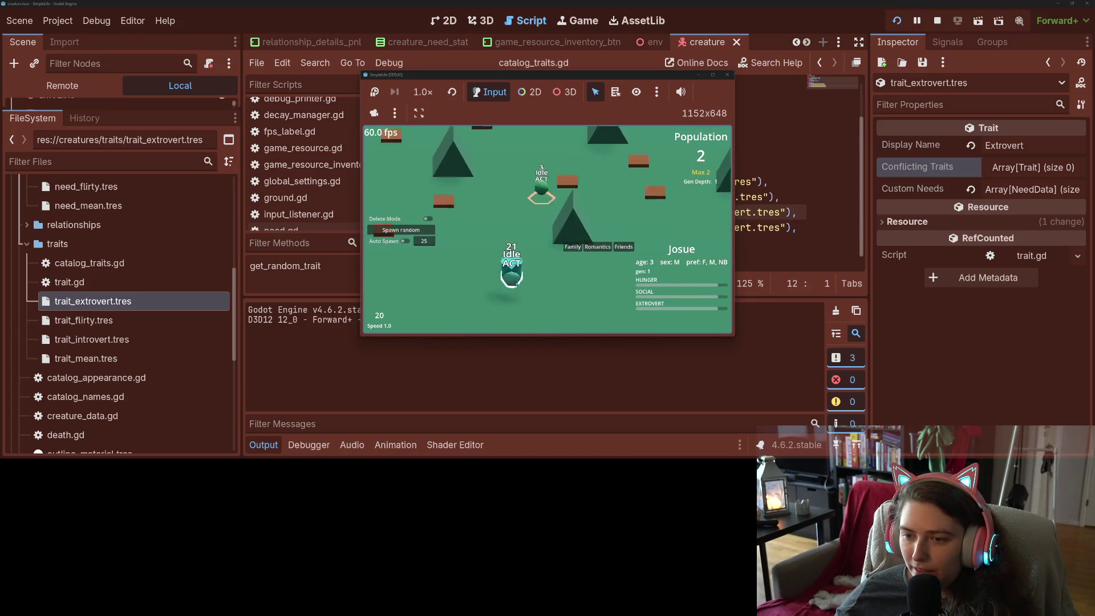
left_click(514, 276)
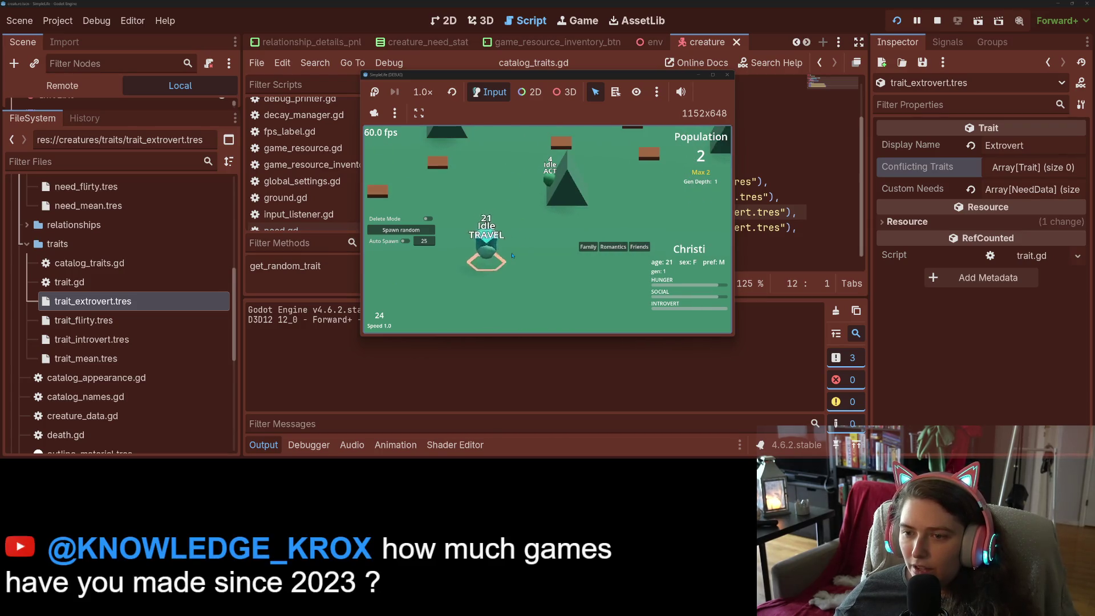
key("0")
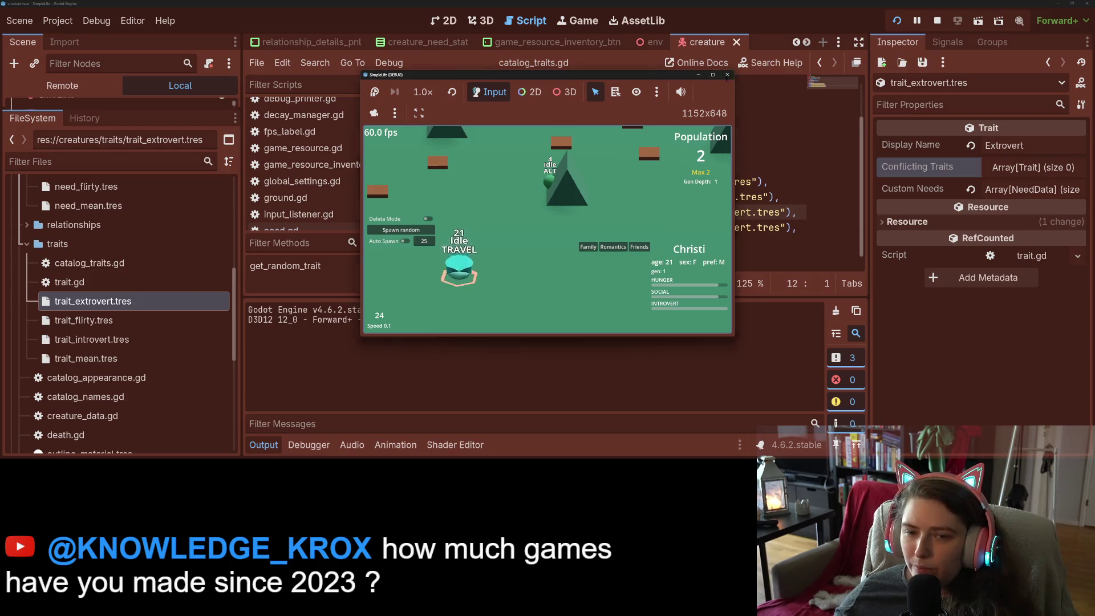
left_click(727, 74)
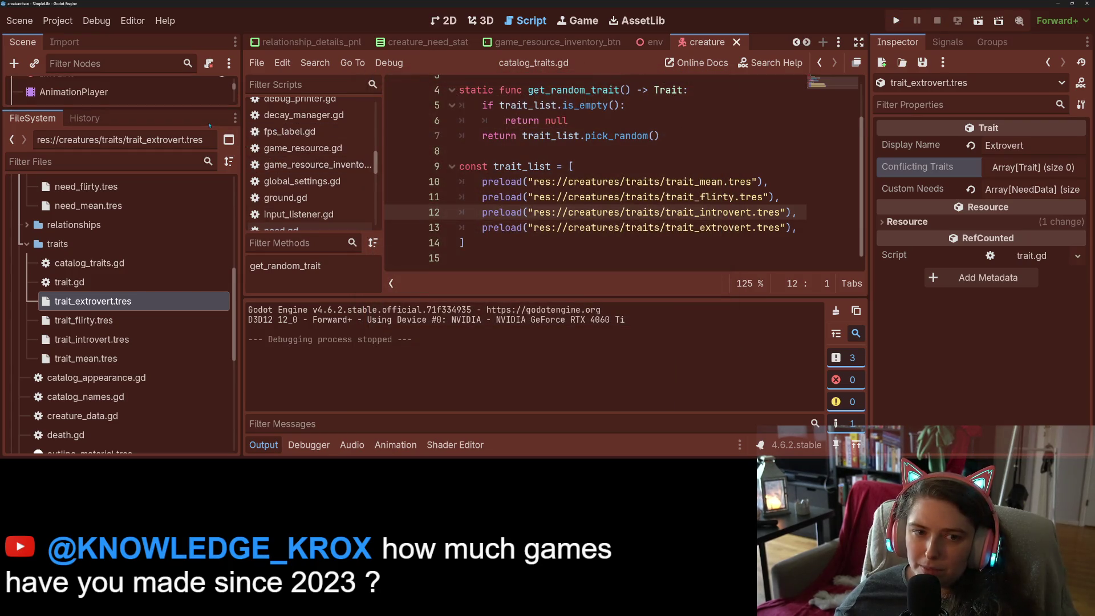
Step: Open the Creature node's creature.gd script with the output log hidden
left_click_drag(209, 110, 200, 337)
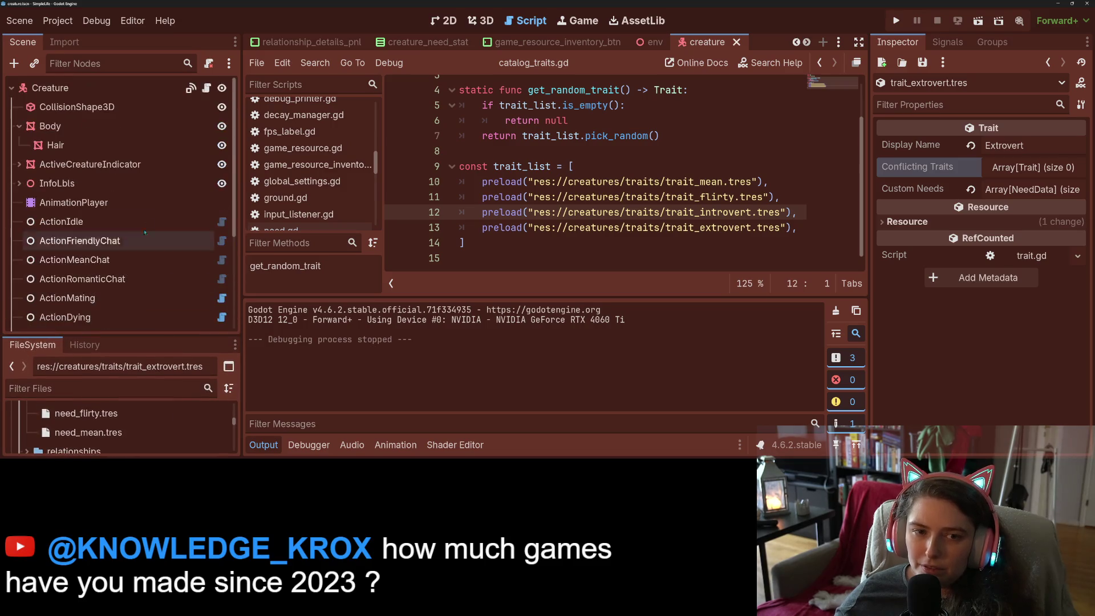
left_click(197, 107)
left_click(208, 88)
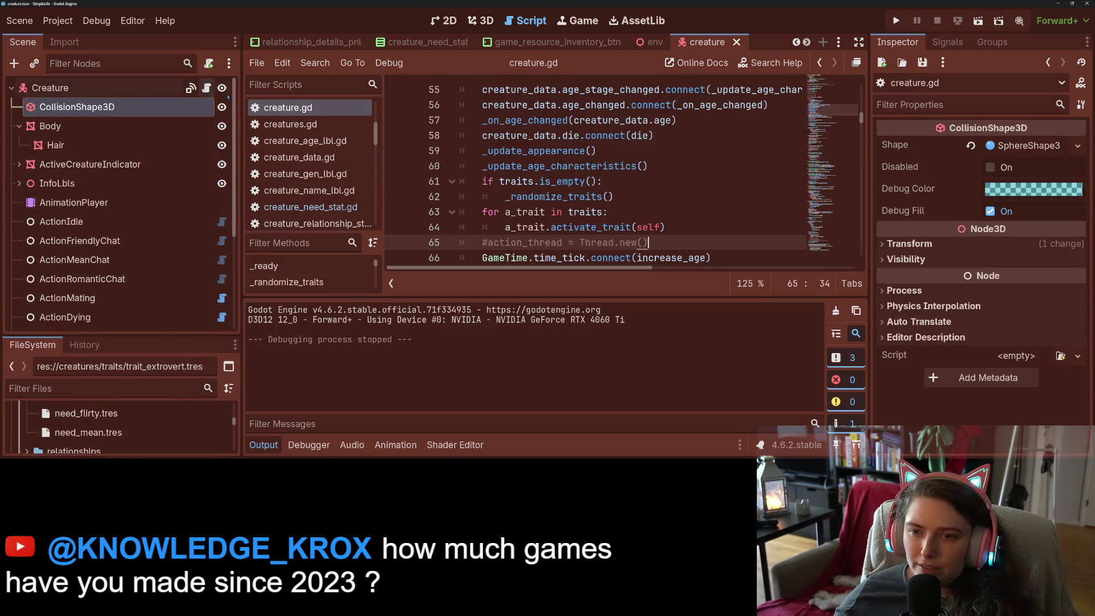
left_click(264, 445)
scroll(568, 323, "down", 12)
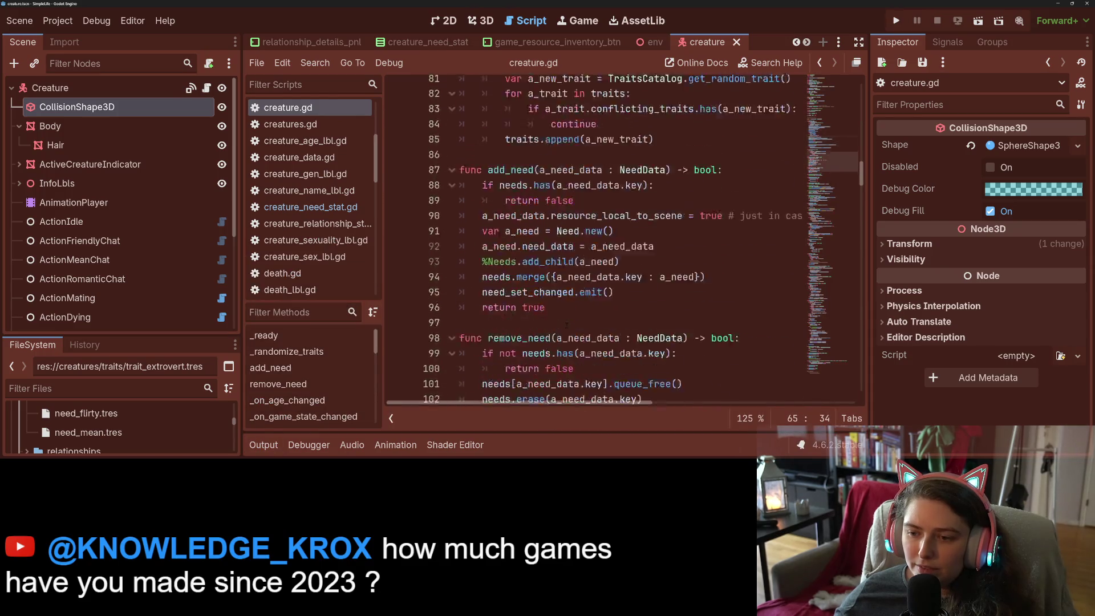
scroll(569, 321, "up", 7)
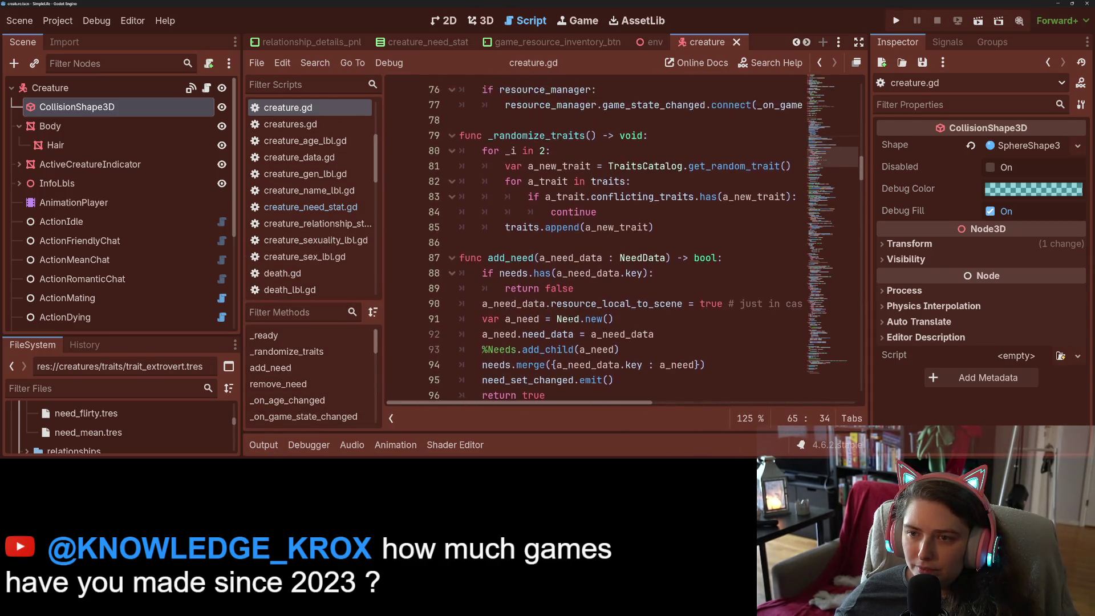
scroll(543, 217, "down", 1)
Step: Change line 83 to conflicting_traits.has(a_new_trait.display_name) and jump to conflicting_traits in trait.gd
double_click(542, 196)
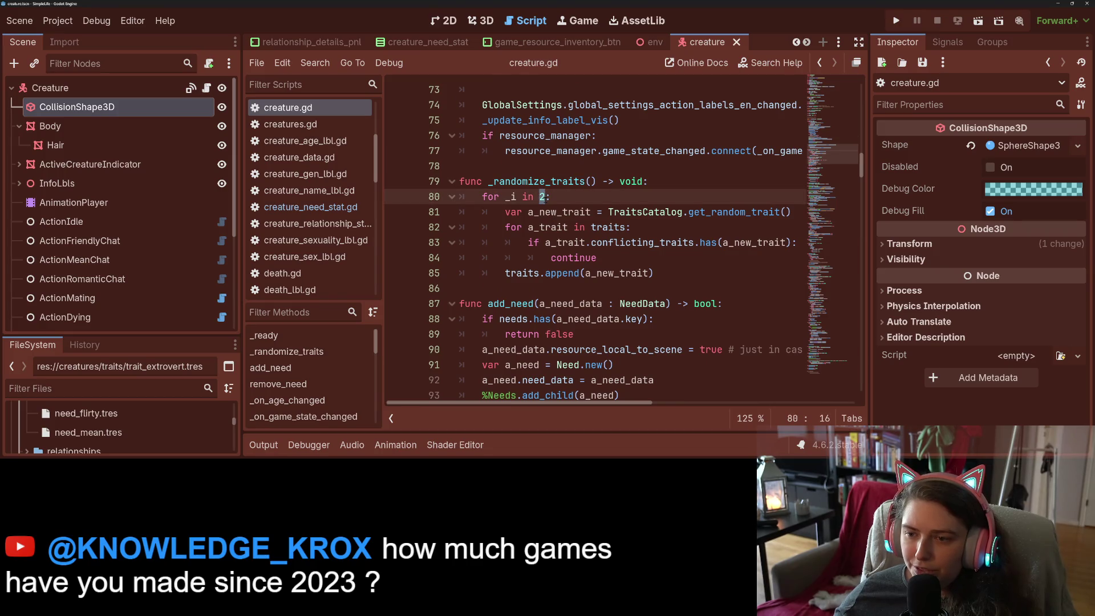
left_click(685, 256)
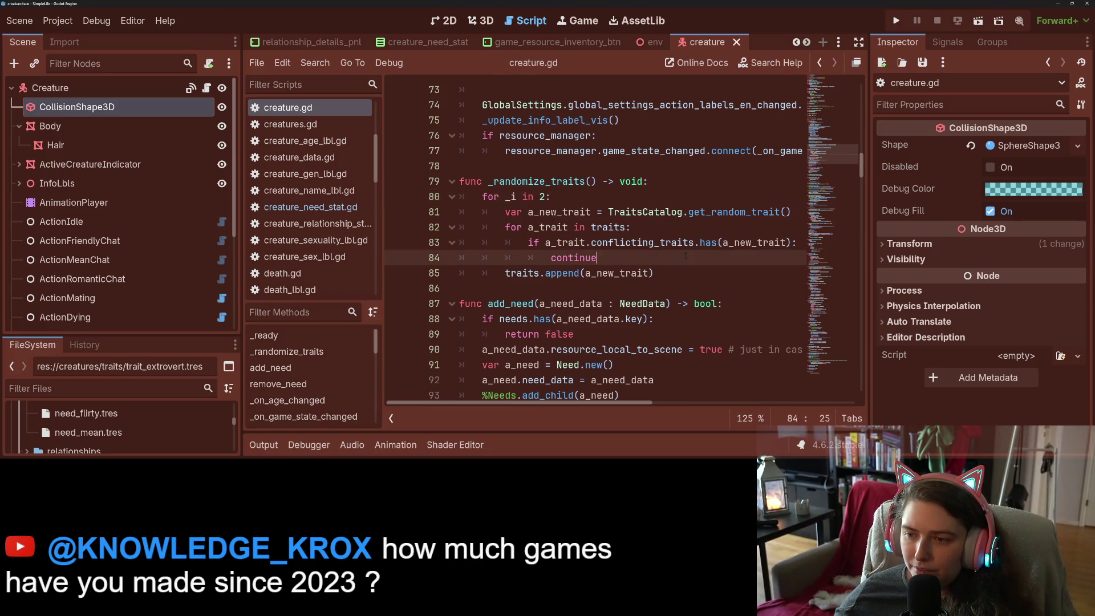
double_click(680, 243)
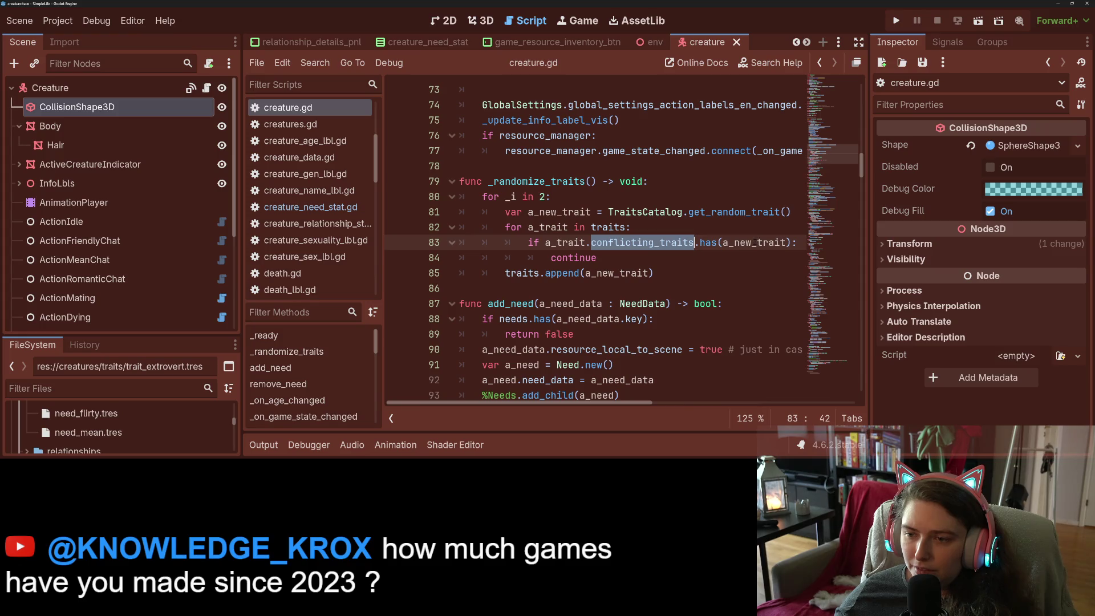
double_click(753, 243)
double_click(651, 243)
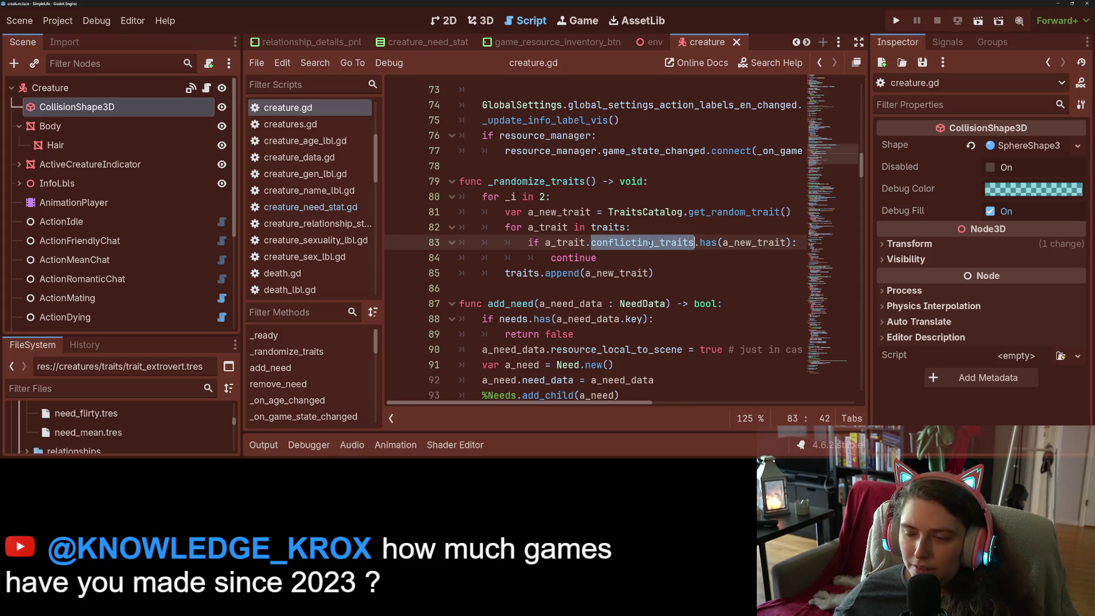
double_click(742, 240)
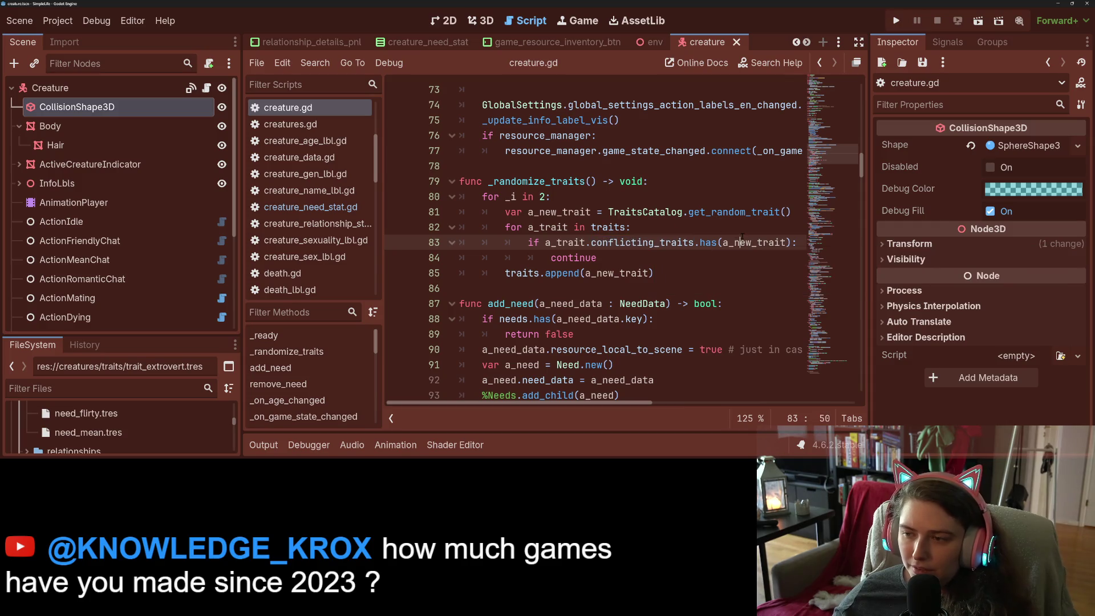
left_click(791, 242)
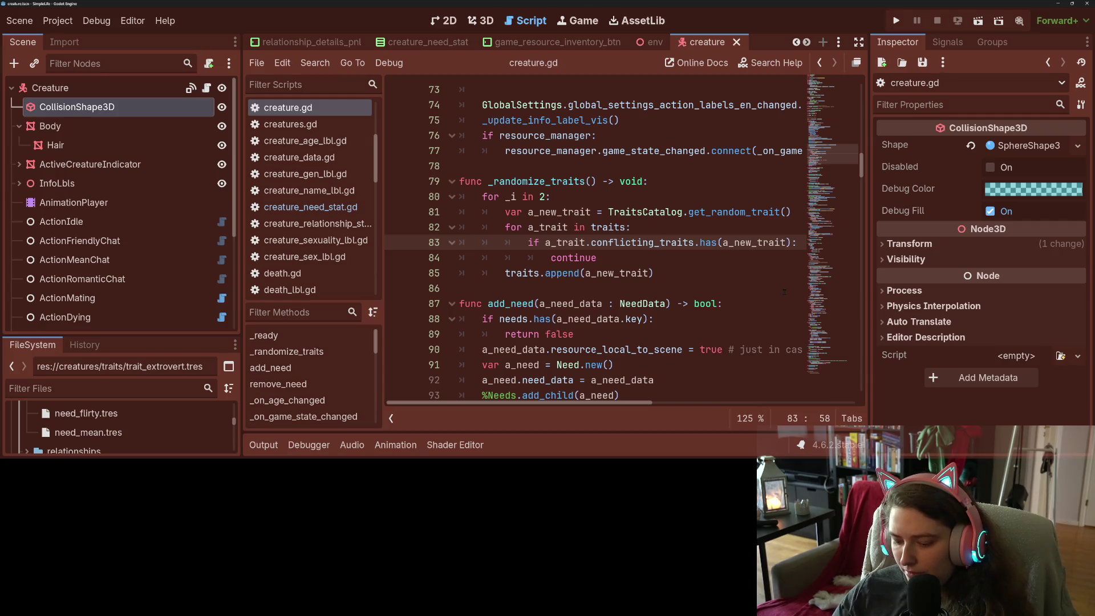
type(".na")
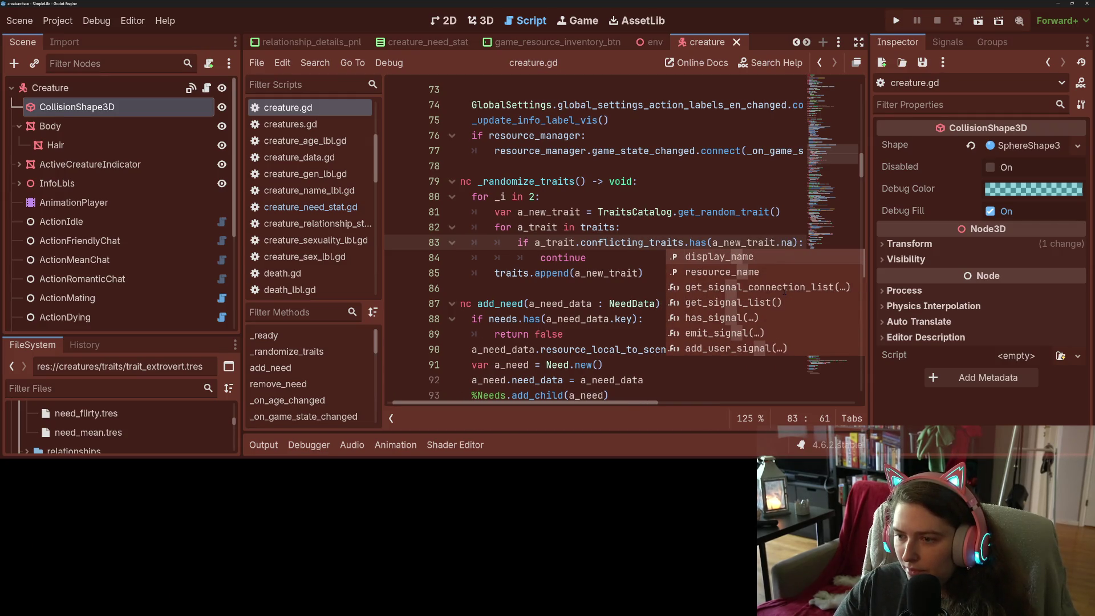
key("Return")
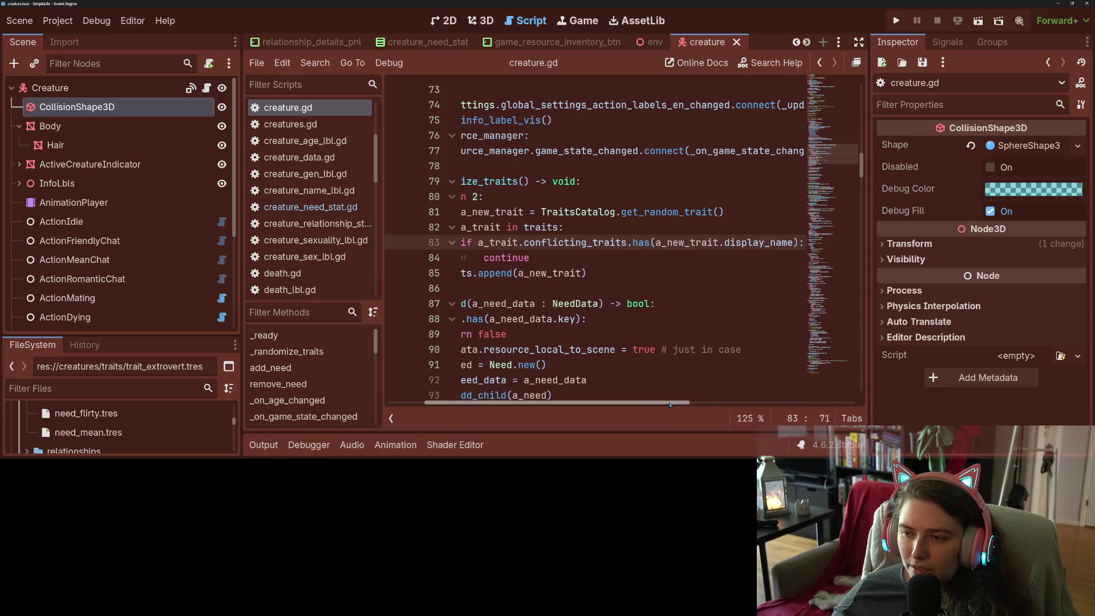
scroll(563, 365, "left", 3)
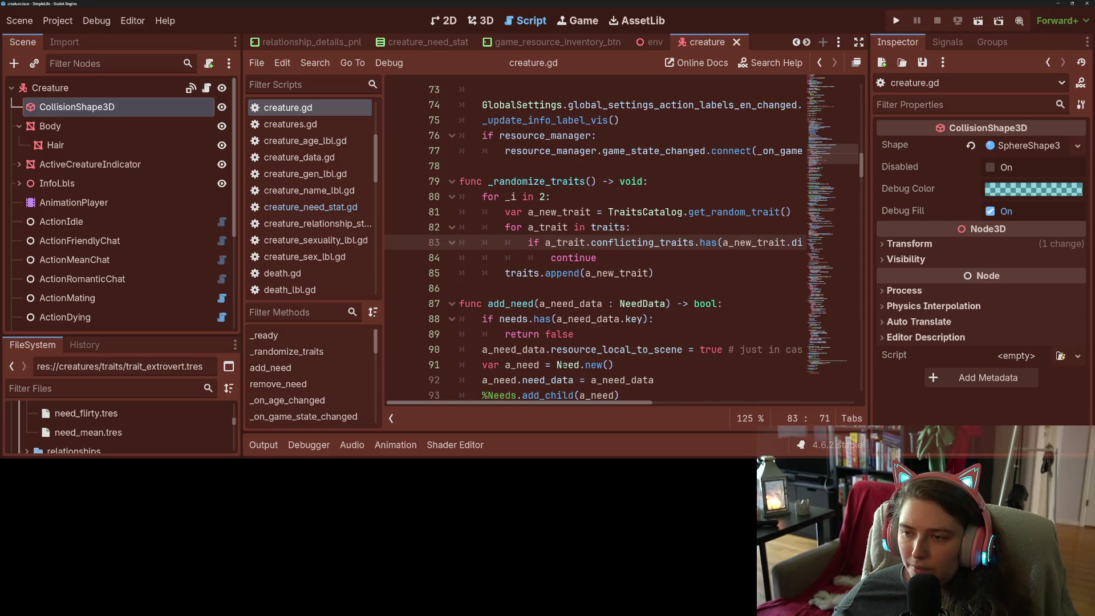
left_click(666, 244, "ctrl")
Step: Change conflicting_traits in trait.gd from Array[Trait] to Array[String]
double_click(697, 166)
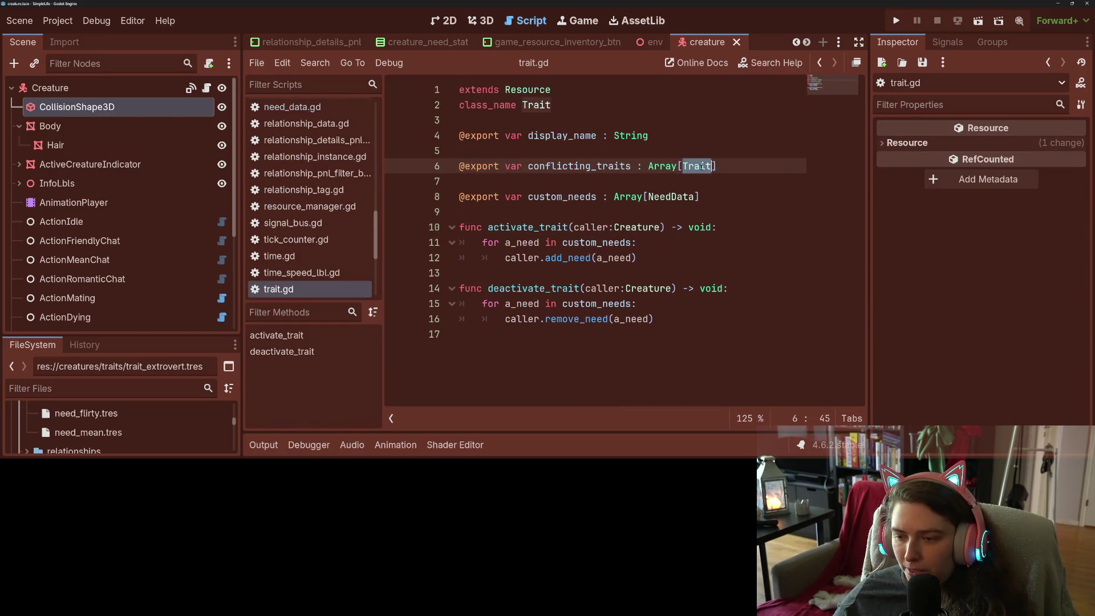
type("String")
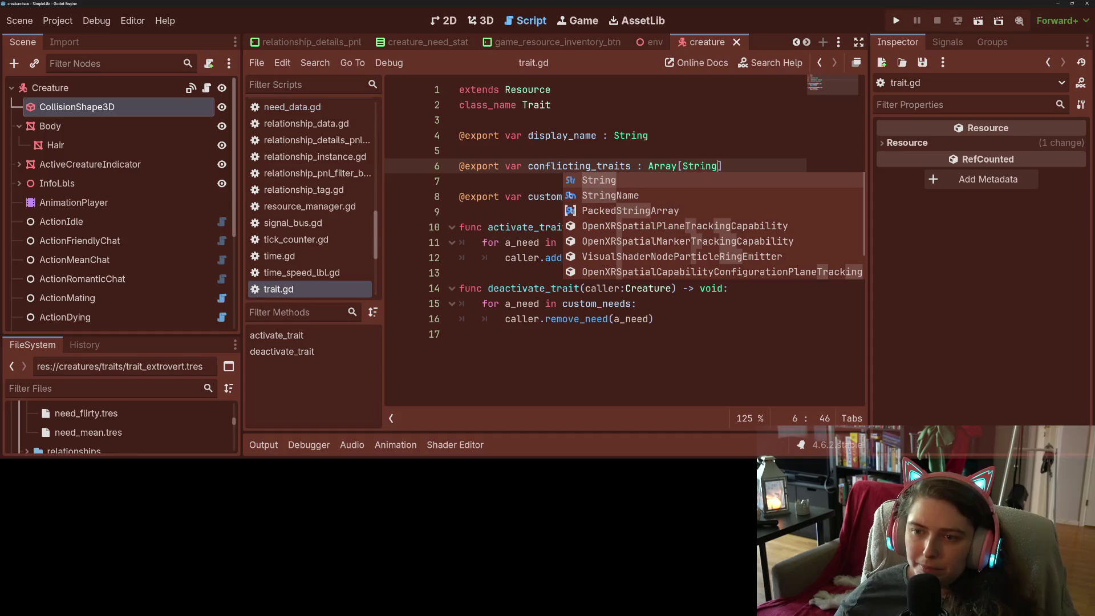
left_click(524, 177)
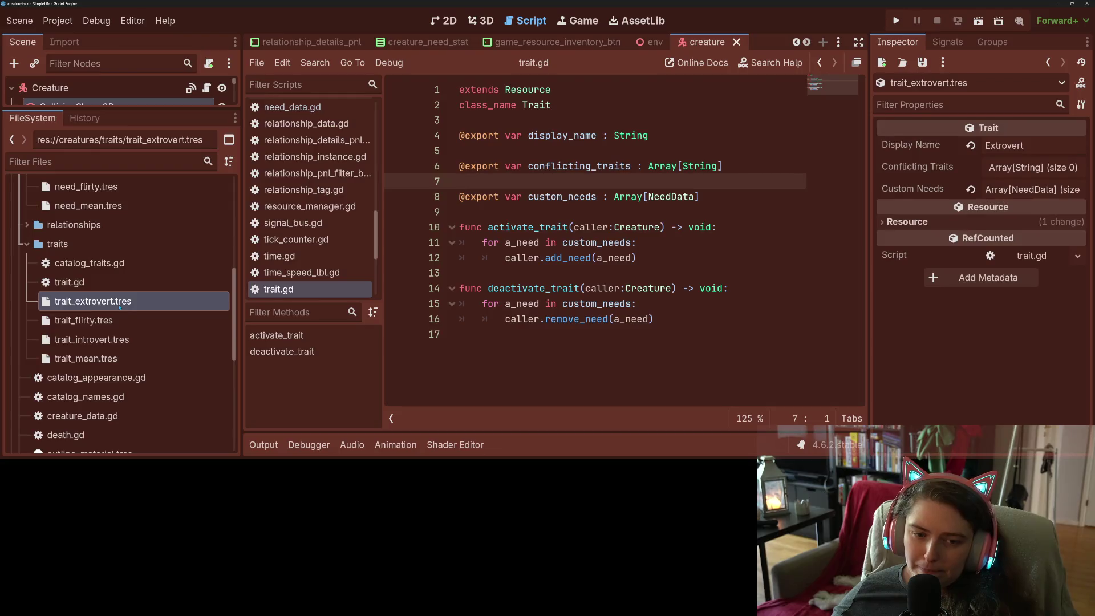
Step: Make Introvert list Extrovert and Extrovert list Introvert as conflicting traits, saving both resources
double_click(1015, 146)
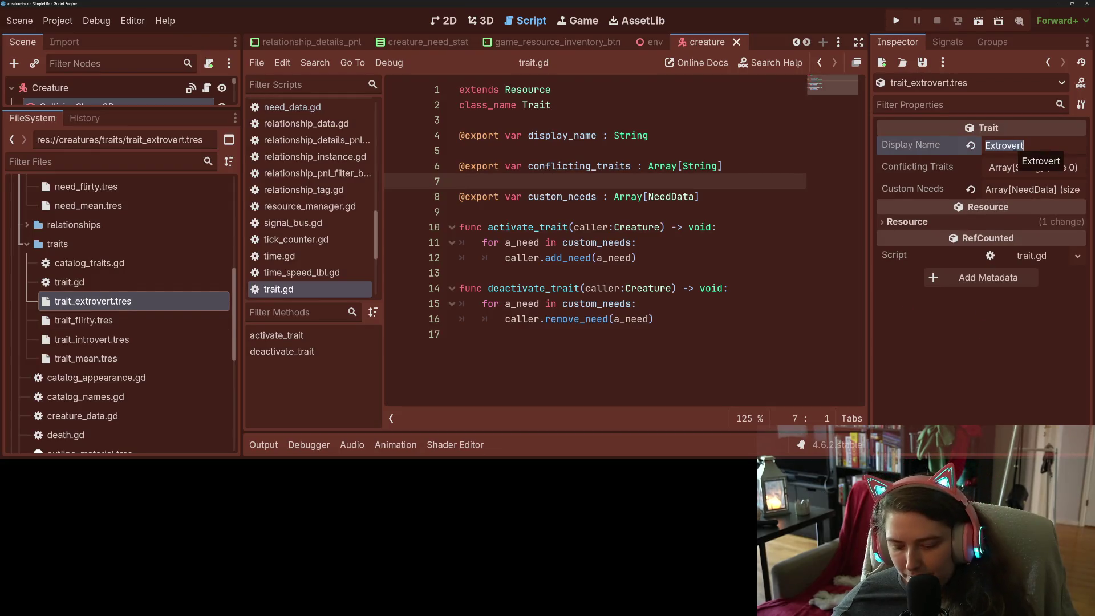
left_click(1032, 168)
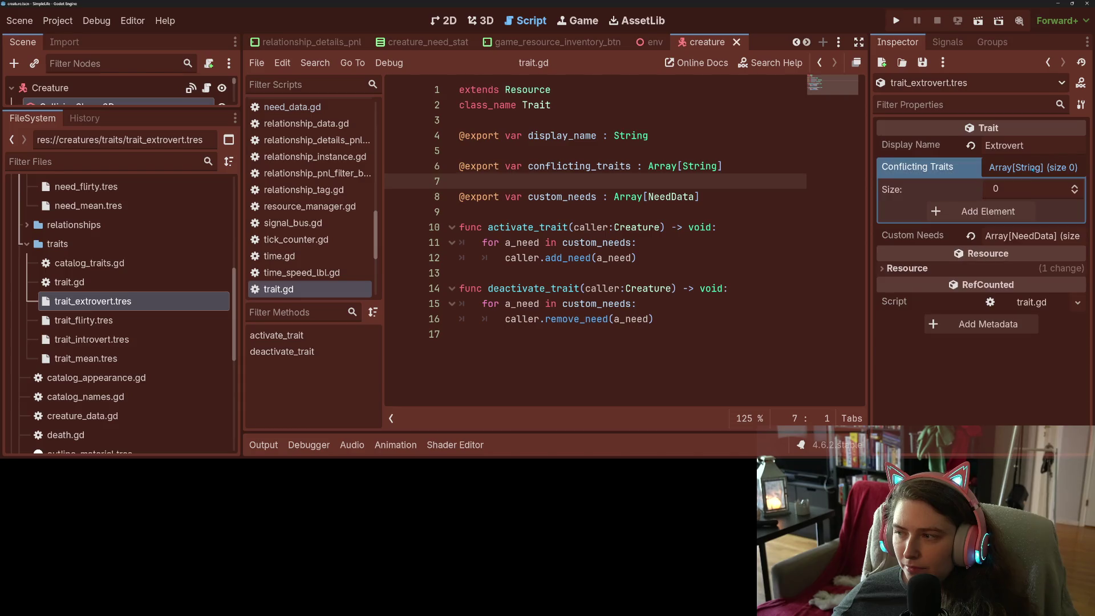
left_click(1028, 211)
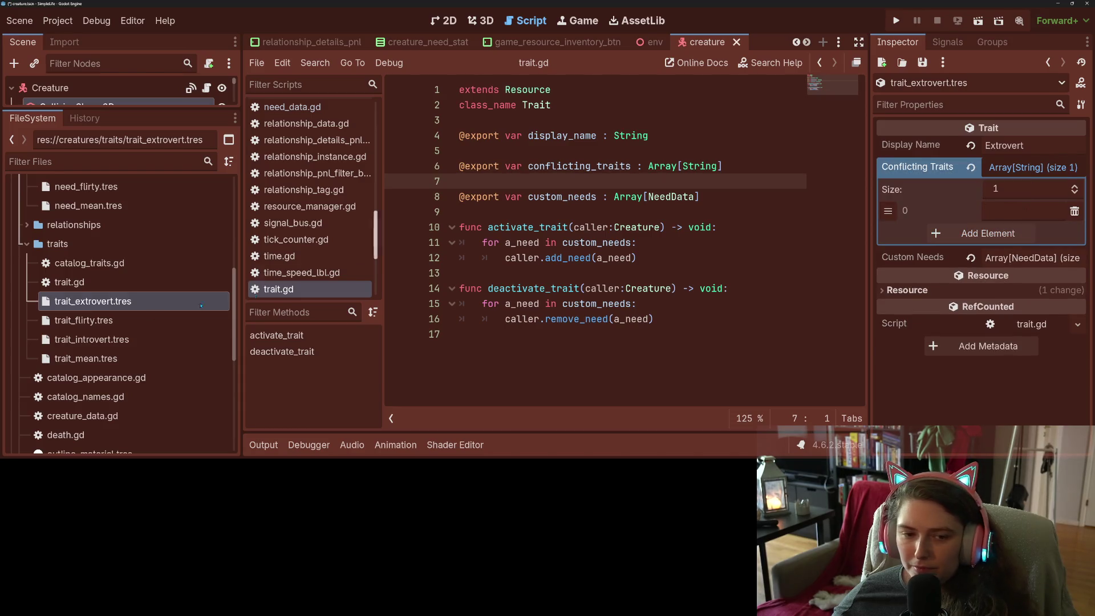
key("Down")
key("Down")
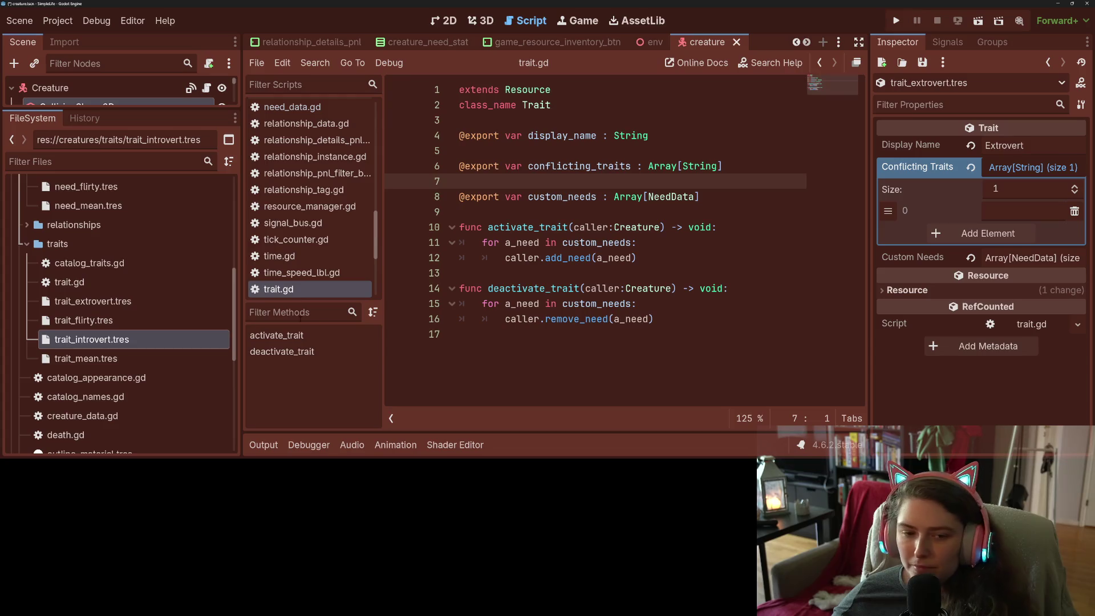
left_click(92, 340)
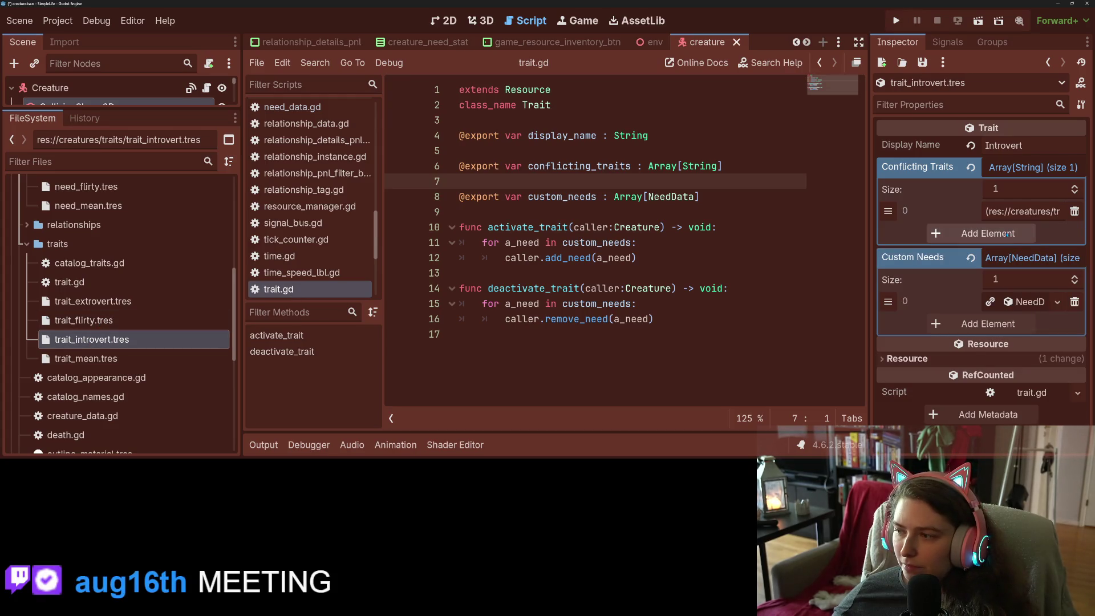
left_click(1075, 211)
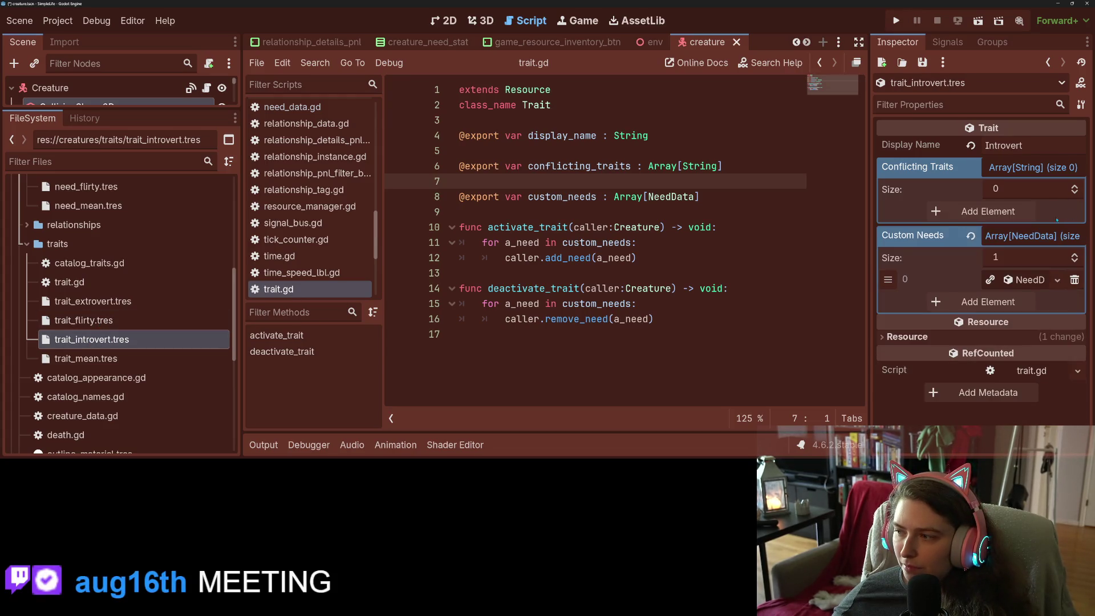
left_click(1015, 211)
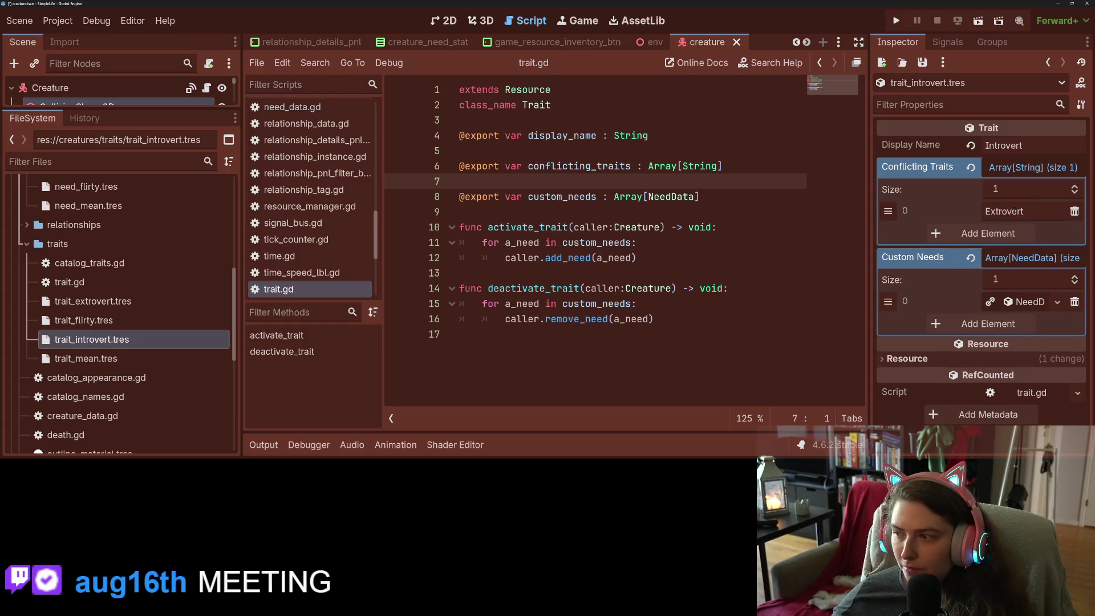
key("ctrl+s")
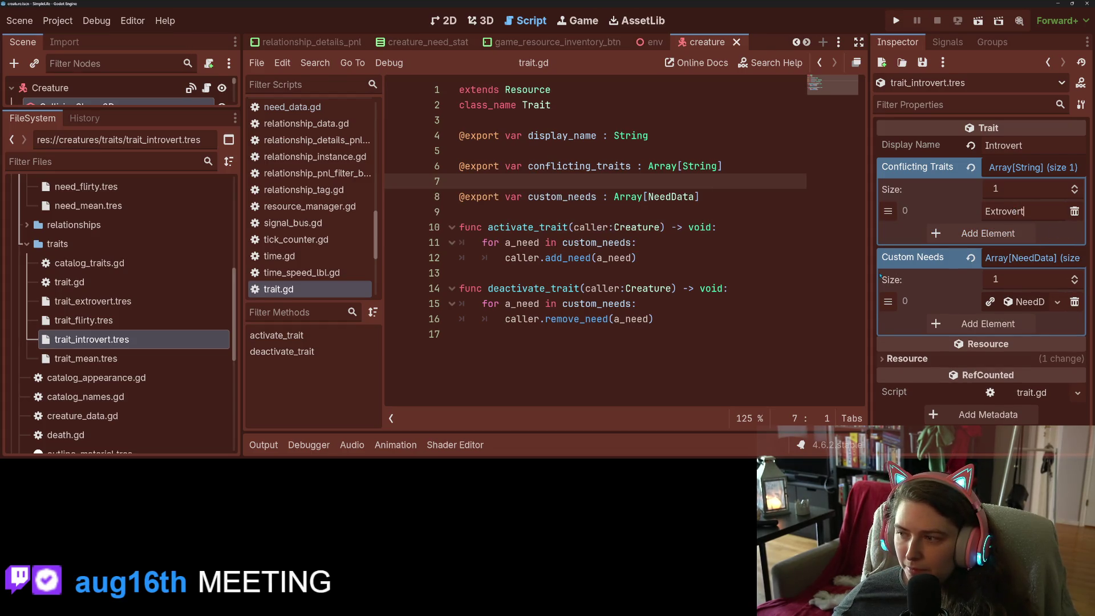
left_click(955, 239)
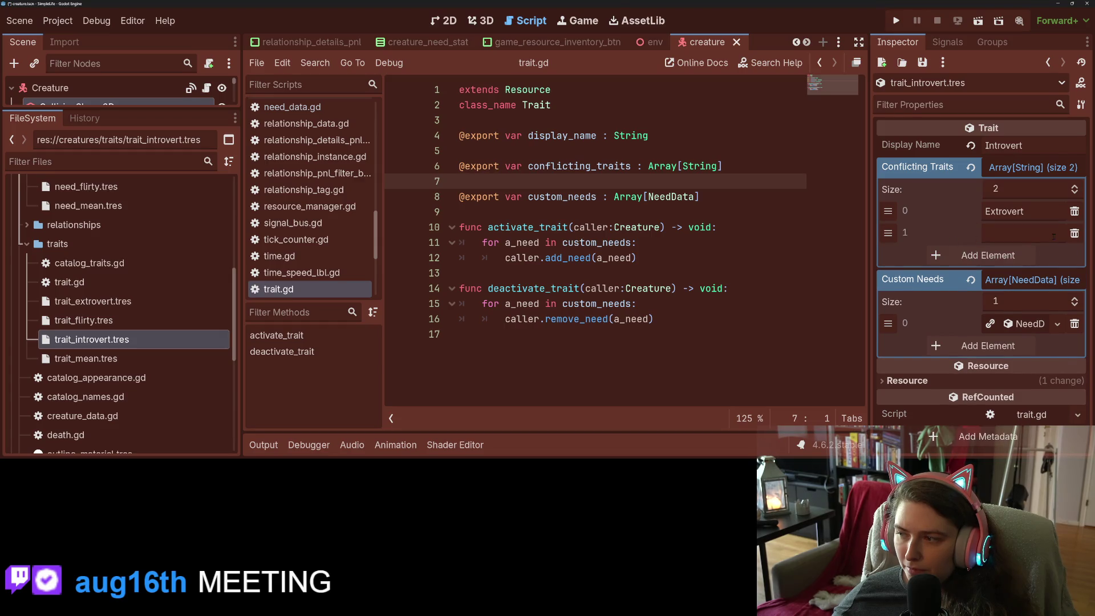
left_click(1075, 235)
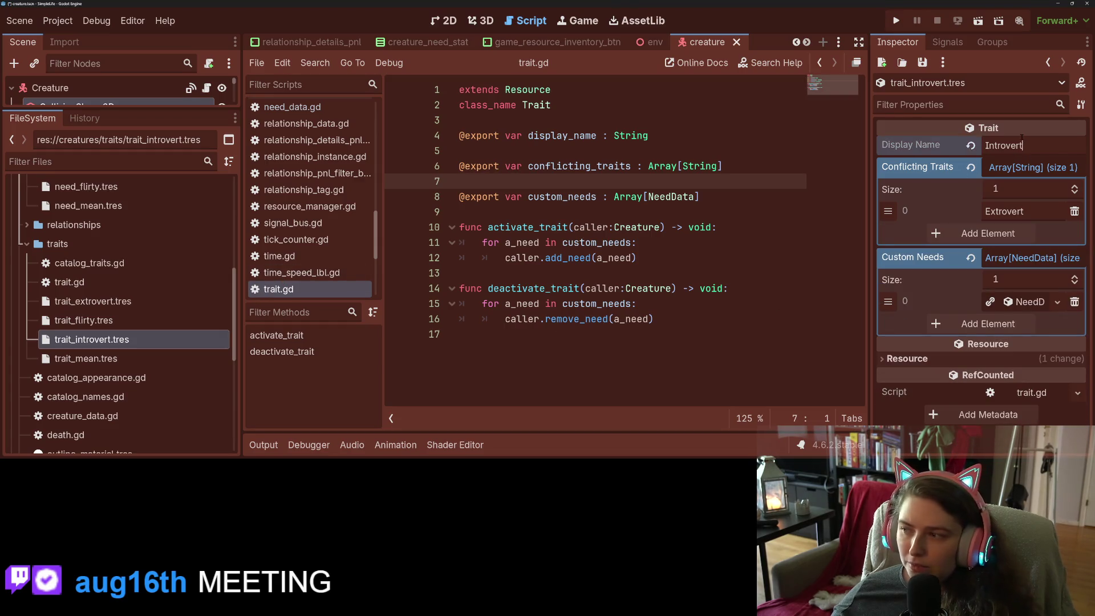
left_click(93, 301)
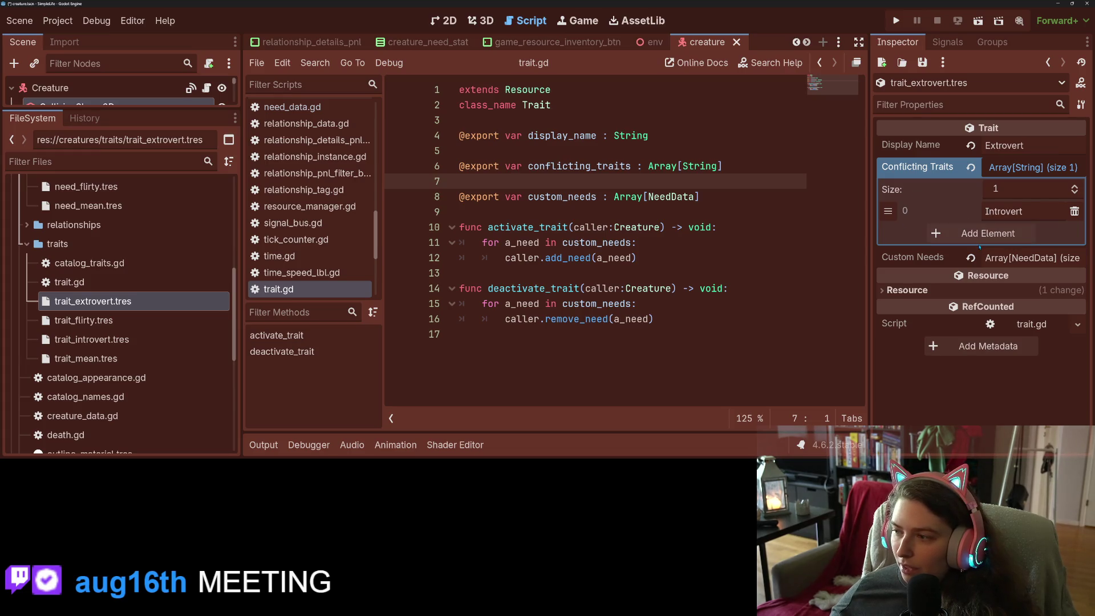
key("ctrl+s")
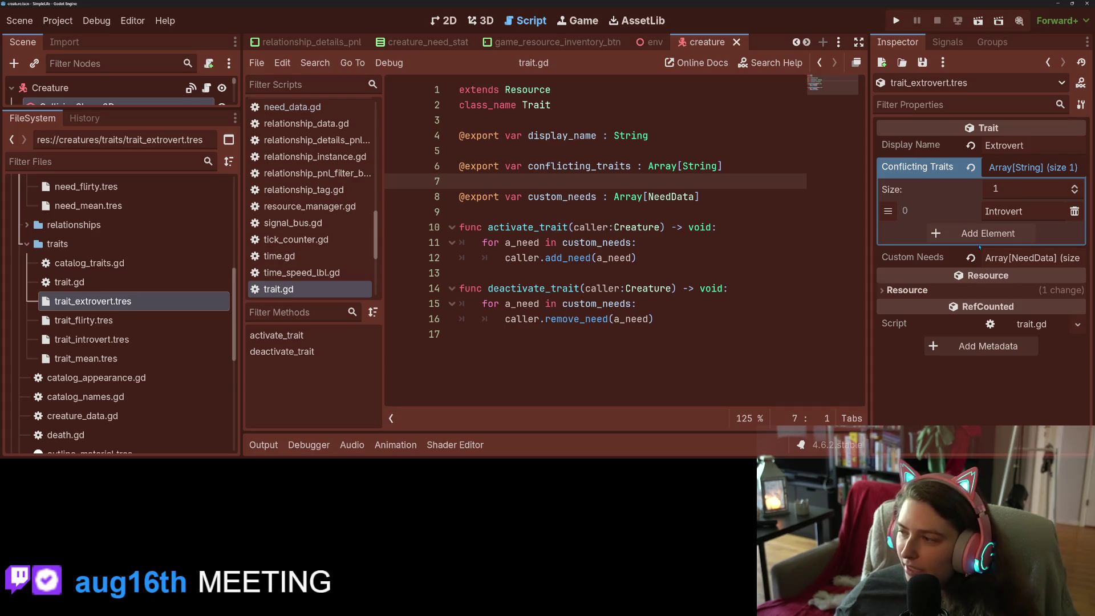
left_click(685, 273)
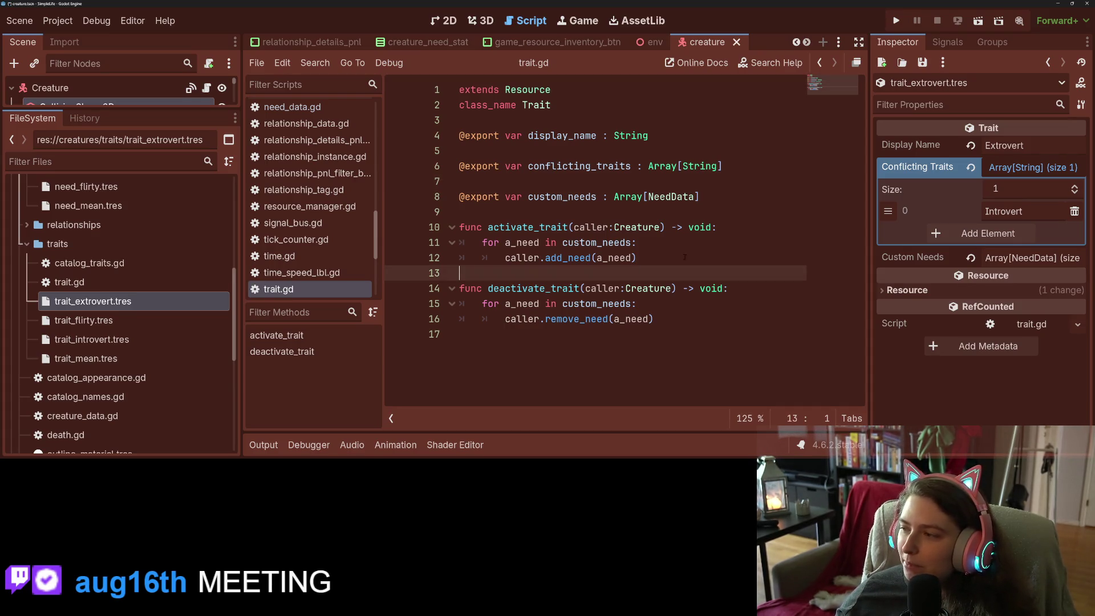
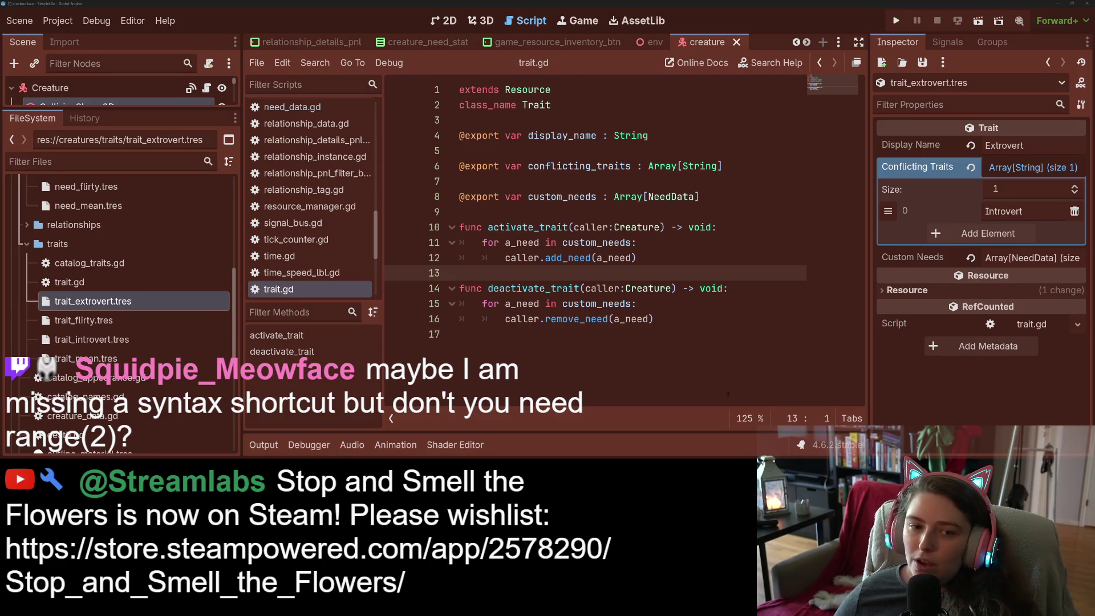
Step: Open creature.gd and review the loop count in _randomize_traits
scroll(335, 240, "up", 10)
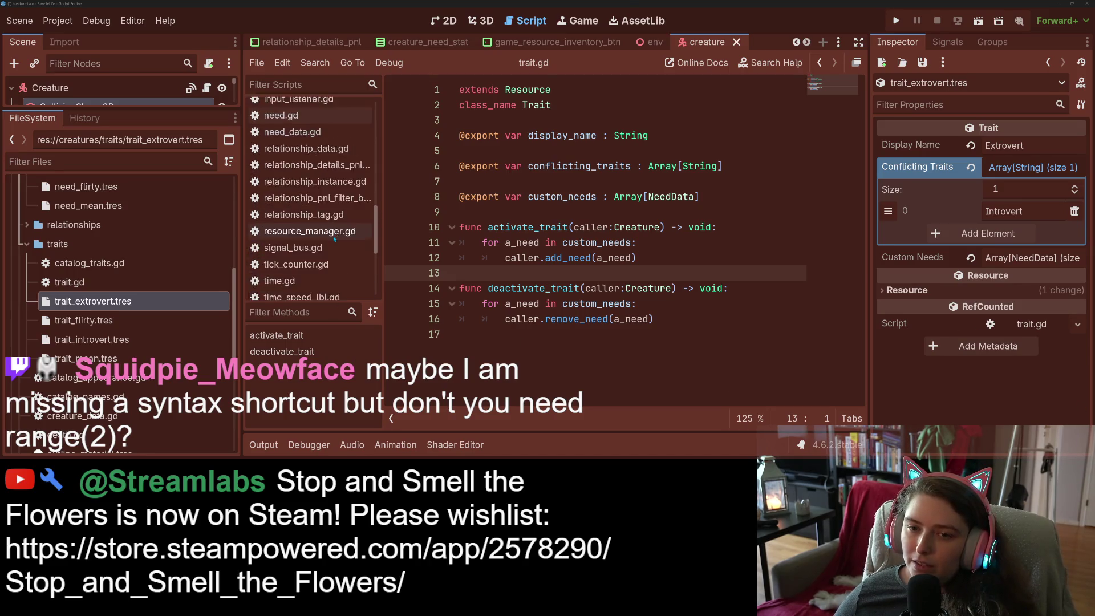
scroll(334, 239, "up", 5)
left_click(319, 255)
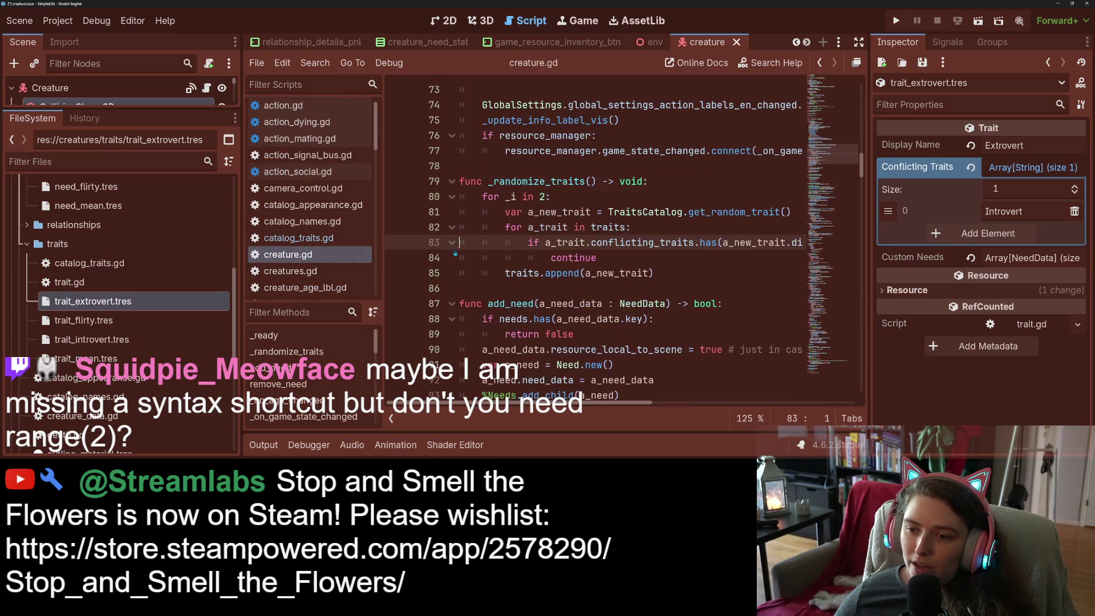
left_click(541, 197)
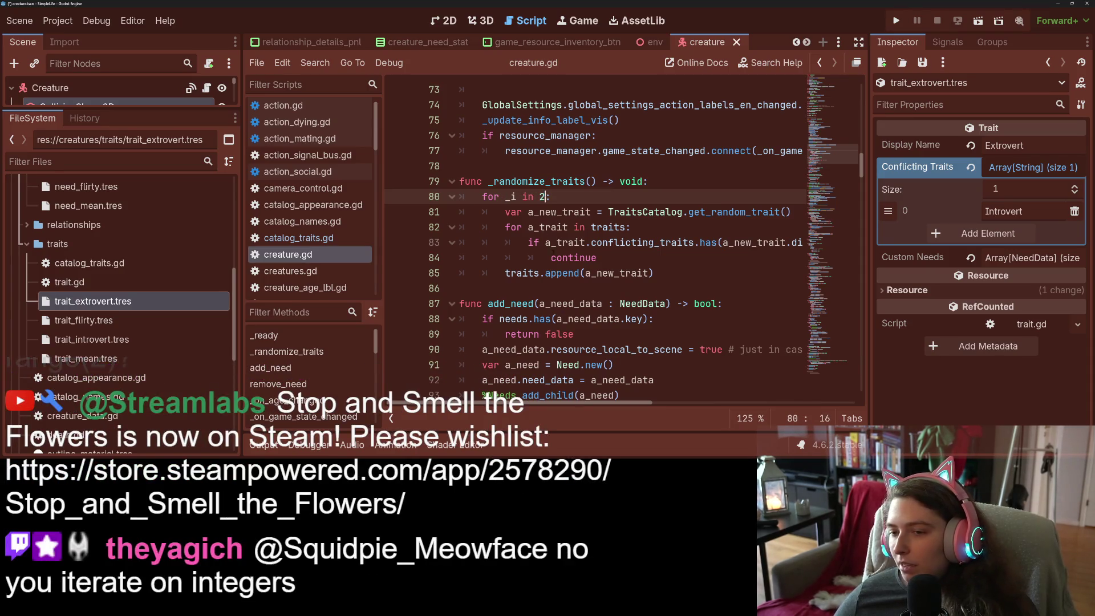
scroll(569, 401, "right", 5)
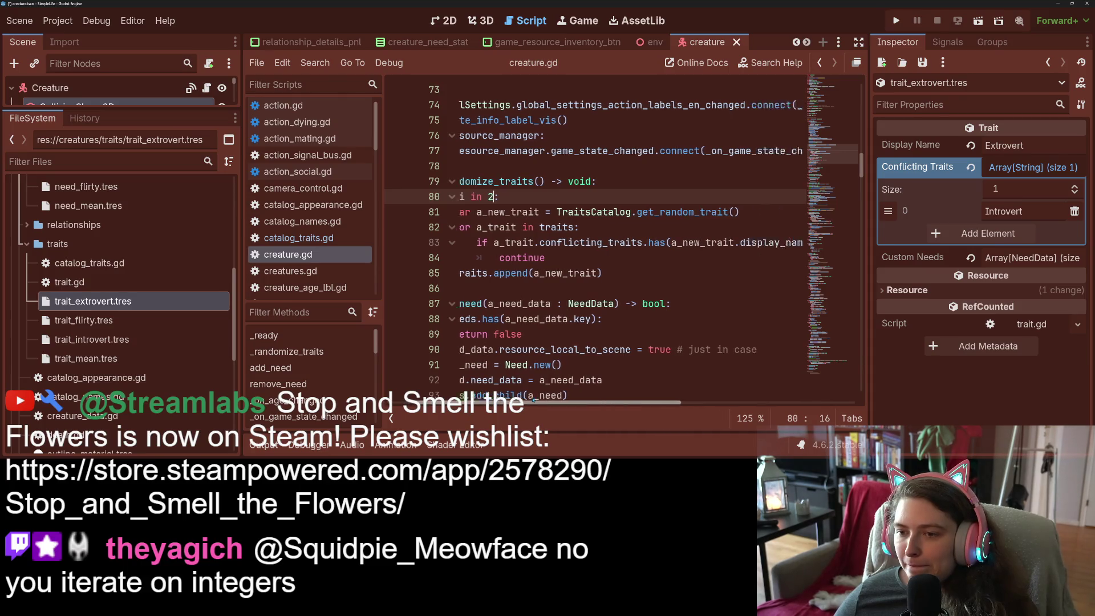
left_click_drag(568, 401, 489, 416)
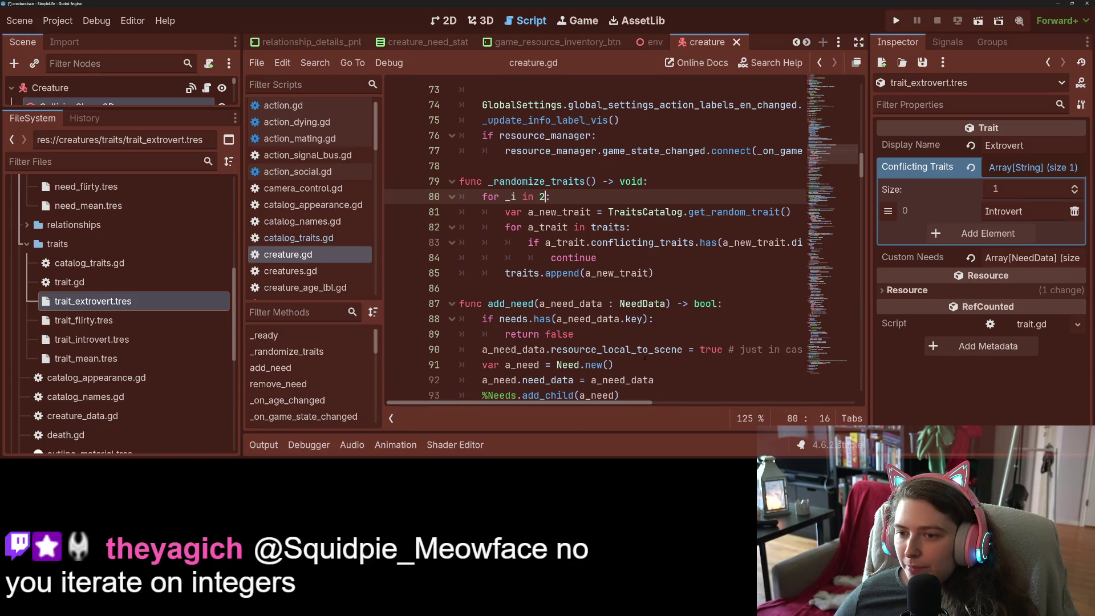
Step: Check the TraitsCatalog reference and the a_new_trait append, then breakpoint line 84's continue
left_click(626, 273)
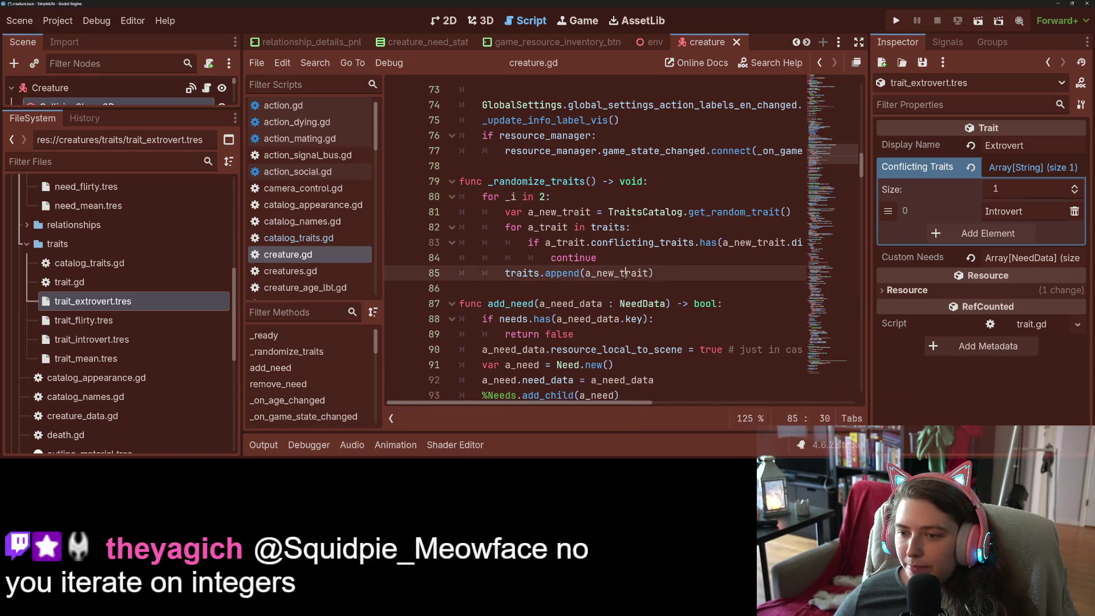
left_click(672, 275)
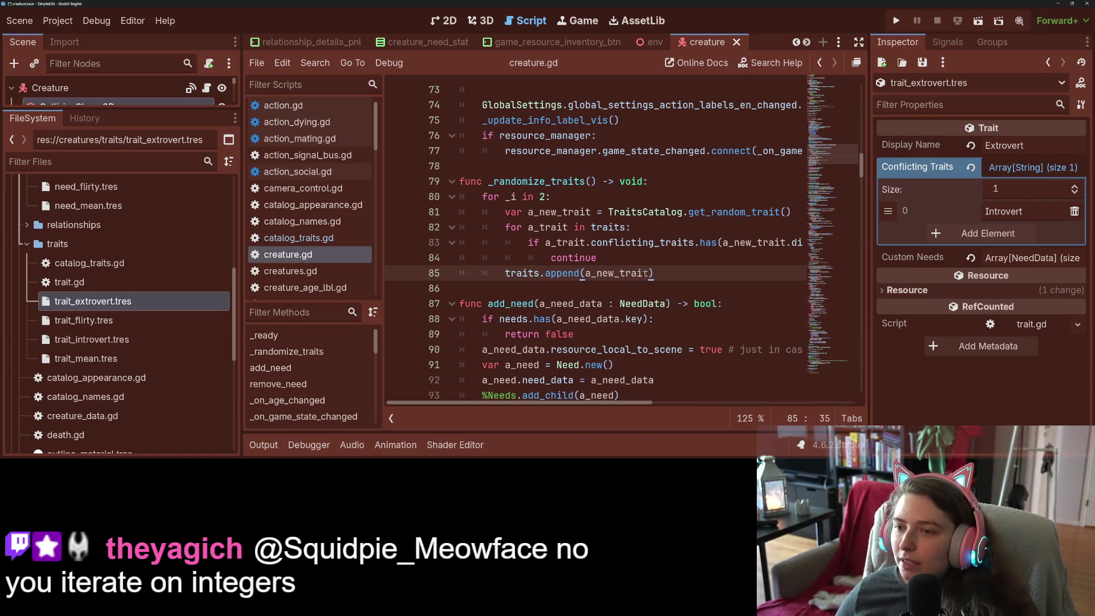
mouse_move(644, 274)
scroll(645, 411, "right", 2)
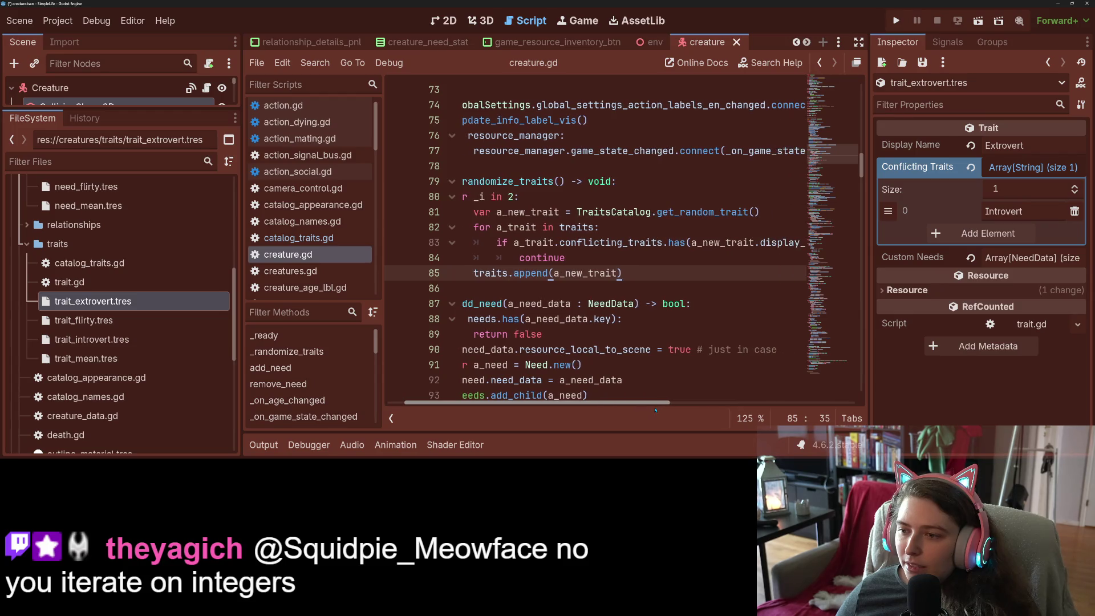
scroll(642, 408, "left", 2)
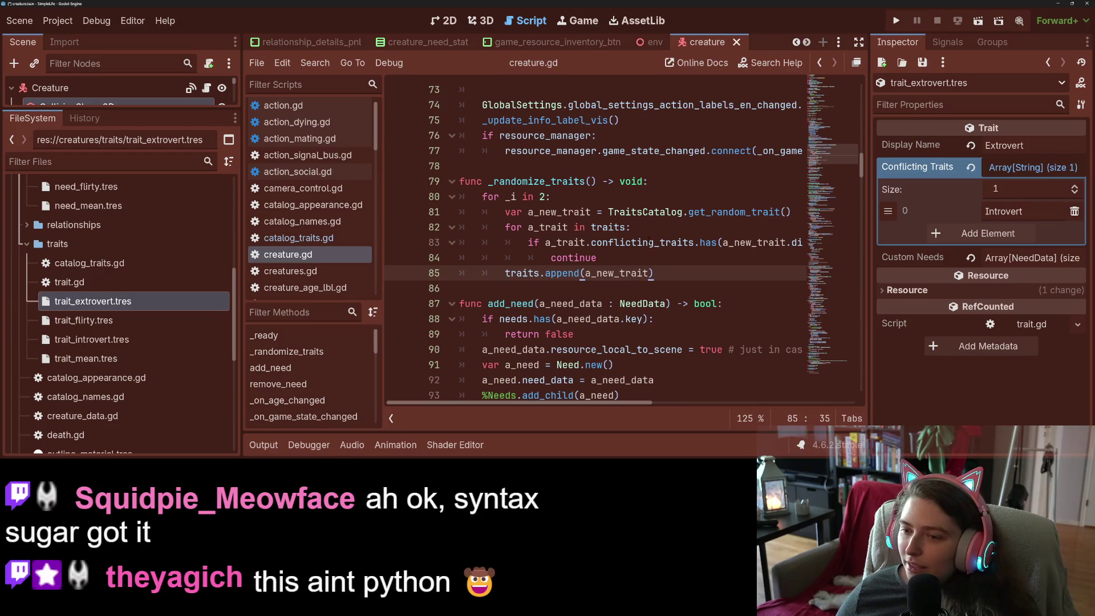
left_click(645, 227)
left_click(643, 212)
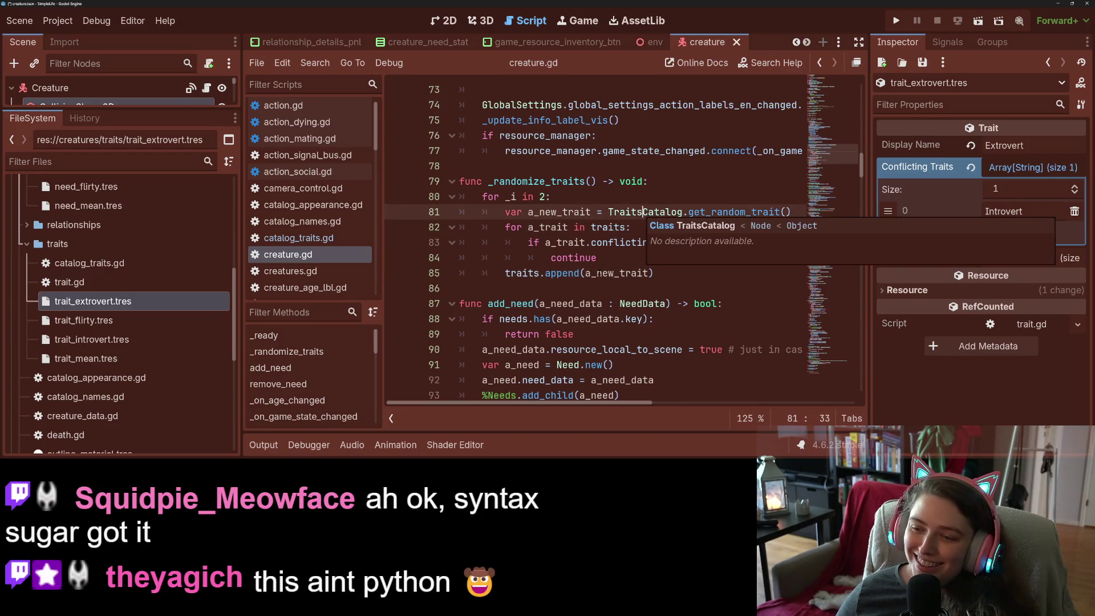
left_click(603, 274)
double_click(574, 274)
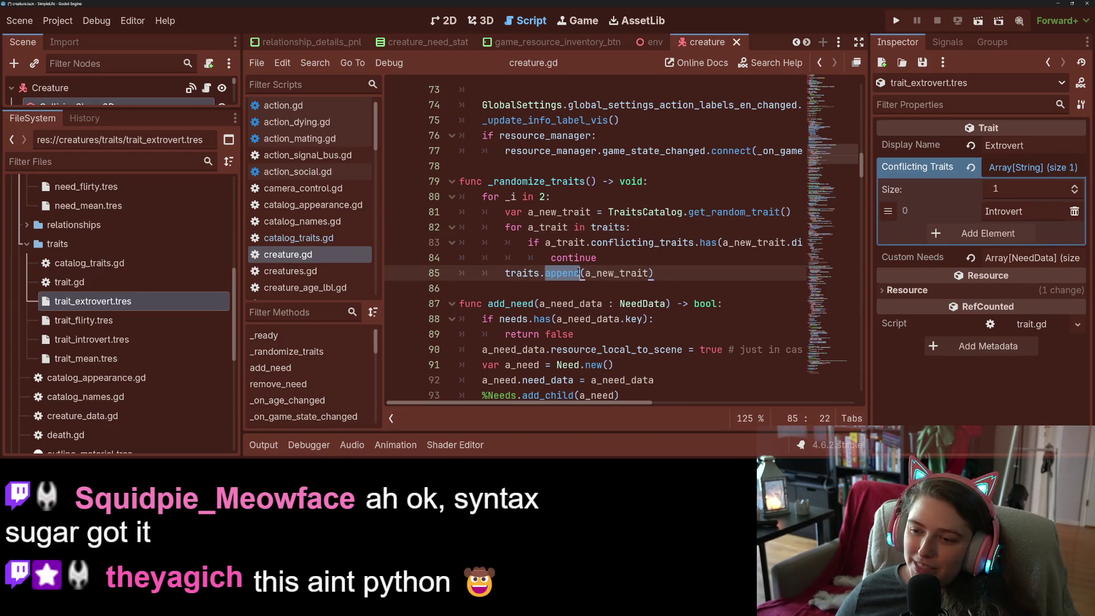
double_click(615, 272)
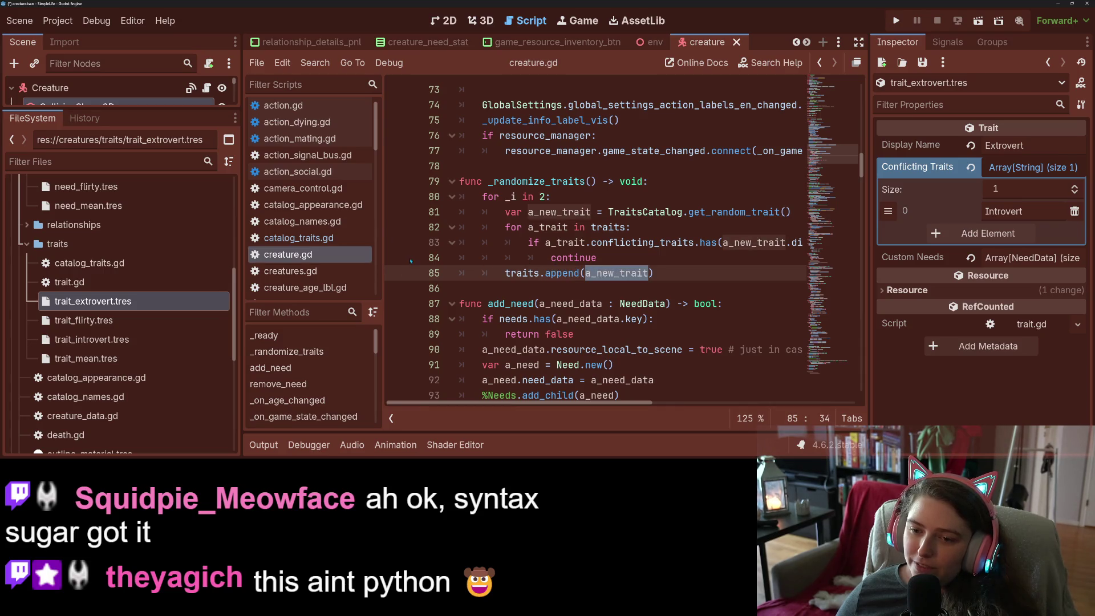
left_click(598, 257)
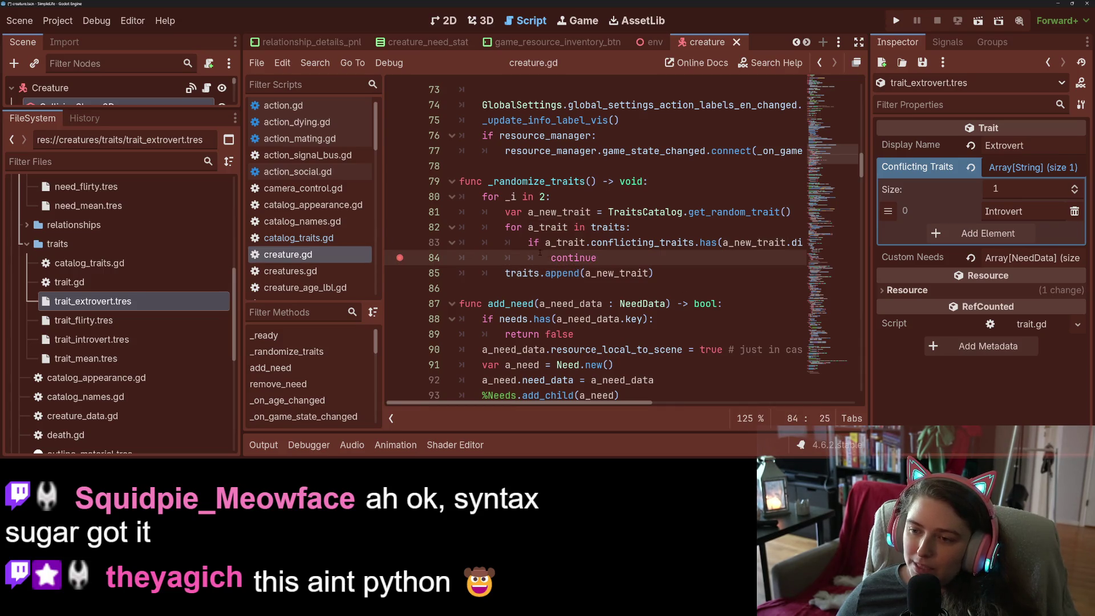
Step: Run the game with Auto Spawn on and continue past the line-84 breakpoint
left_click(898, 21)
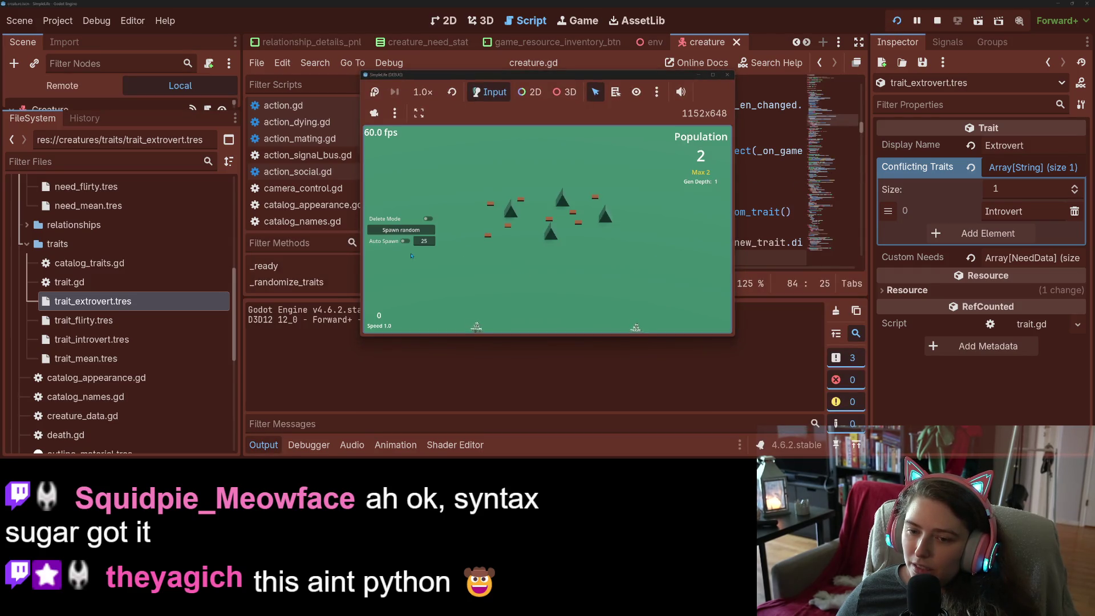
left_click(405, 241)
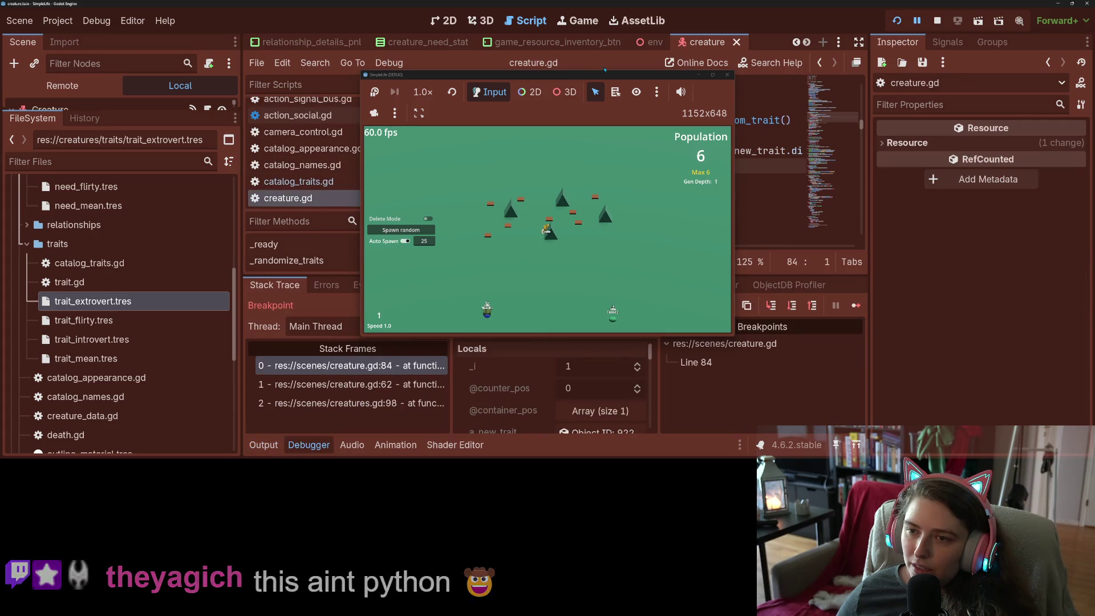
left_click_drag(514, 75, 234, 84)
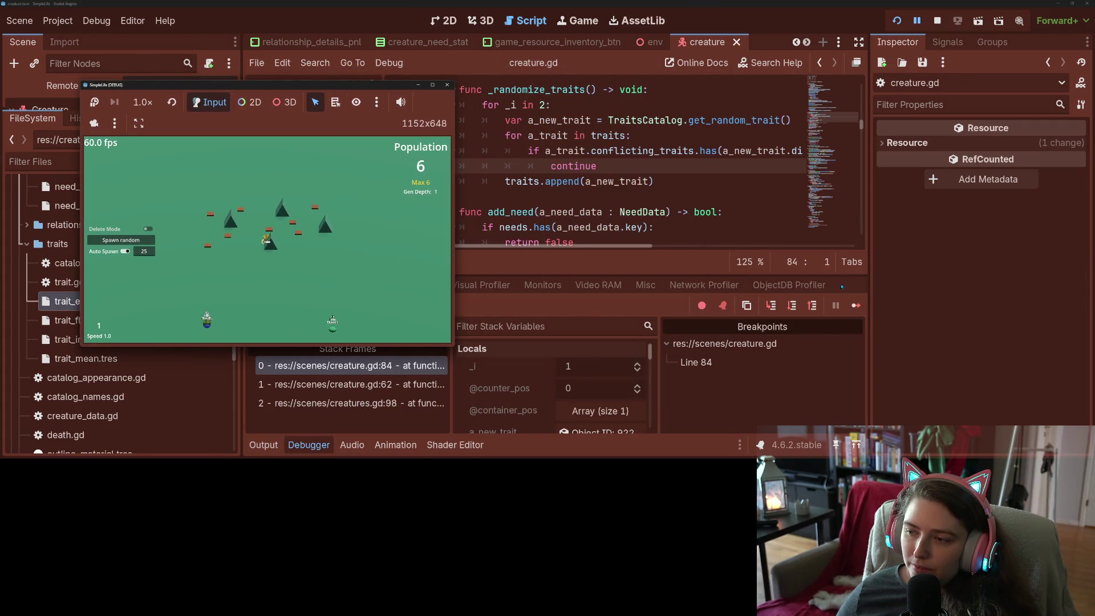
left_click(856, 306)
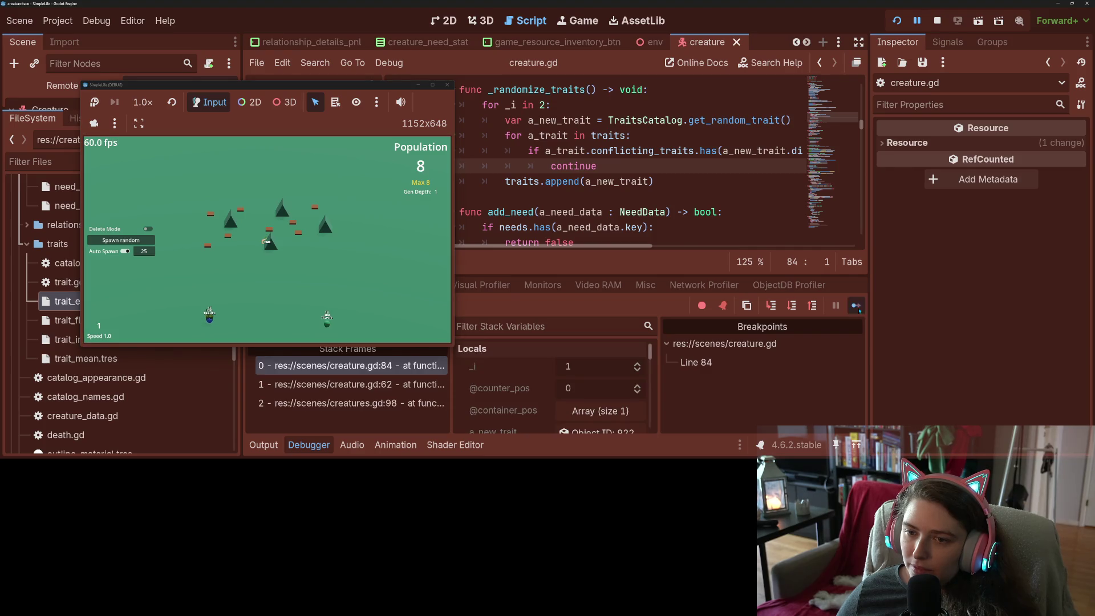
Step: Remove the line-84 breakpoint and resume the game
left_click_drag(369, 89, 262, 102)
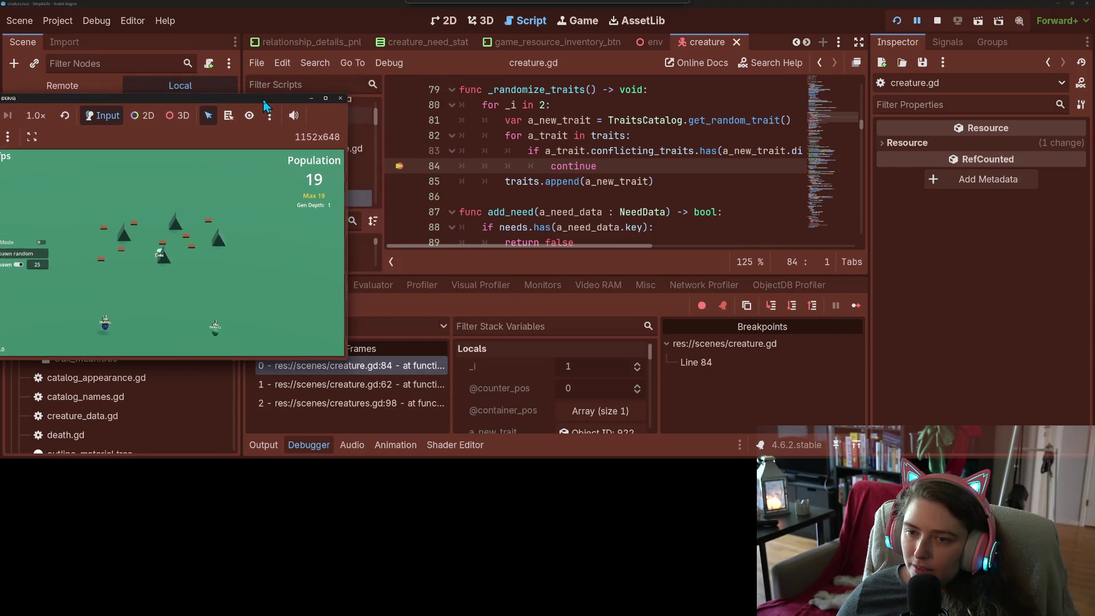
left_click(399, 167)
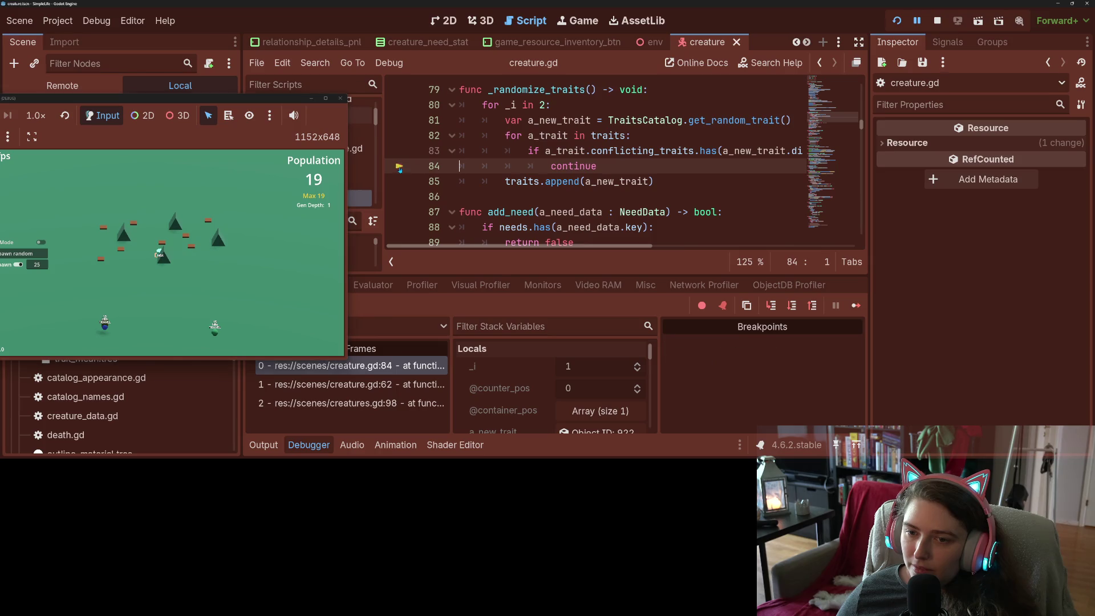
left_click(856, 306)
mouse_move(303, 103)
left_mouse_down()
mouse_move(477, 122)
mouse_move(576, 111)
left_mouse_up()
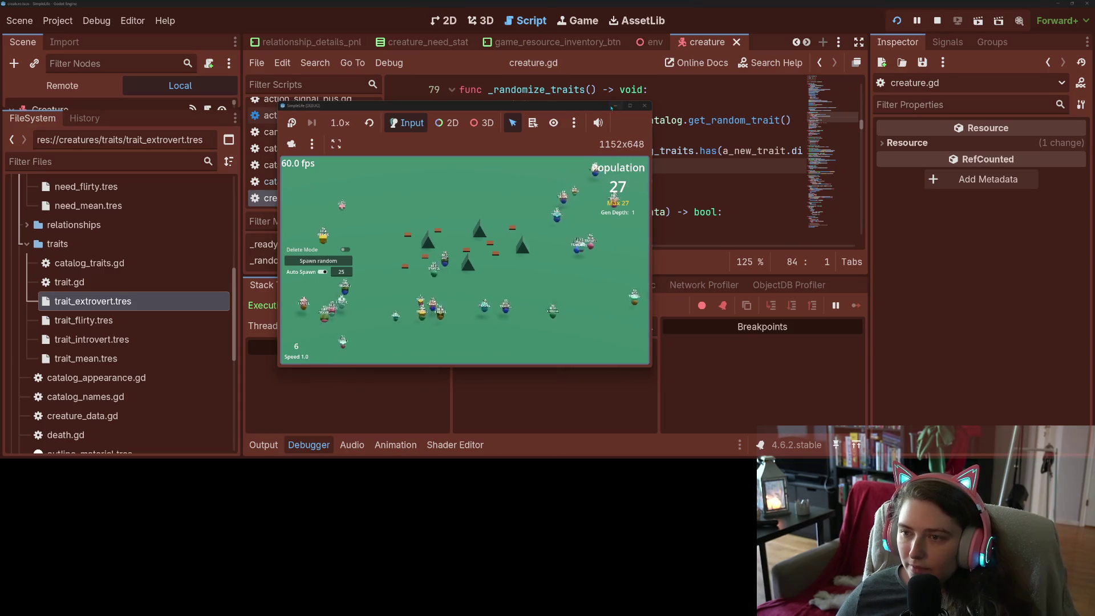
Step: Maximize the game window, select a creature and zoom in on it
double_click(576, 106)
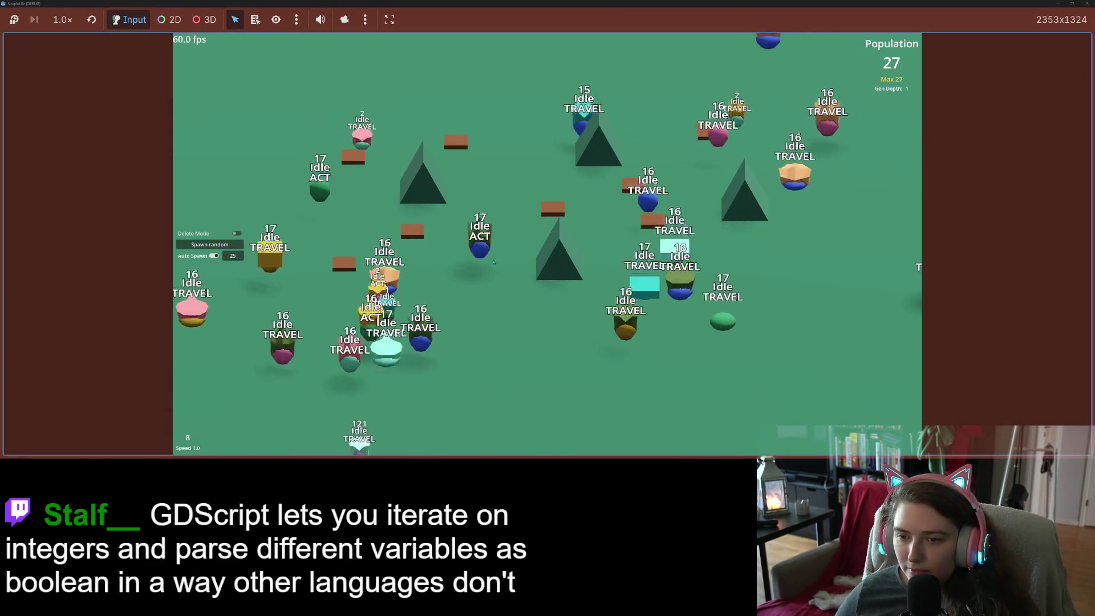
left_click(402, 269)
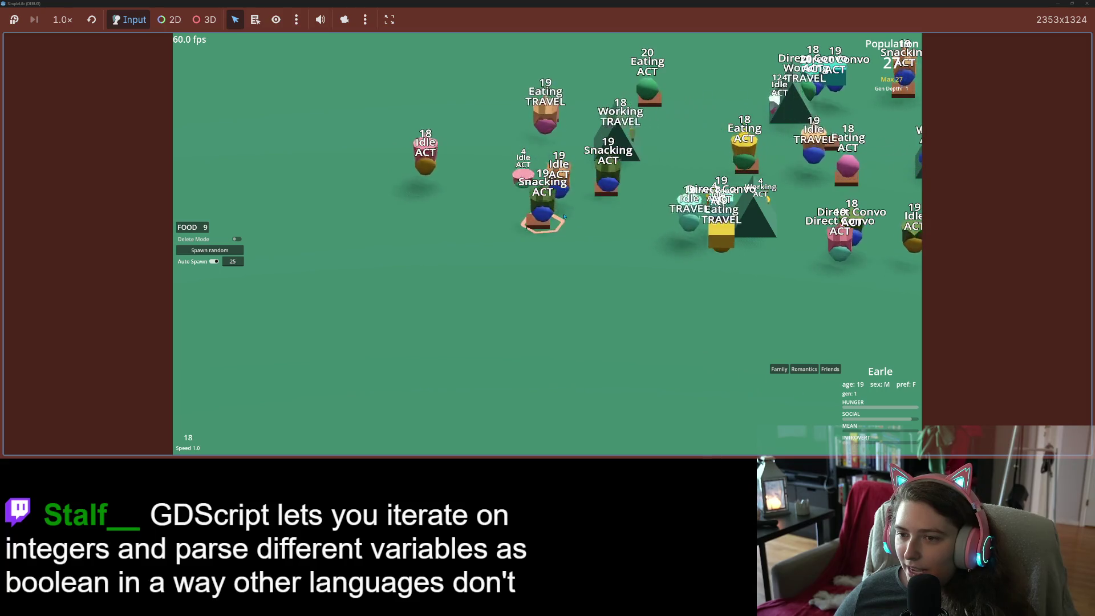
scroll(564, 216, "up", 3)
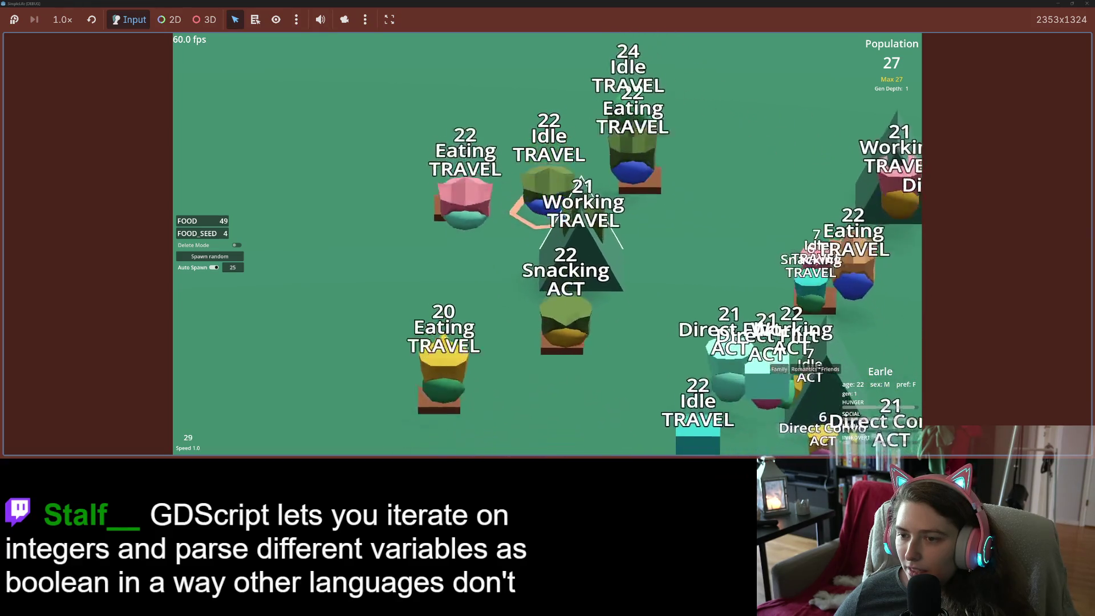
Step: Cycle simulation speed through 4.0, 1.0, 0.1 and 2.0, then stop the game with F8
key("4")
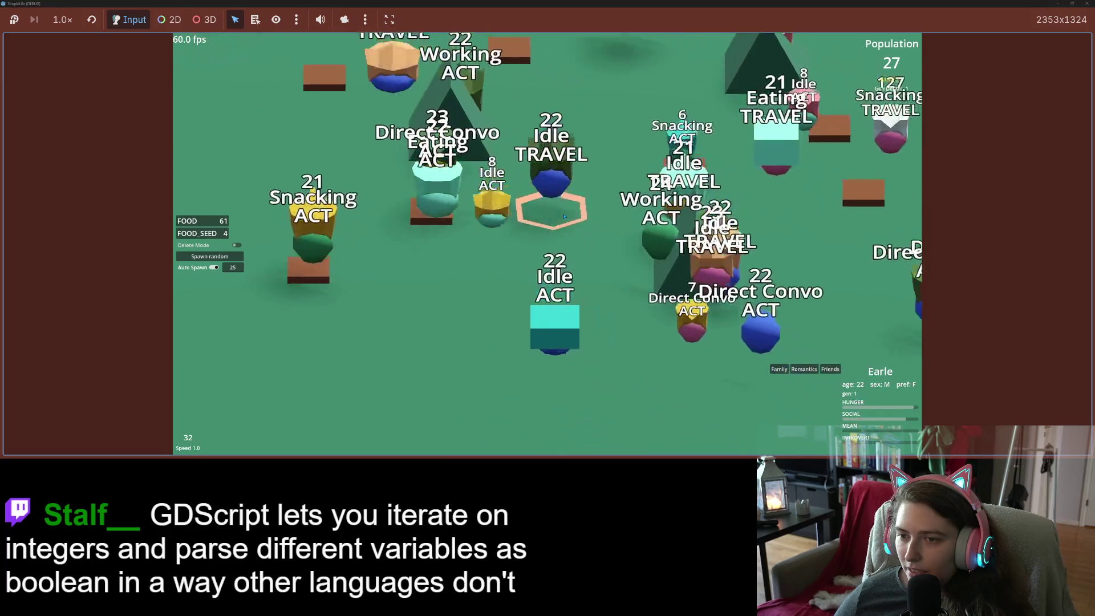
key("1")
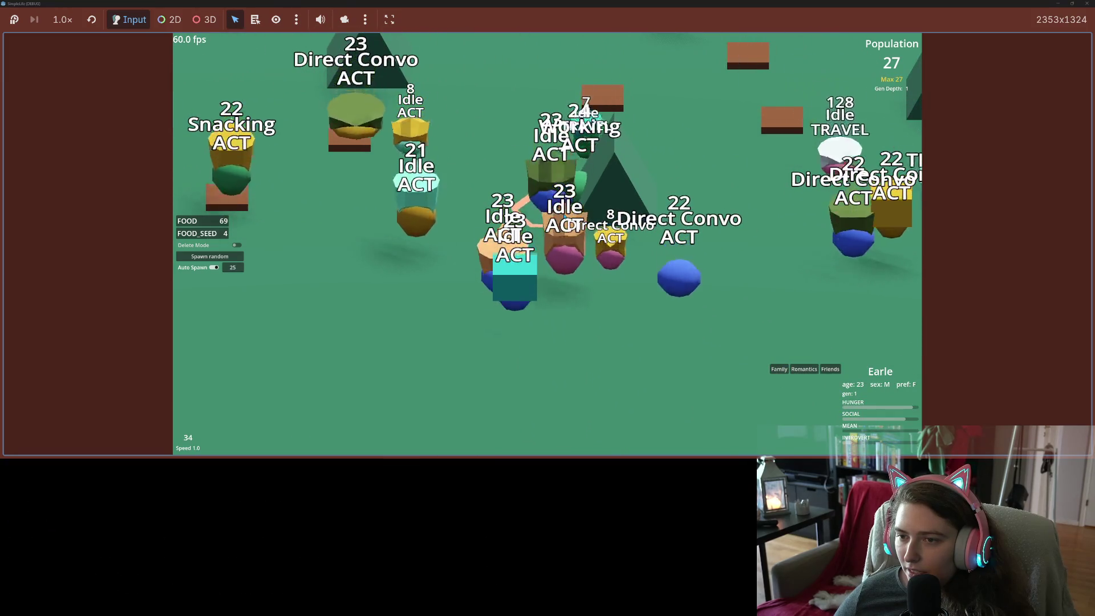
key("0")
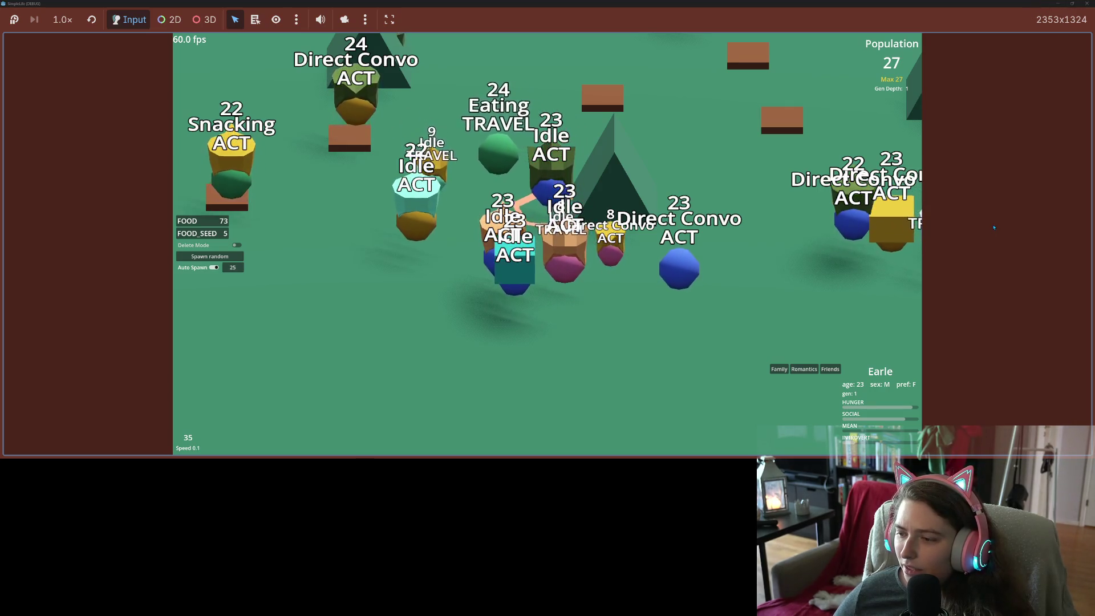
key("1")
key("2")
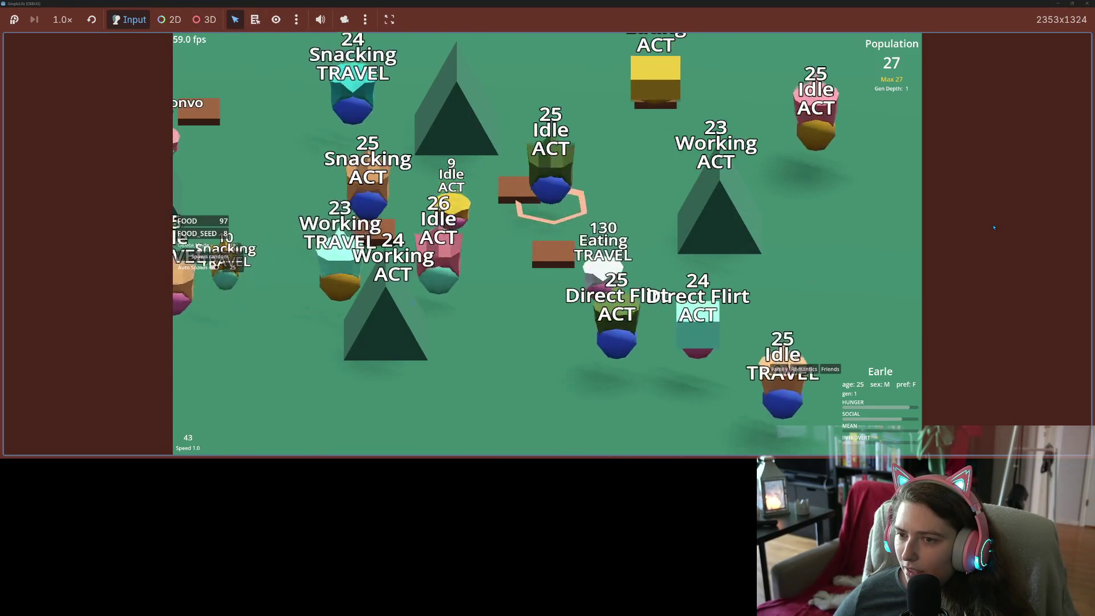
key("1")
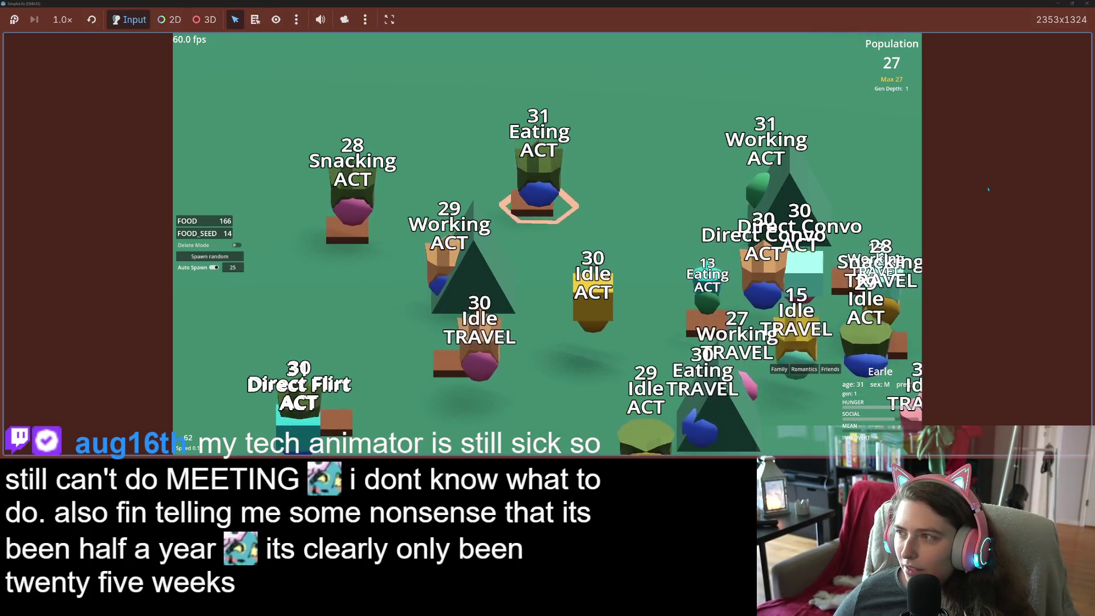
key("F8")
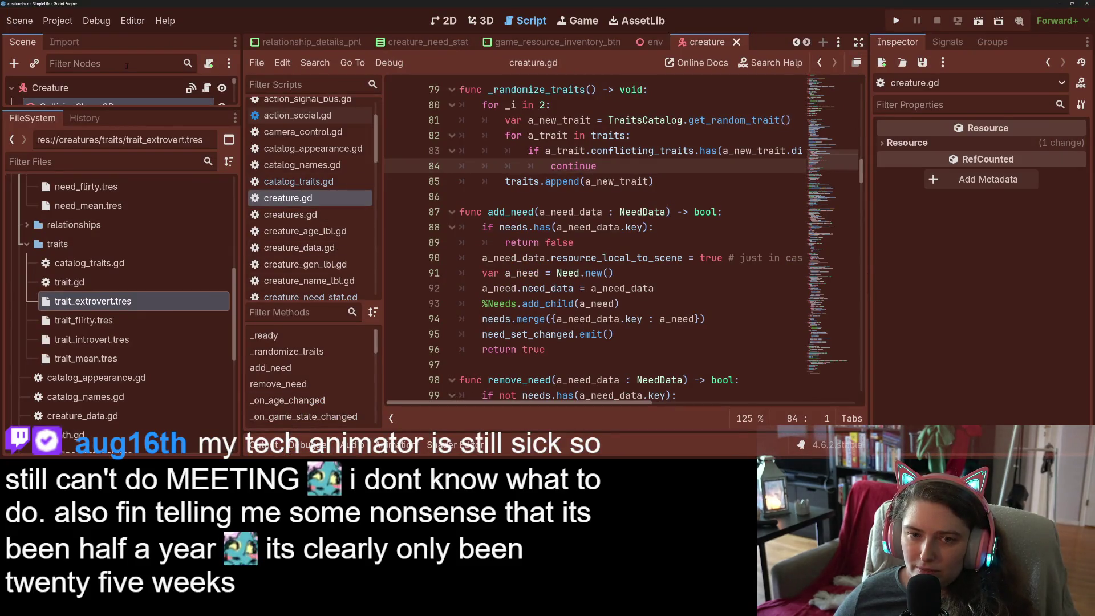
Step: Enlarge the scene tree and compare ActionFriendlyChat, ActionRomanticChat and ActionMeanChat's Need Impact settings
left_click_drag(121, 109, 165, 412)
scroll(124, 206, "down", 4)
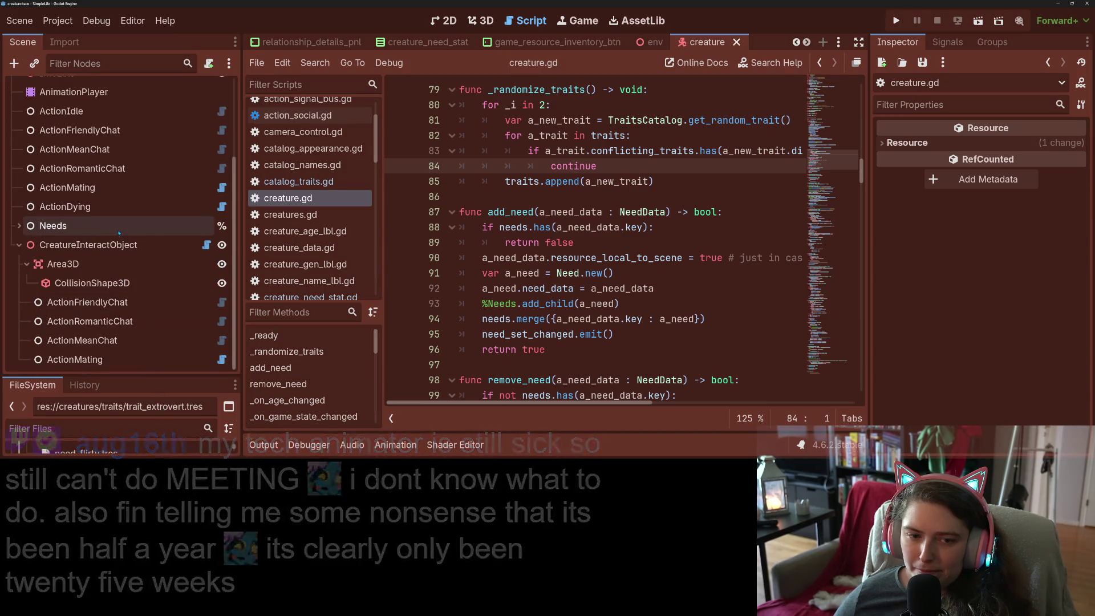
left_click(87, 302)
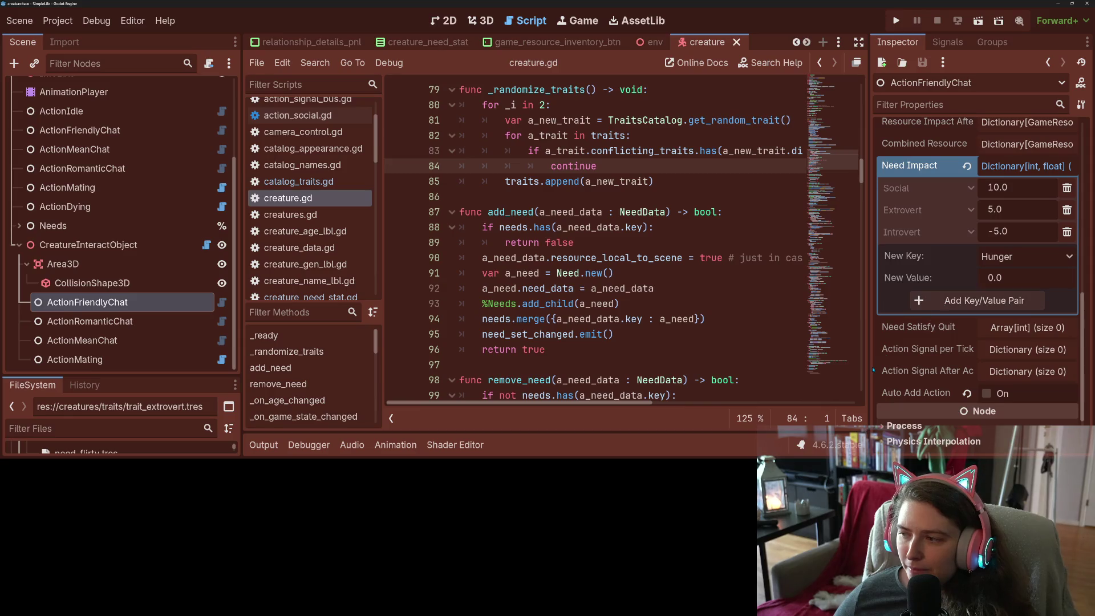
scroll(941, 286, "up", 2)
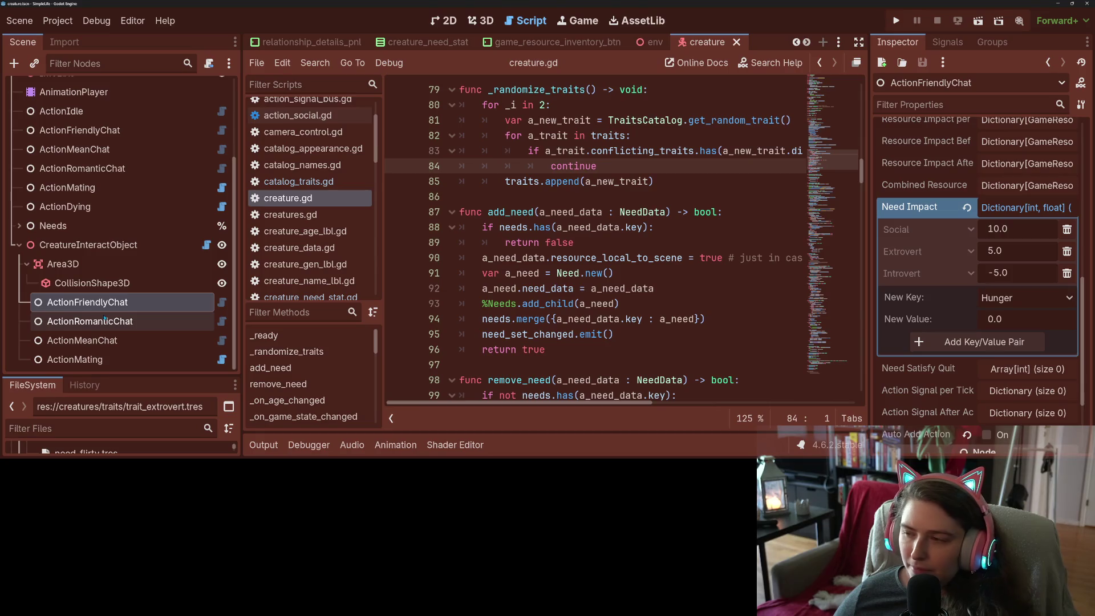
left_click(105, 321)
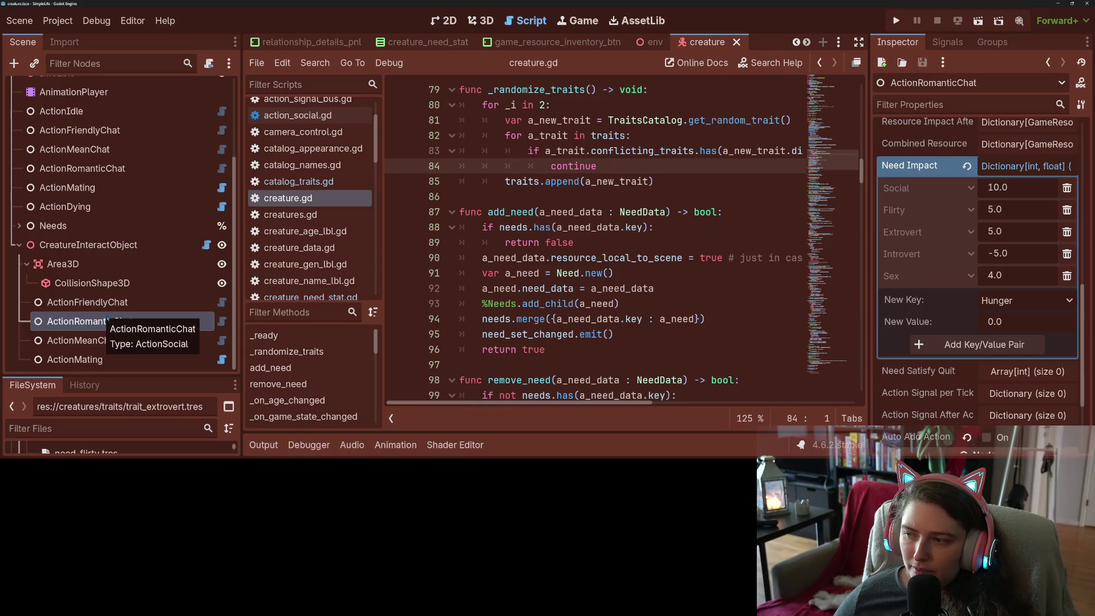
left_click(102, 340)
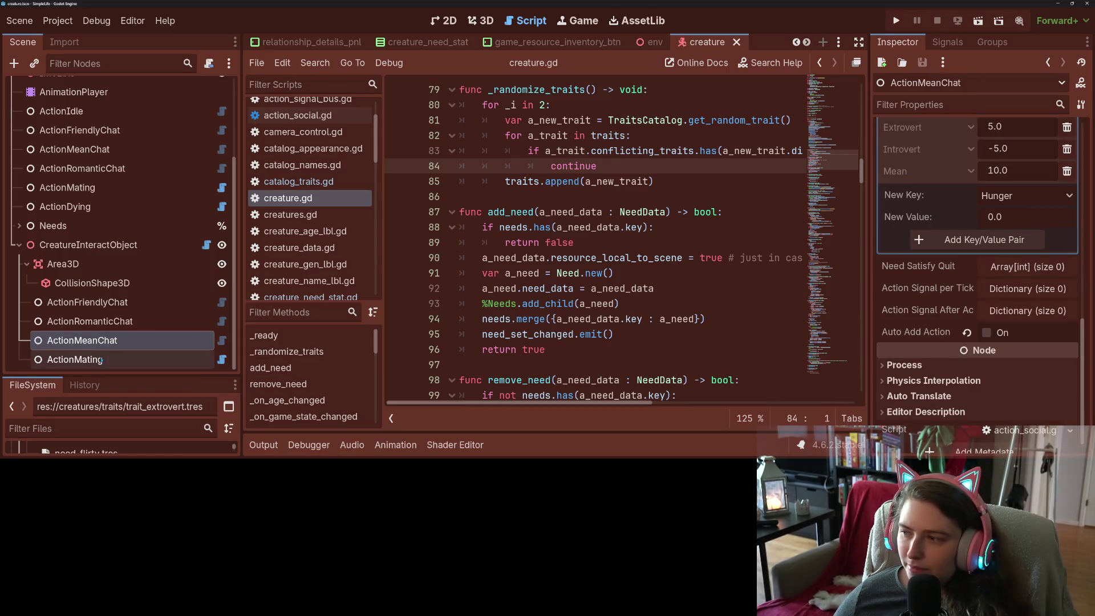
scroll(976, 322, "up", 3)
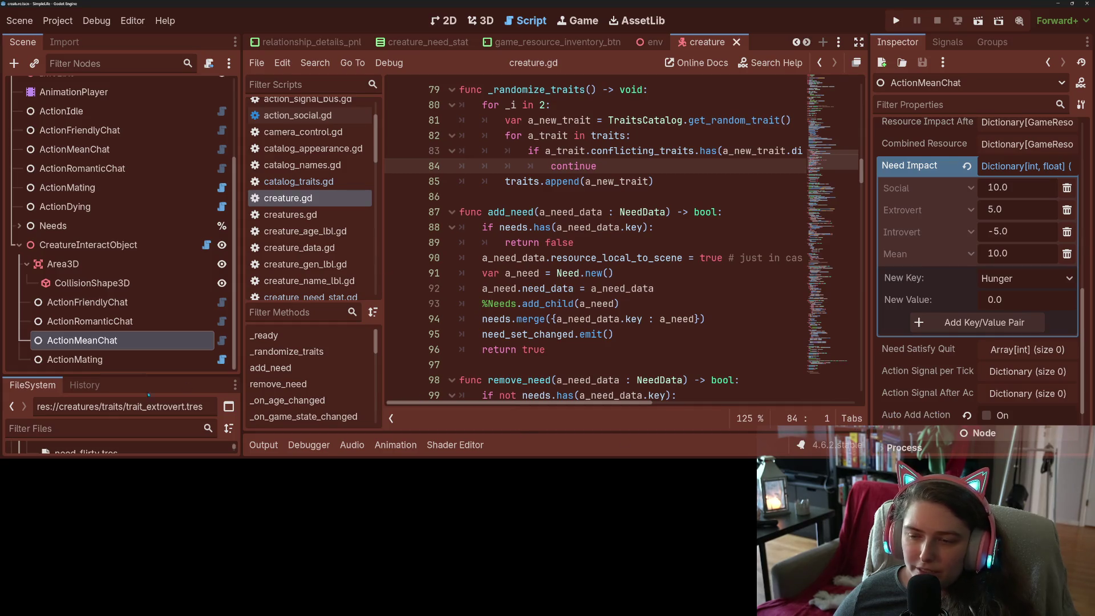
scroll(984, 388, "up", 8)
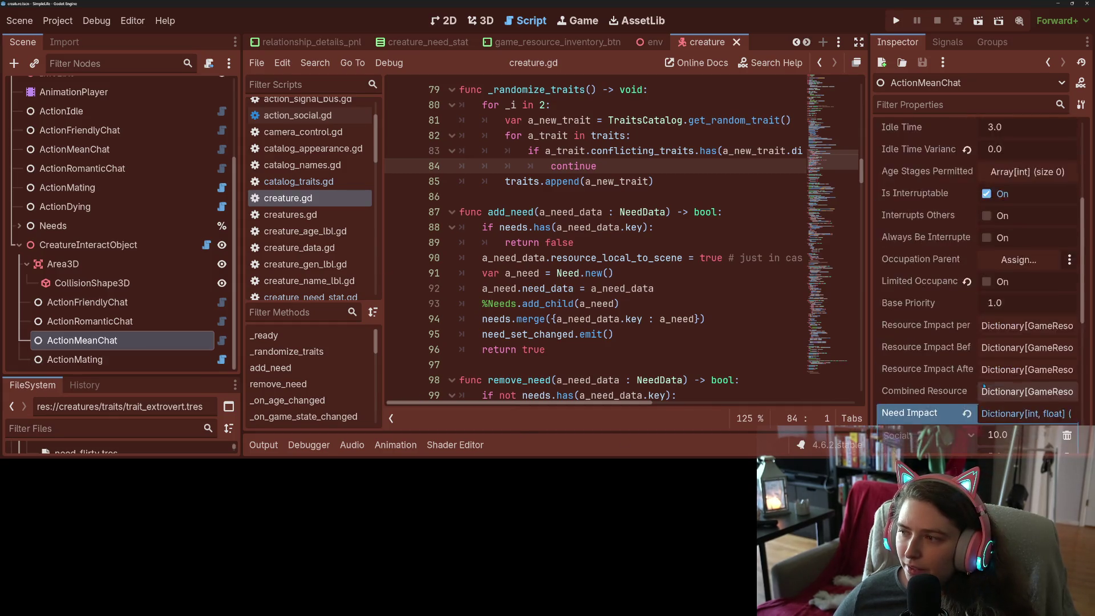
scroll(984, 386, "up", 7)
Step: Rename ActionMeanChat's display name from Bully to Direct Bully and save
left_click(1044, 295)
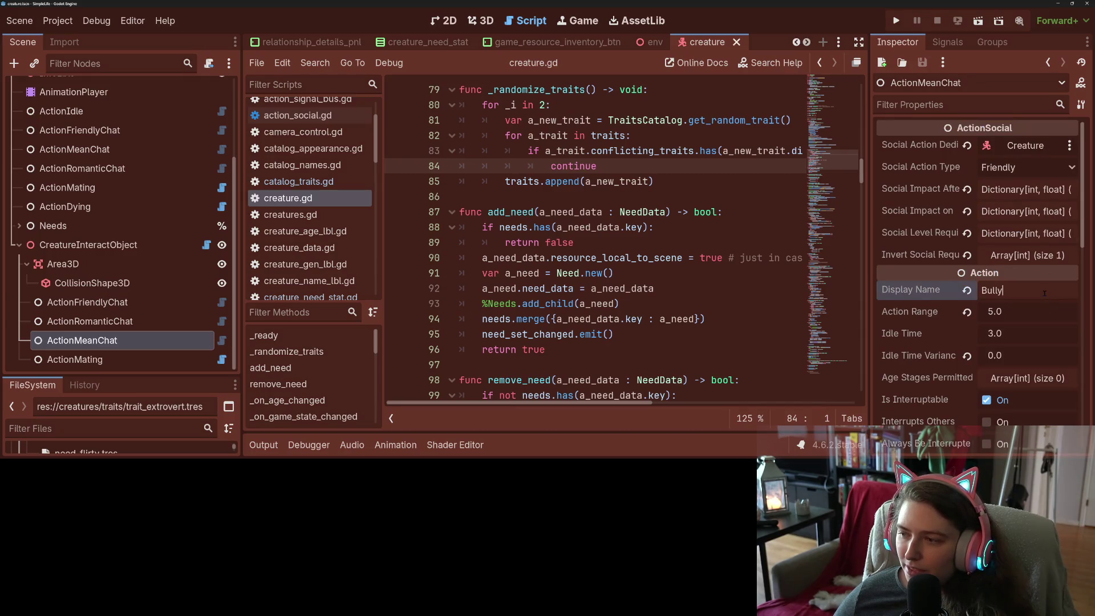
key("Home")
type("Direct")
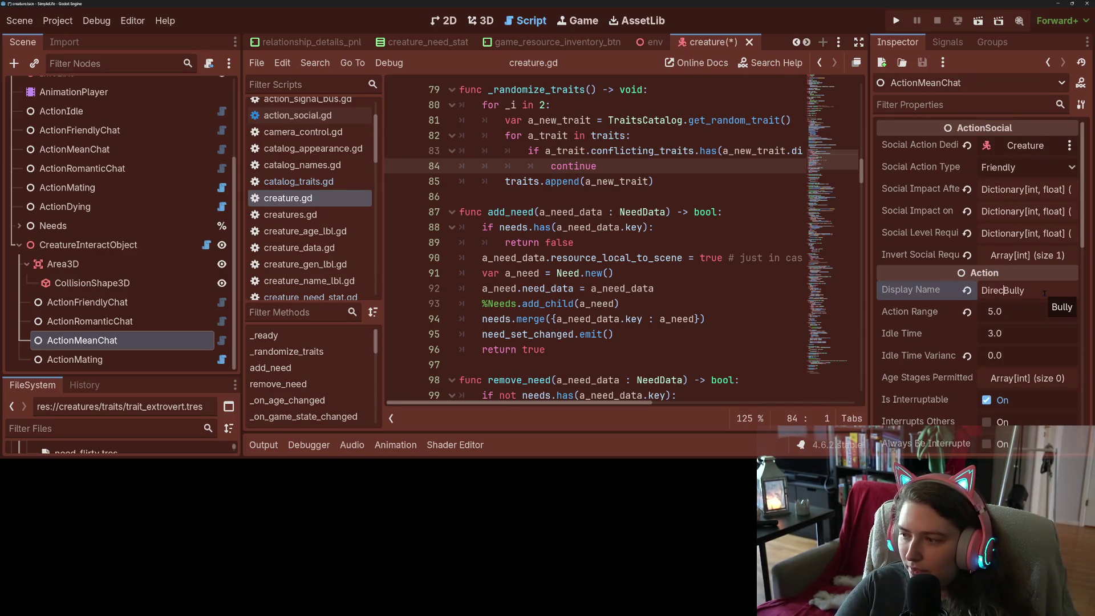
key("ctrl+s")
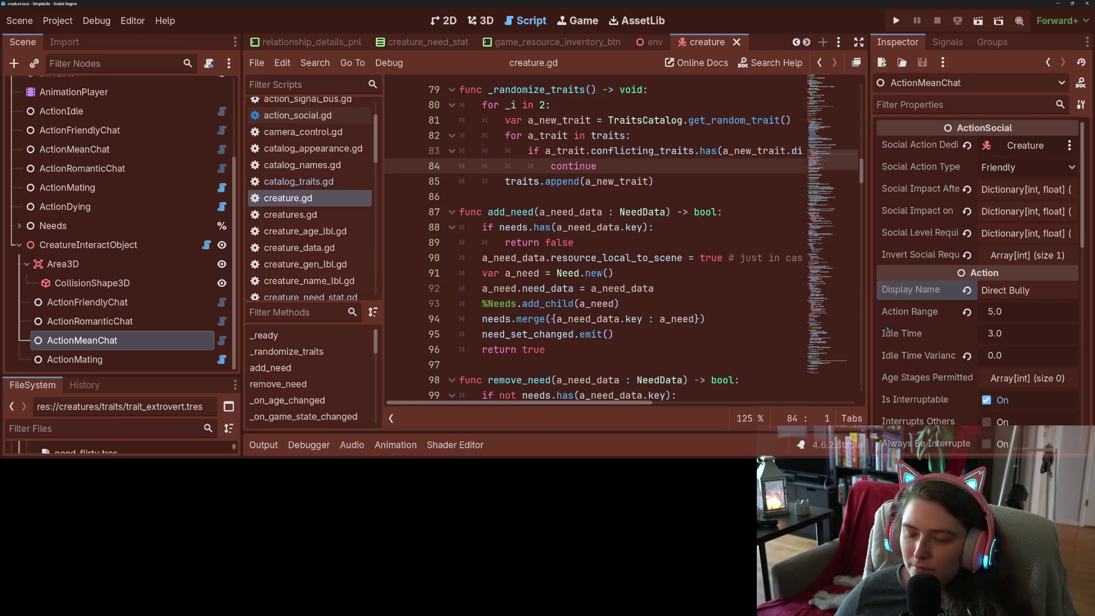
Step: Rename ActionMating's display name to Direct Mating and save
left_click(126, 365)
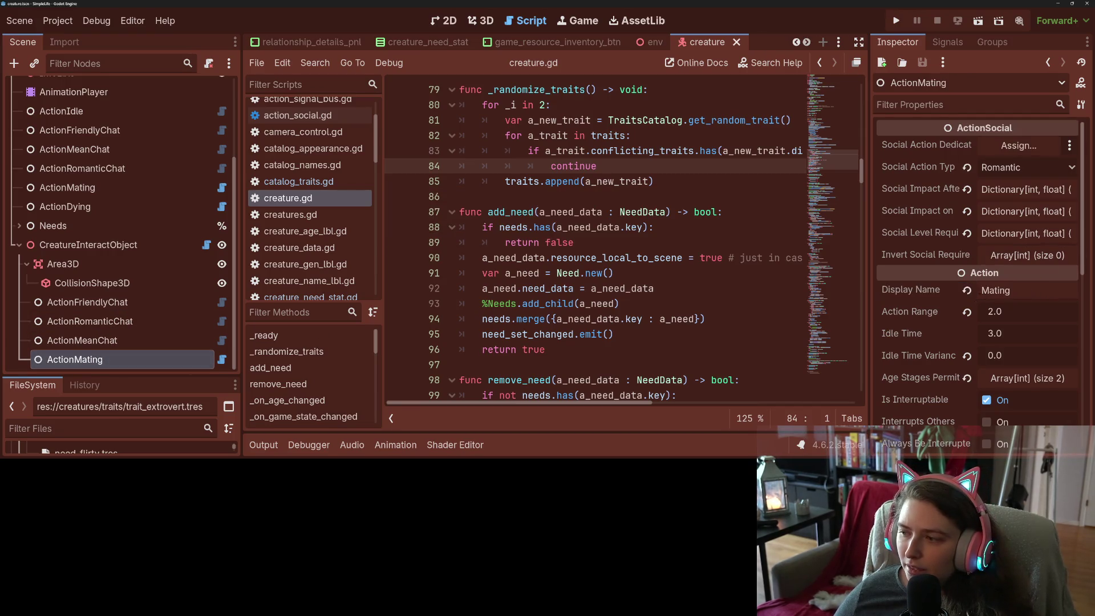
left_click(982, 290)
type("Direct")
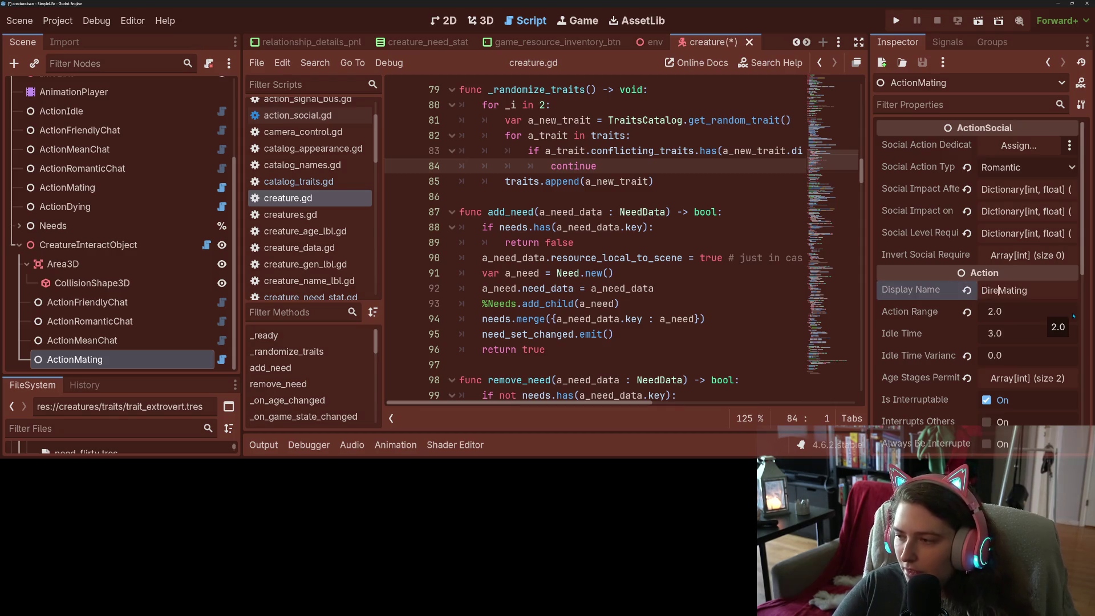
key("ctrl+s")
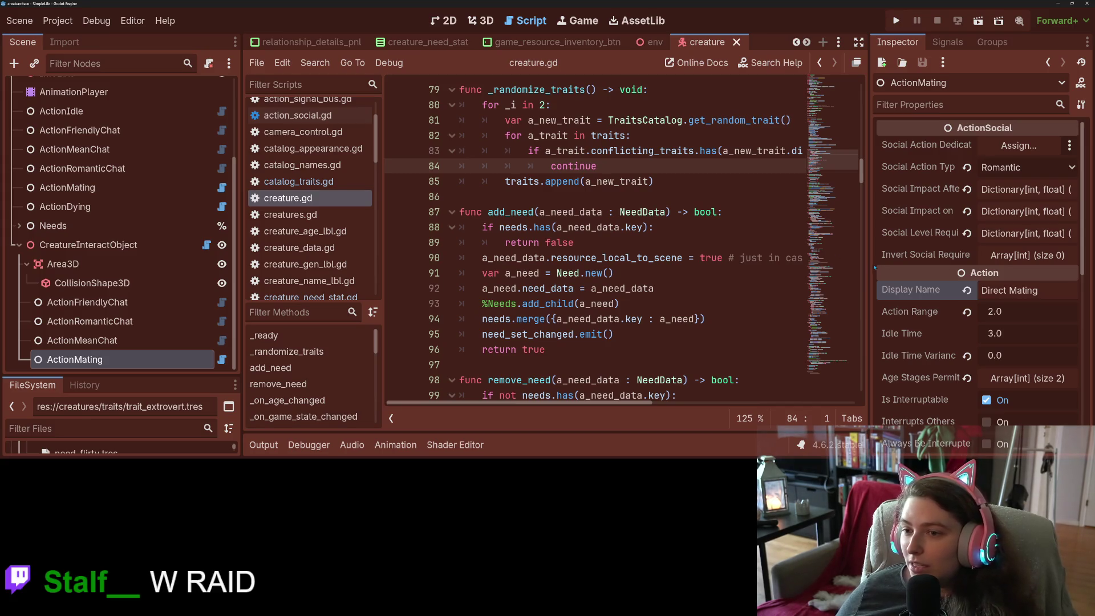
scroll(622, 234, "up", 12)
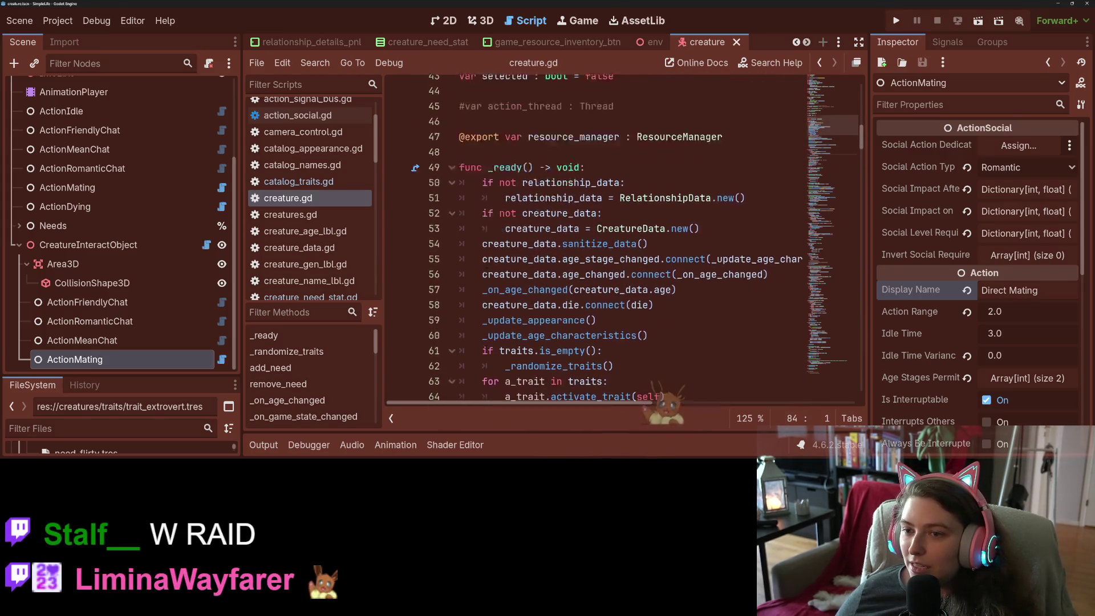
scroll(656, 371, "down", 1)
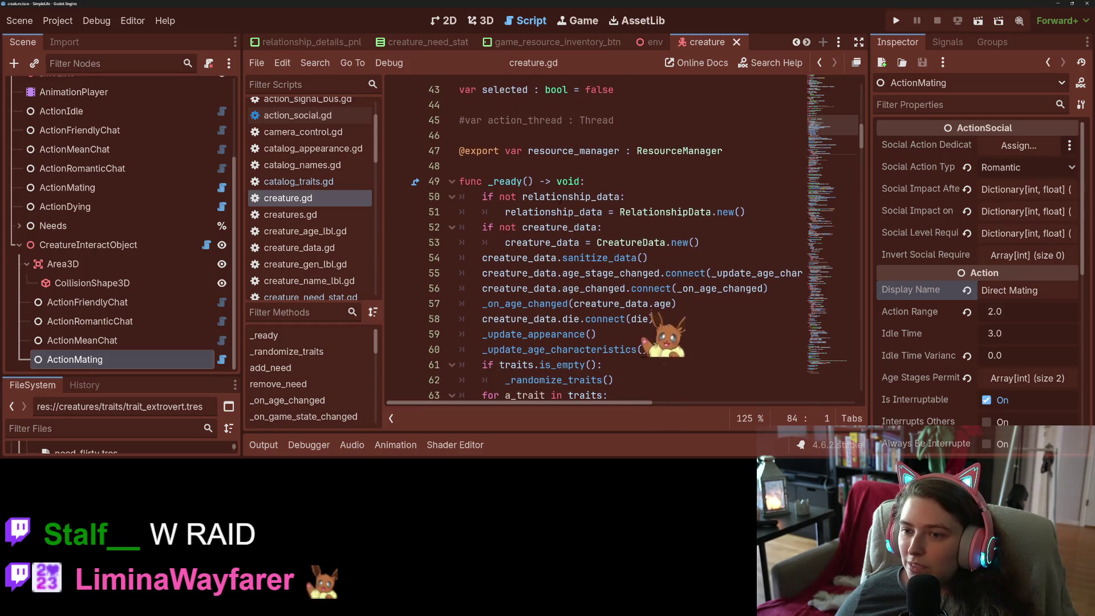
Step: Check the output log and scroll through the script
left_click(559, 212)
left_click(267, 441)
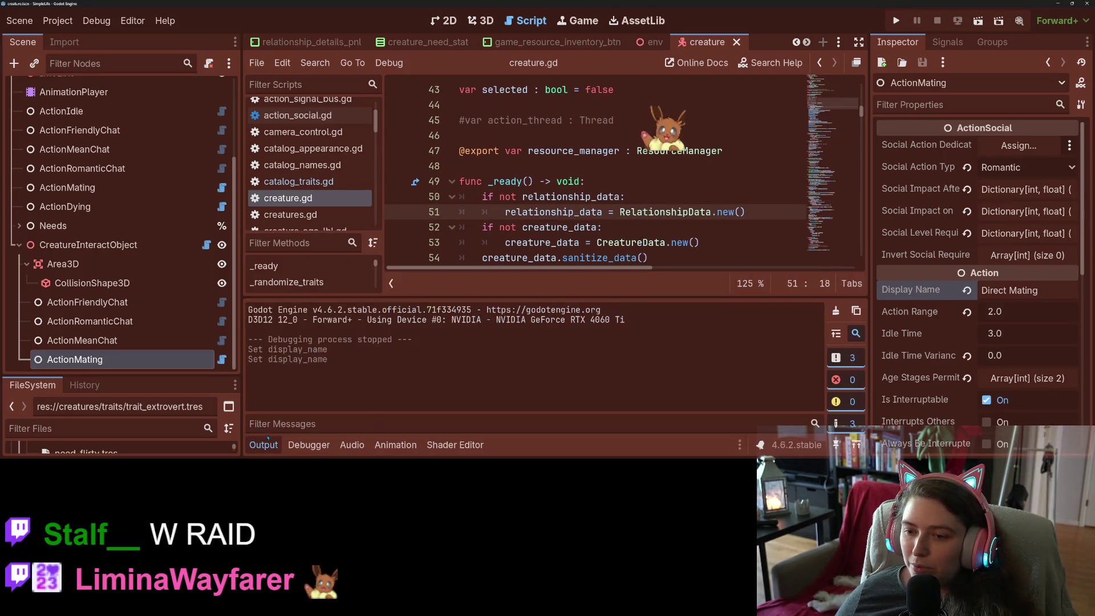
scroll(325, 171, "up", 3)
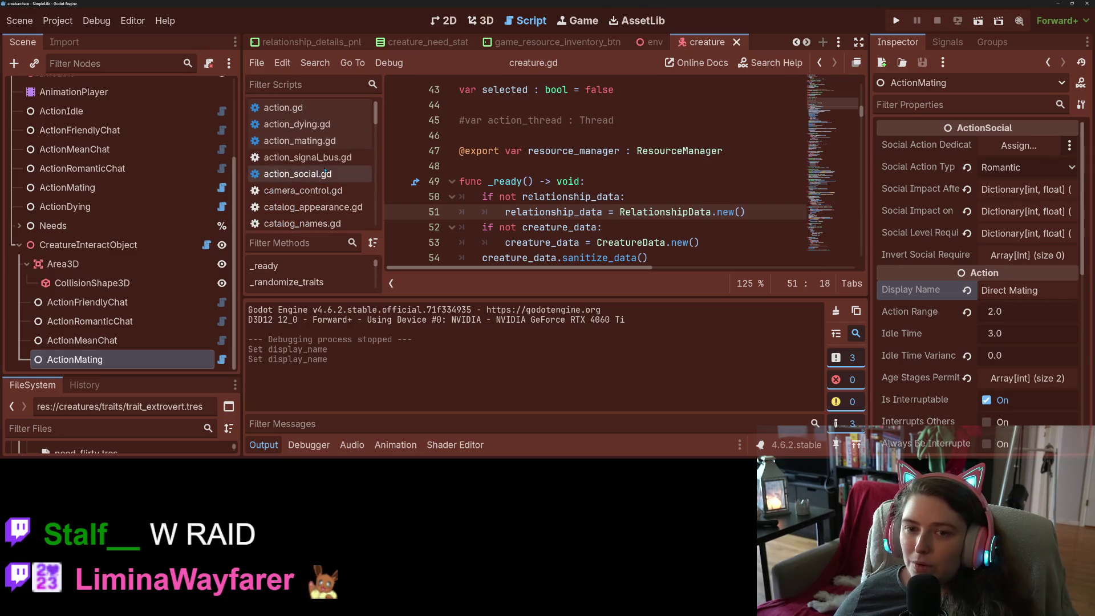
scroll(311, 171, "down", 5)
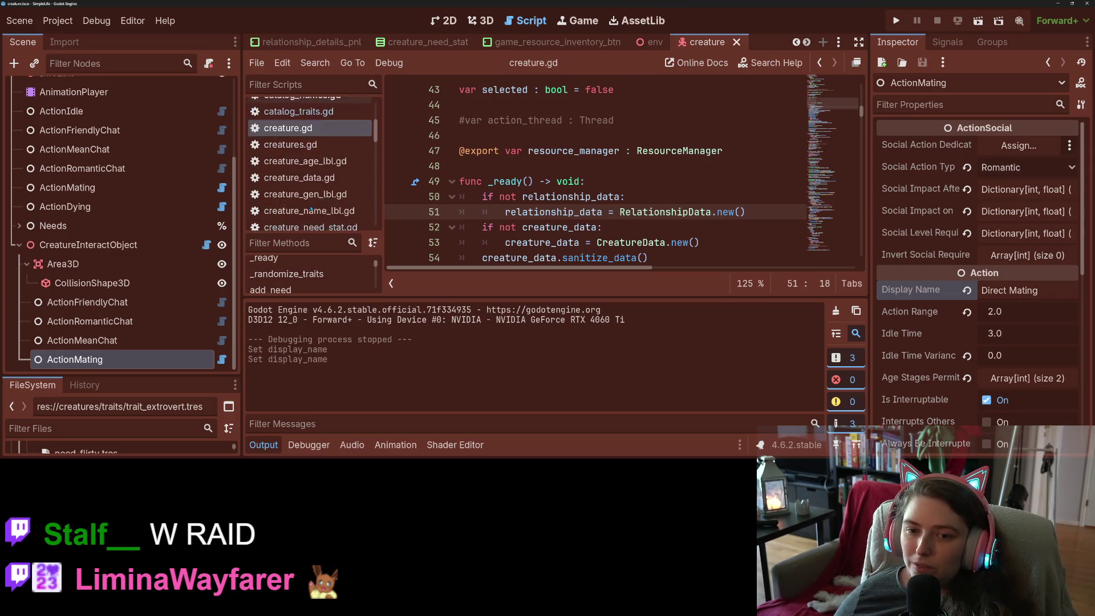
left_click(264, 445)
scroll(285, 148, "down", 8)
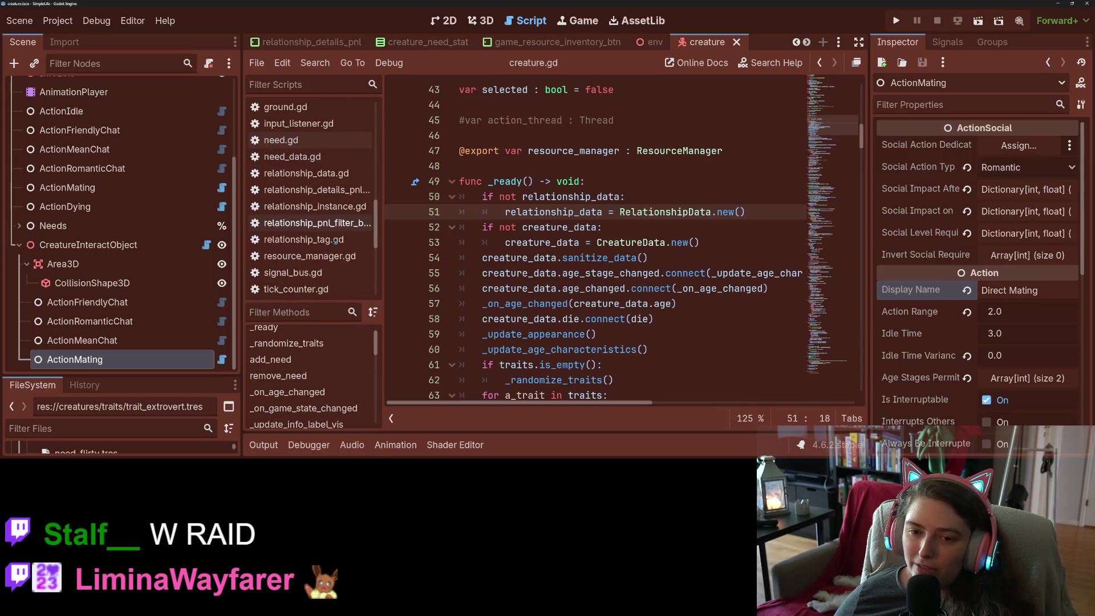
scroll(335, 241, "down", 3)
scroll(332, 245, "up", 4)
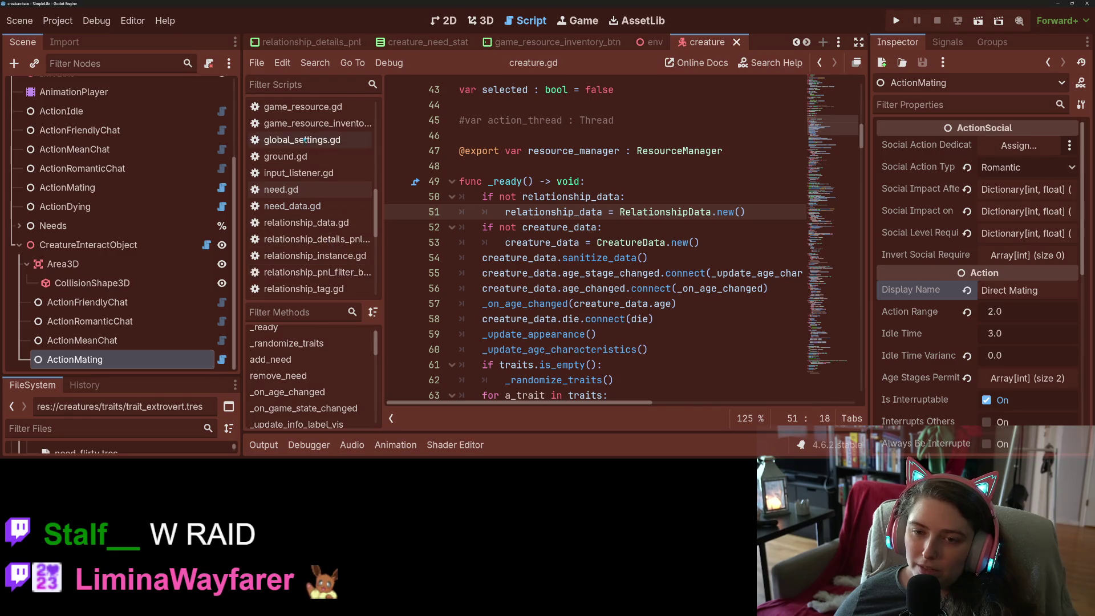
scroll(314, 190, "up", 3)
scroll(310, 172, "up", 3)
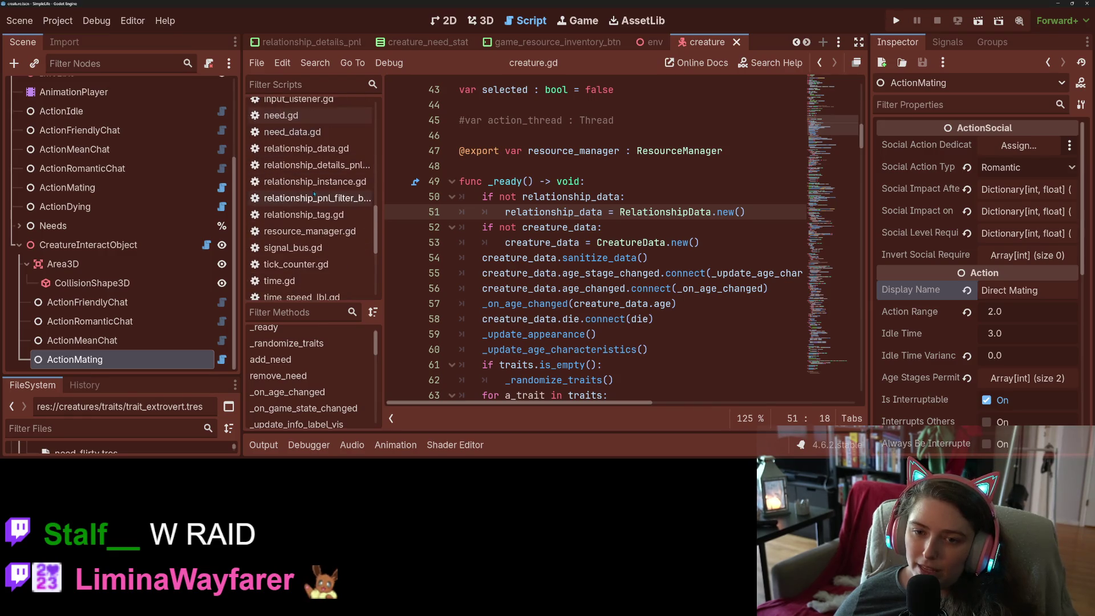
Step: Change debug_printer.gd's line-14 sev_level from SEV.LOW to SEV.MODERATE, save, and run the game
left_click(302, 131)
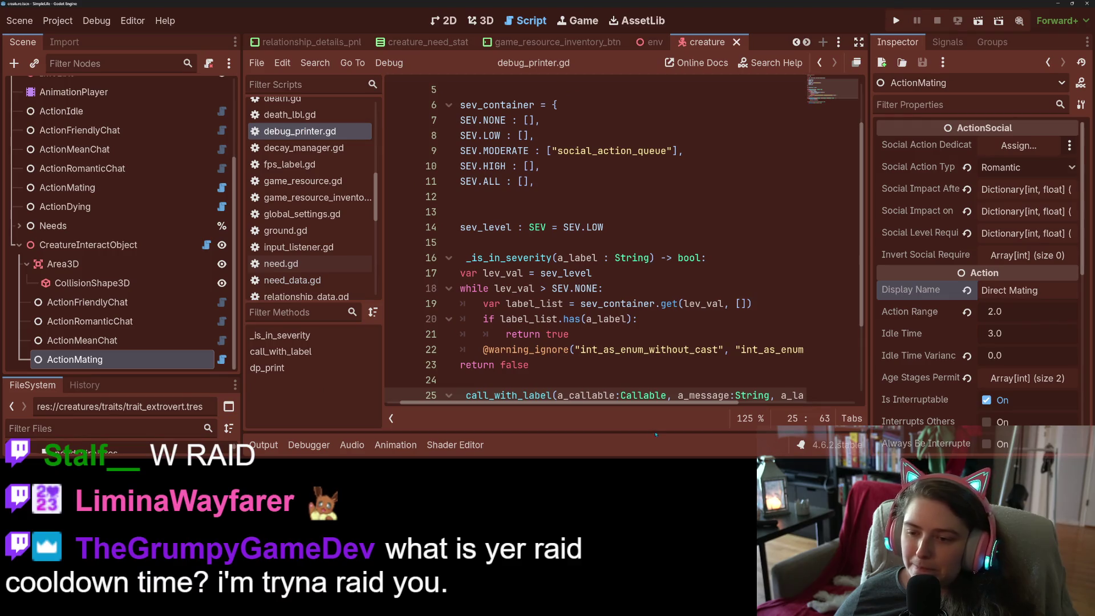
scroll(658, 407, "left", 1)
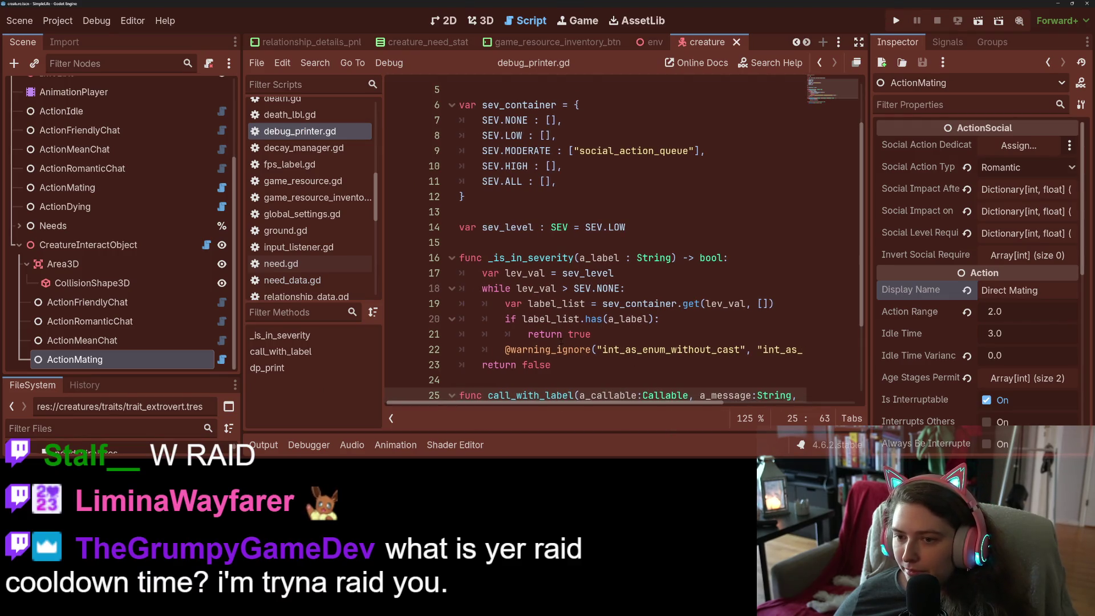
scroll(581, 297, "up", 2)
left_click(587, 288)
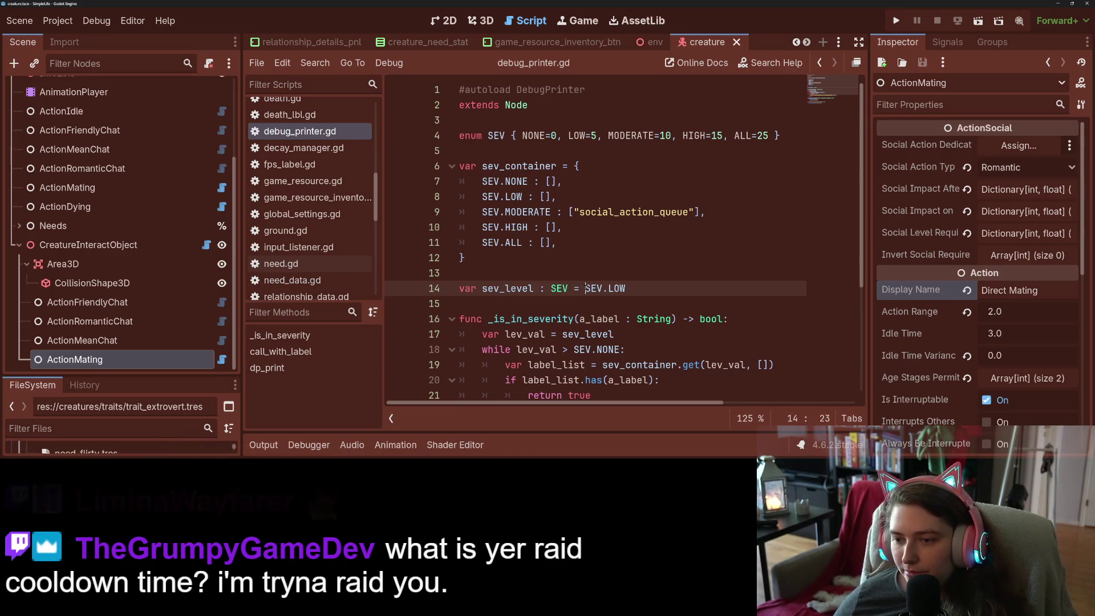
double_click(617, 289)
type("M")
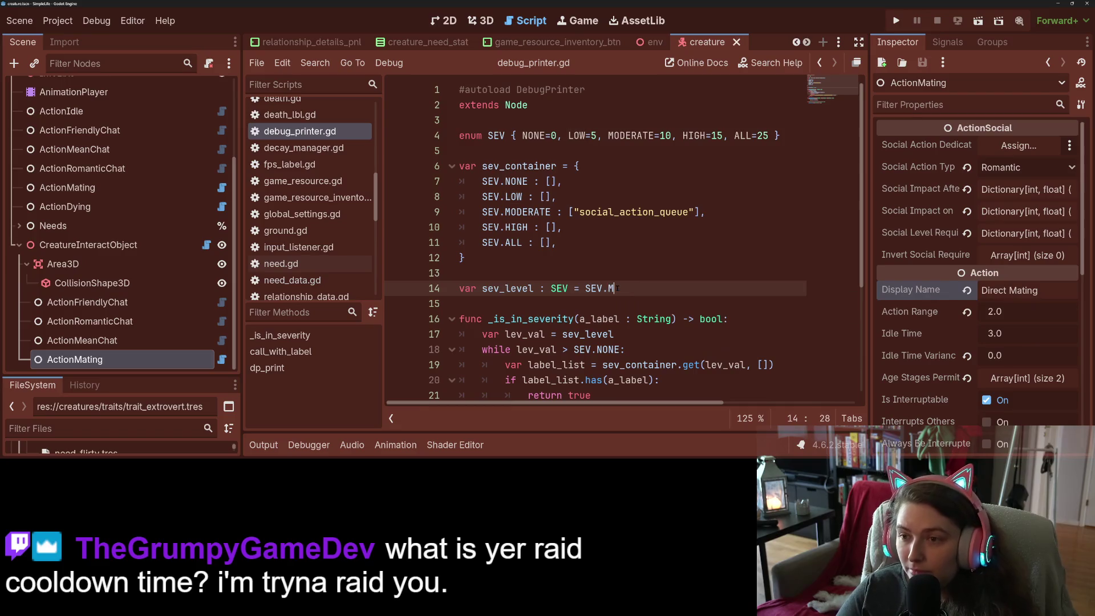
key("Return")
key("ctrl+s")
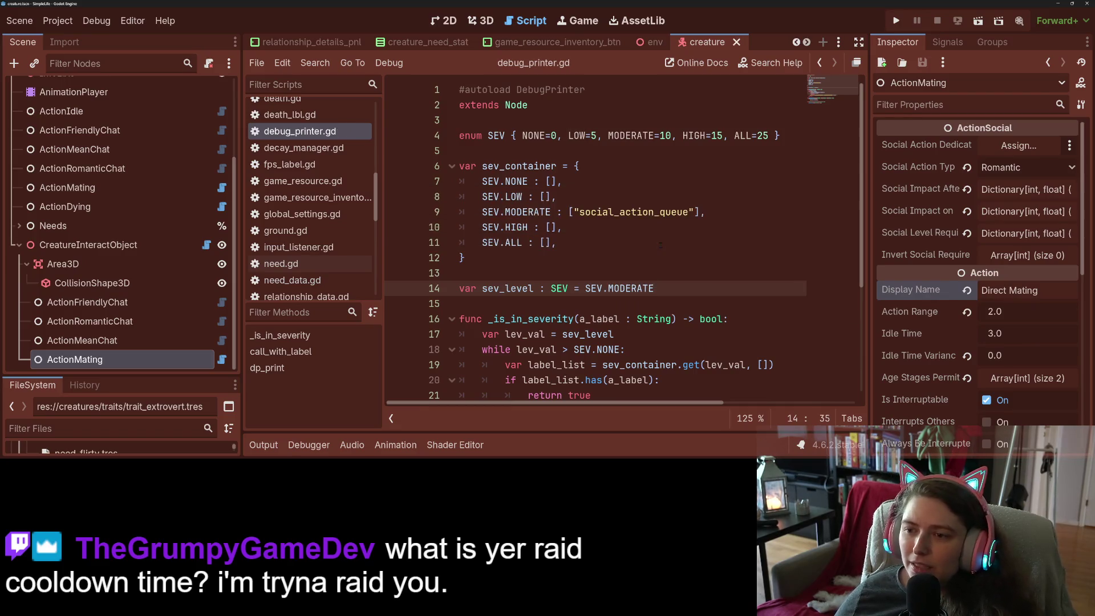
left_click(898, 21)
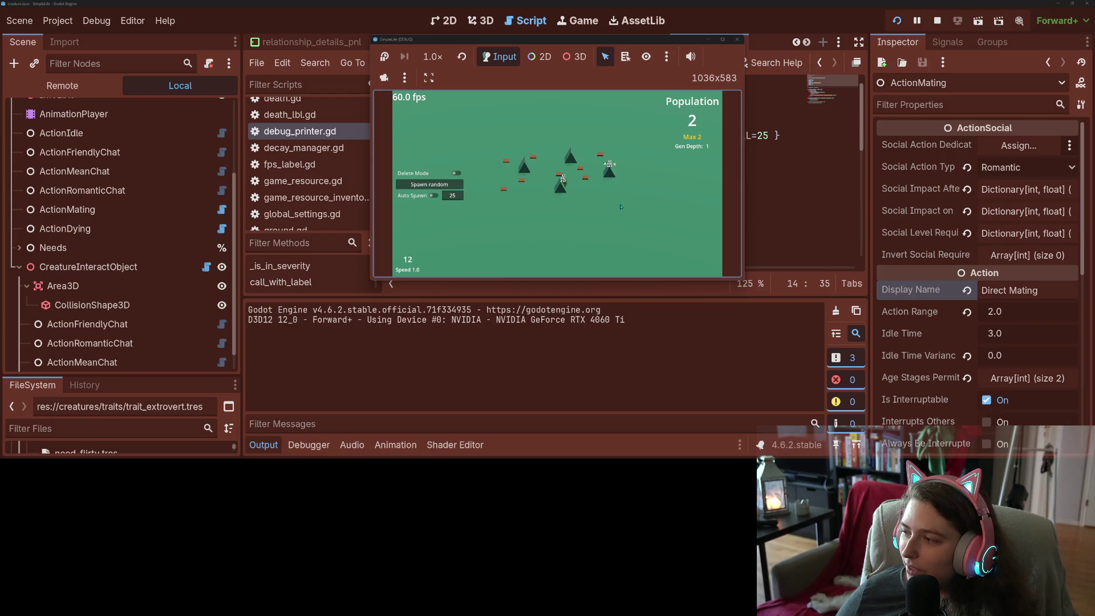
Step: Slow the game to 0.1, select Dillon to show his stats, and widen the game window
key("minus")
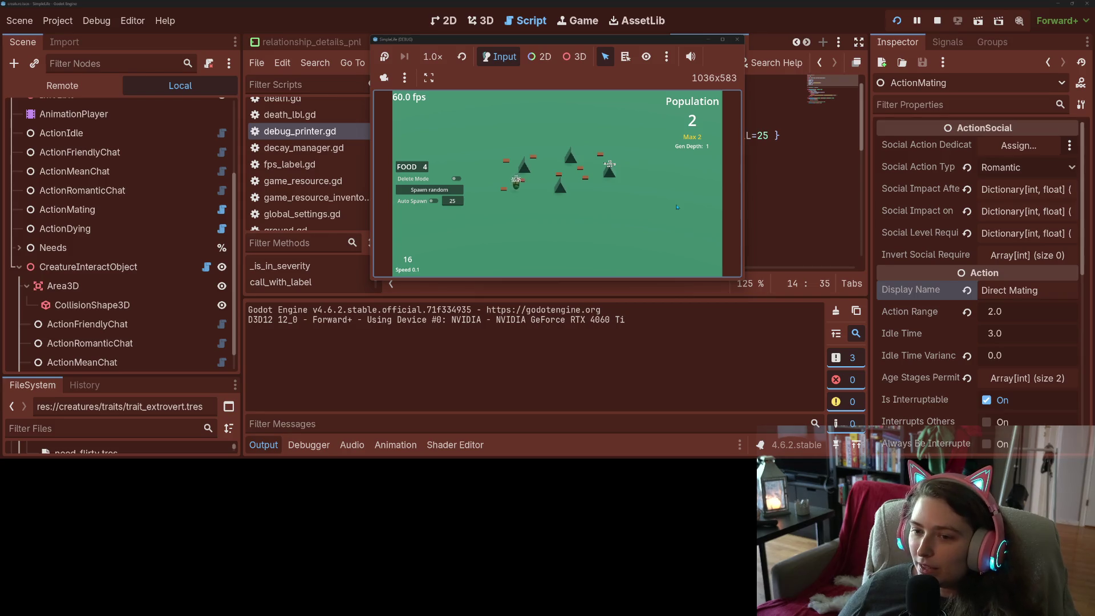
scroll(569, 197, "up", 3)
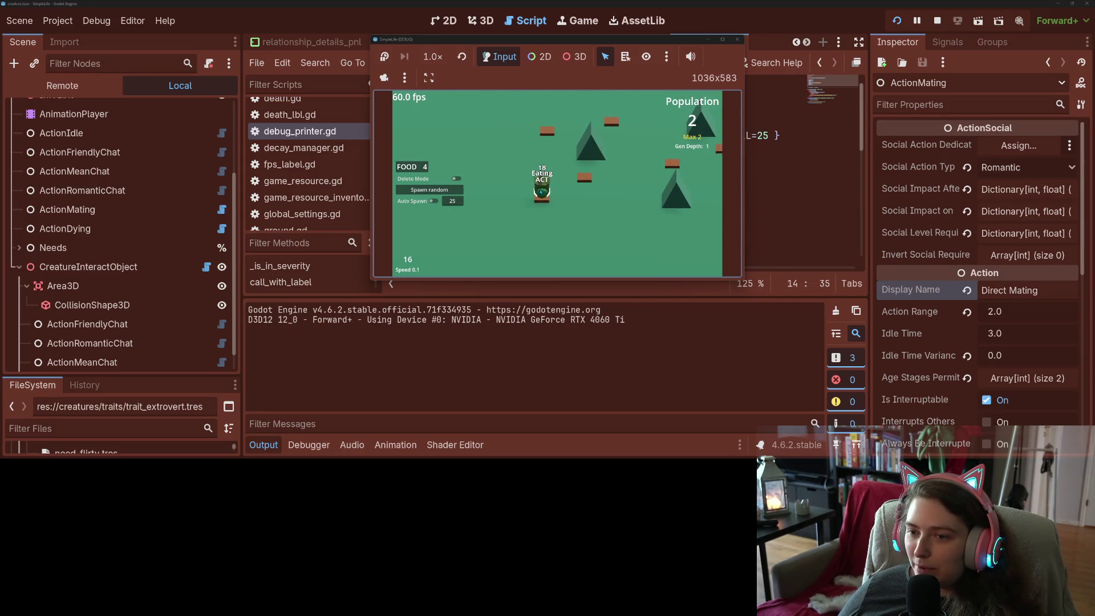
left_click(541, 192)
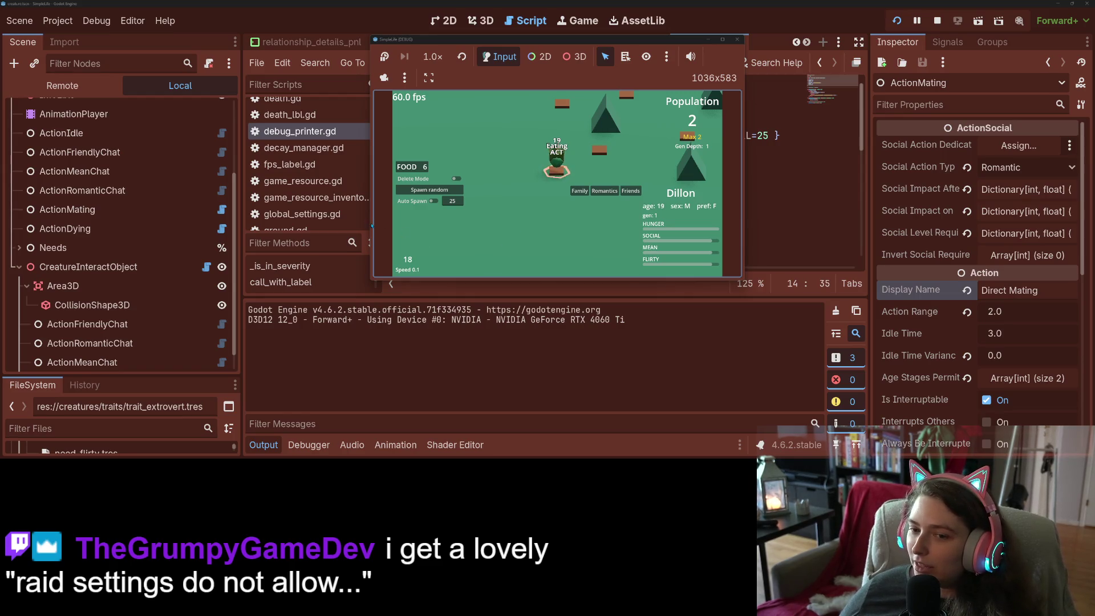
left_click_drag(369, 222, 212, 222)
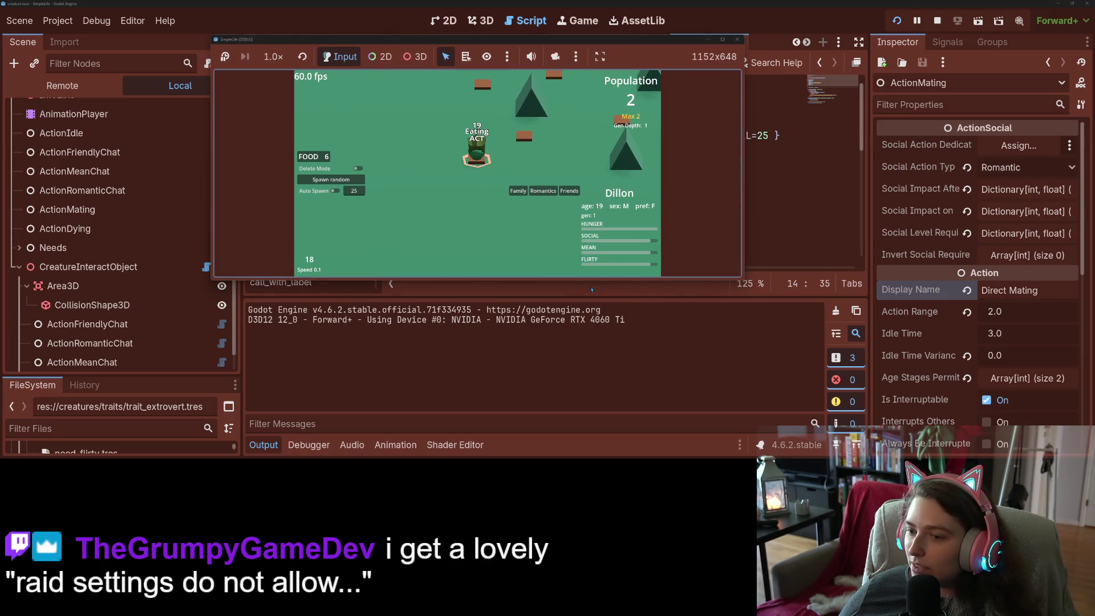
Step: Make the game window taller and follow Katelyn then Dillon at normal speed
left_click_drag(595, 280, 597, 371)
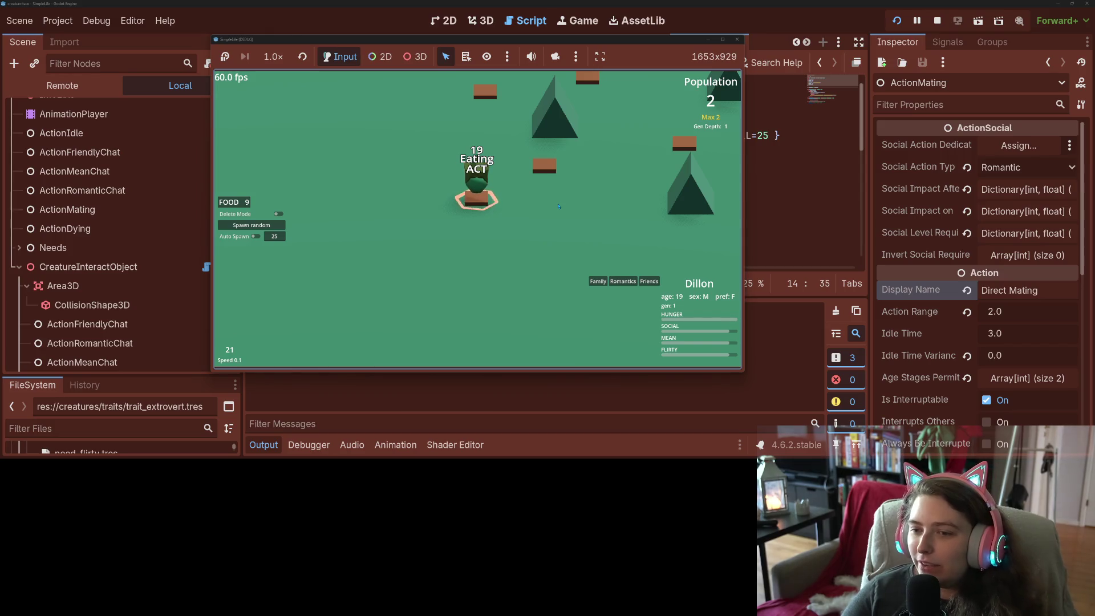
key("1")
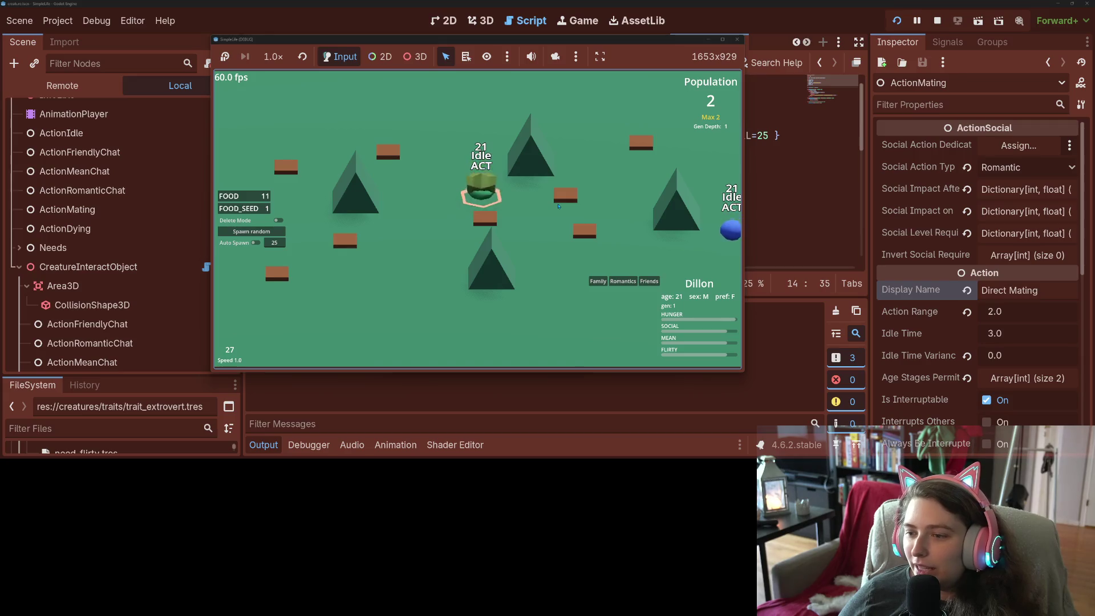
key("0")
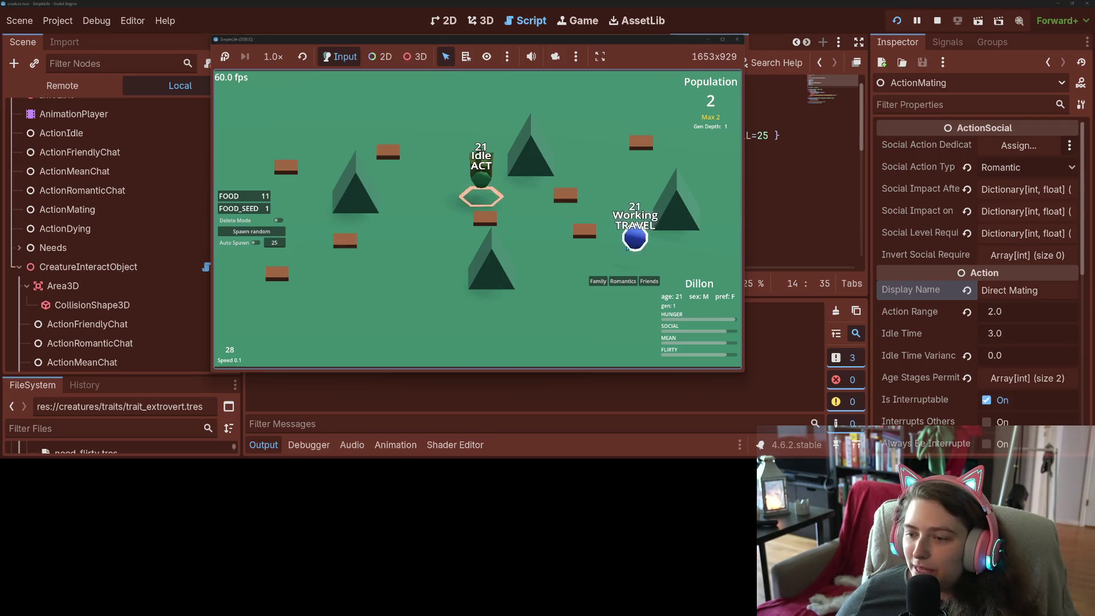
left_click(621, 248)
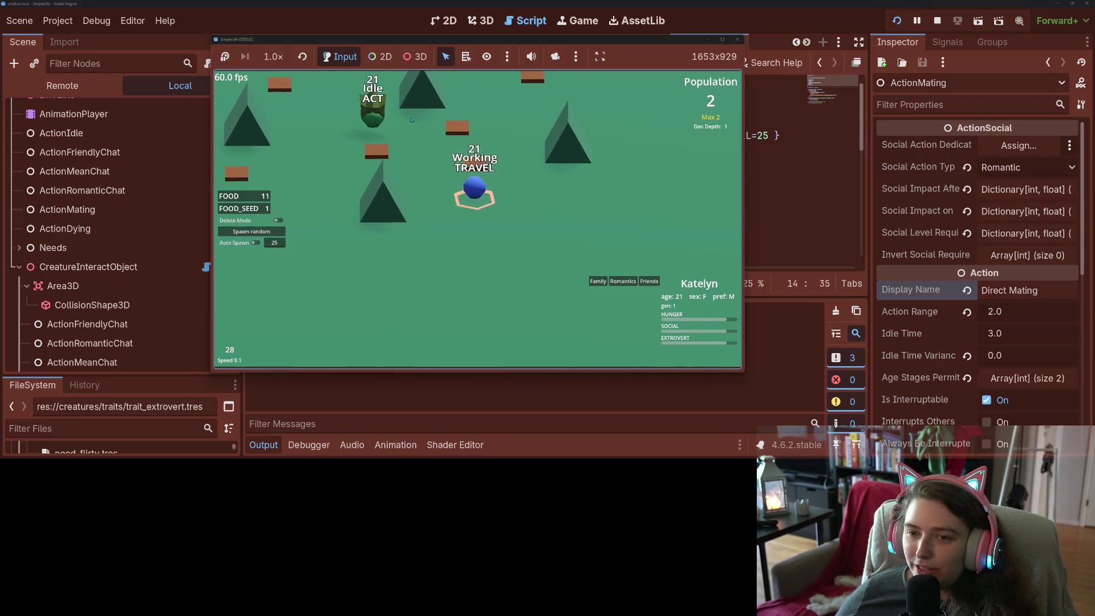
left_click(378, 112)
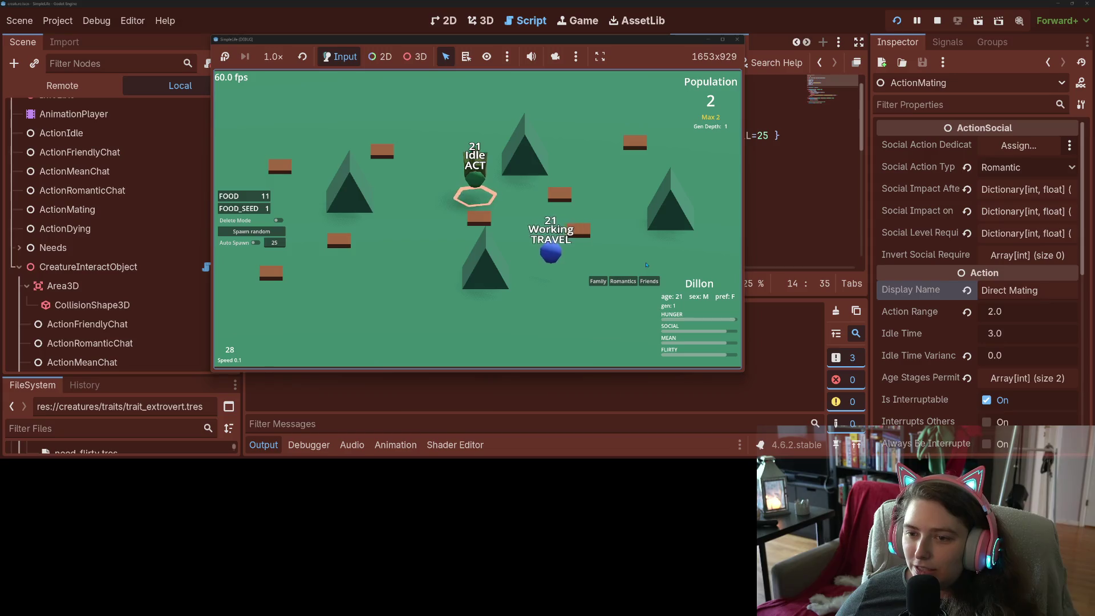
key("1")
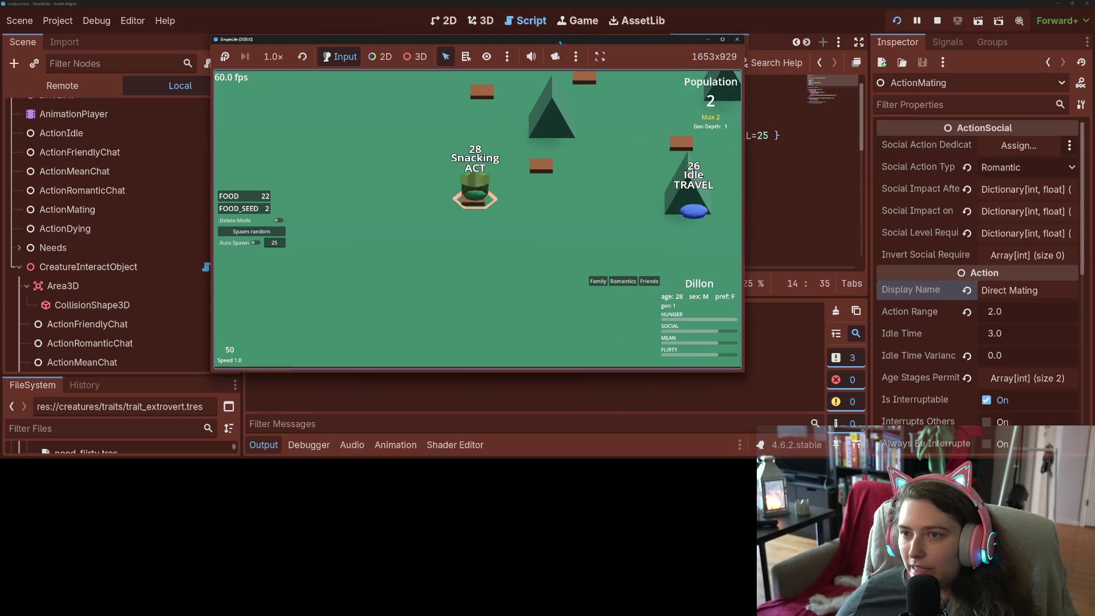
Step: Move the game window higher and raise simulation speed to 4.0
mouse_move(561, 39)
left_mouse_down()
mouse_move(554, 9)
mouse_move(548, 61)
mouse_move(557, 10)
left_mouse_up()
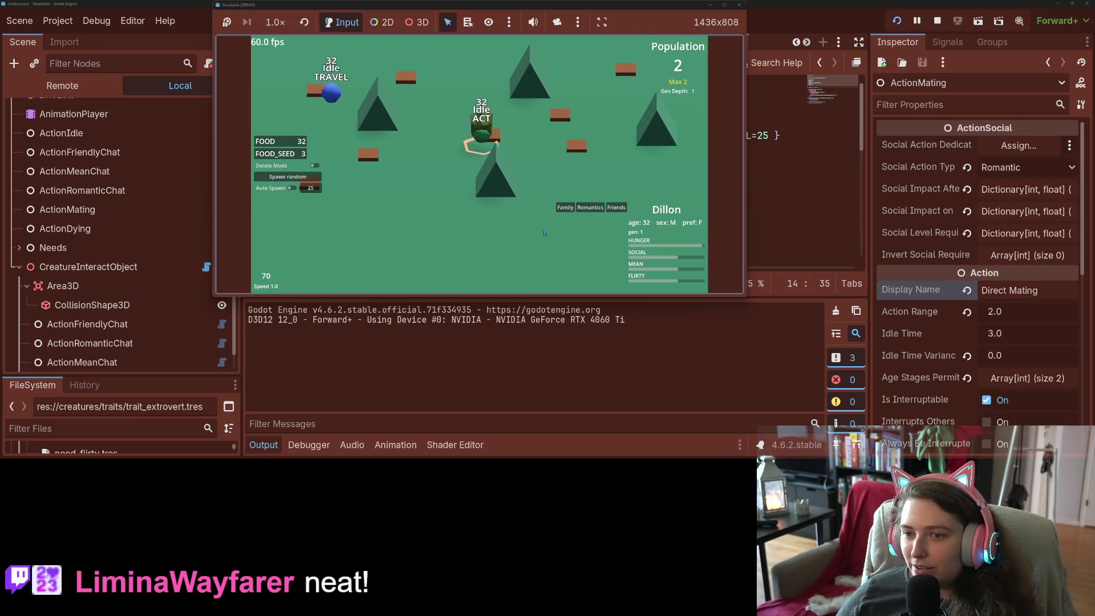
key("4")
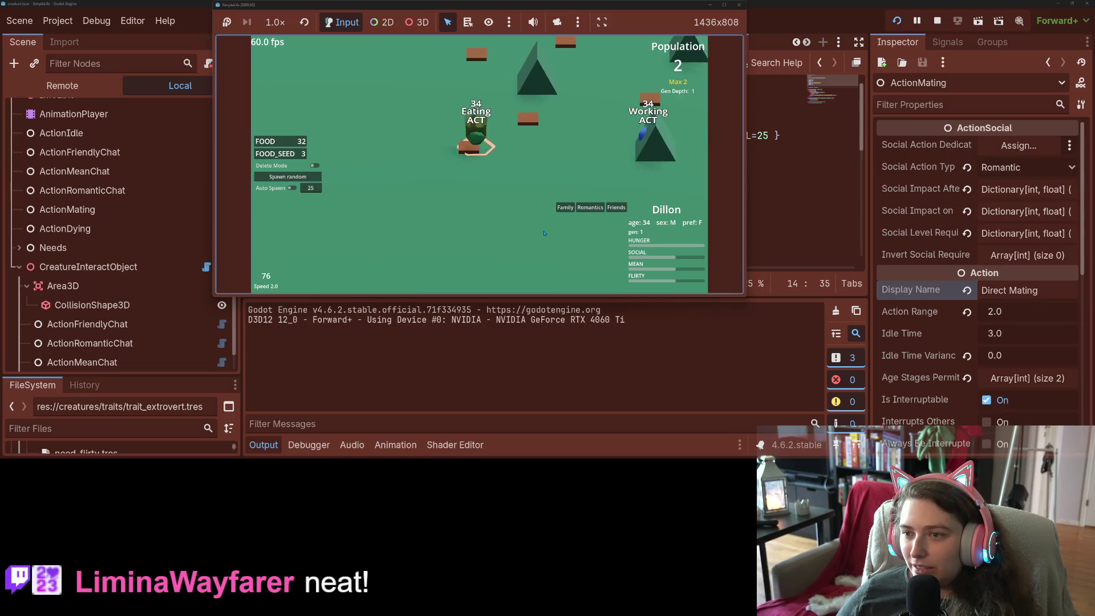
key("4")
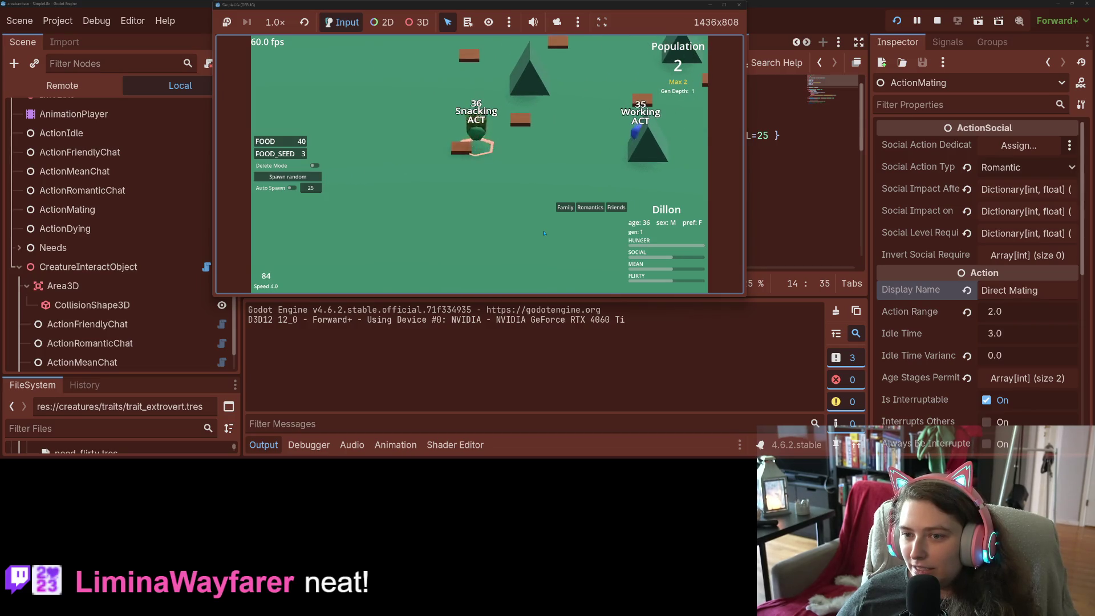
key("4")
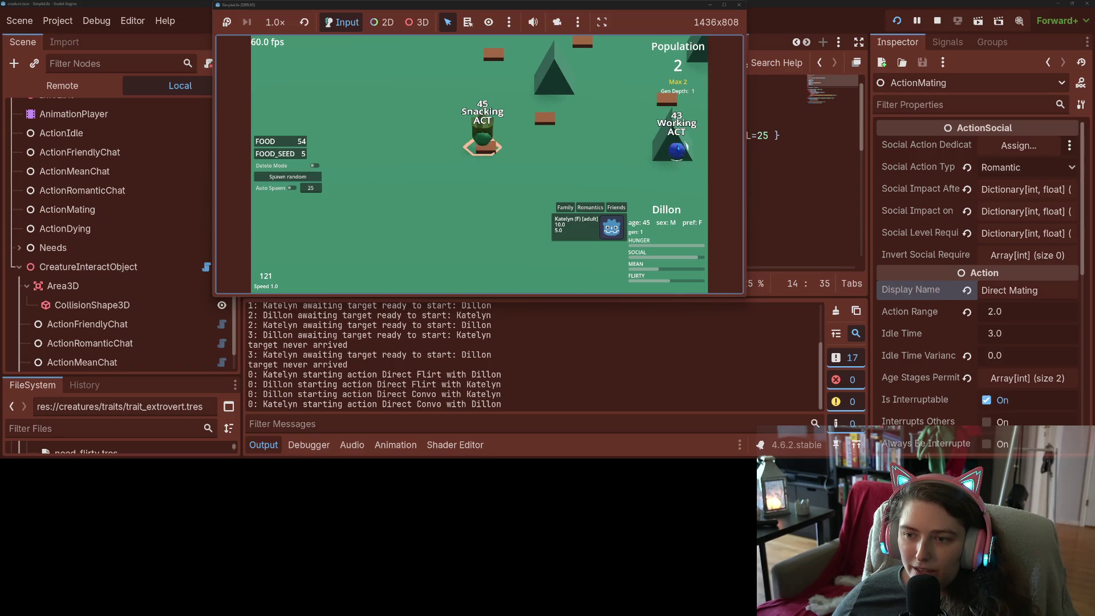
Step: Check Katelyn's then Dillon's stats, toggling speed between 1.0 and 2.0, then select ActionMating
left_click(676, 152)
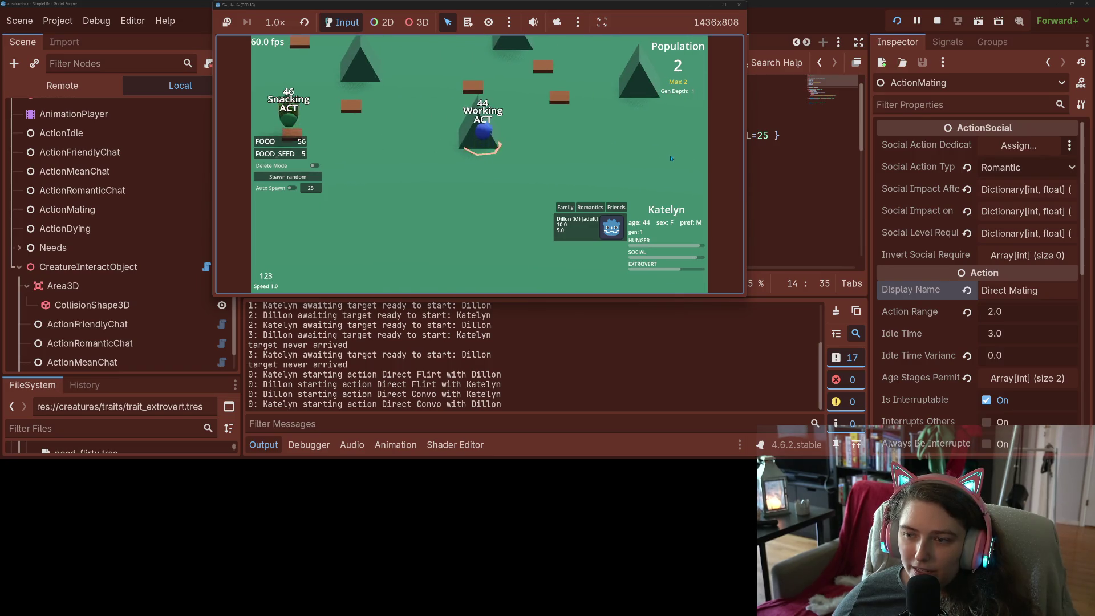
key("2")
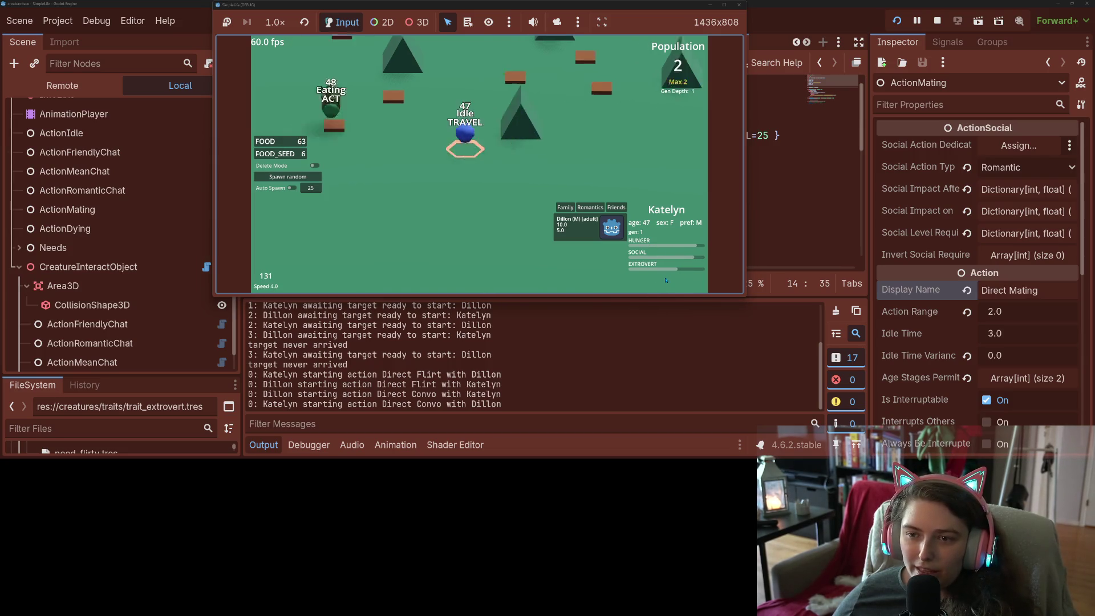
key("1")
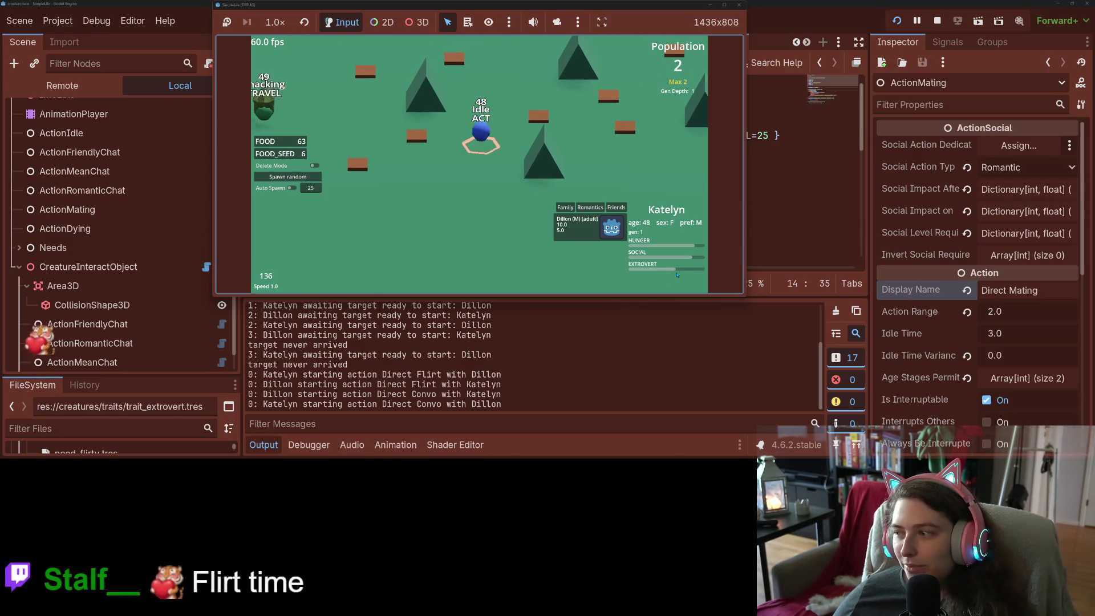
left_click(577, 237)
key("2")
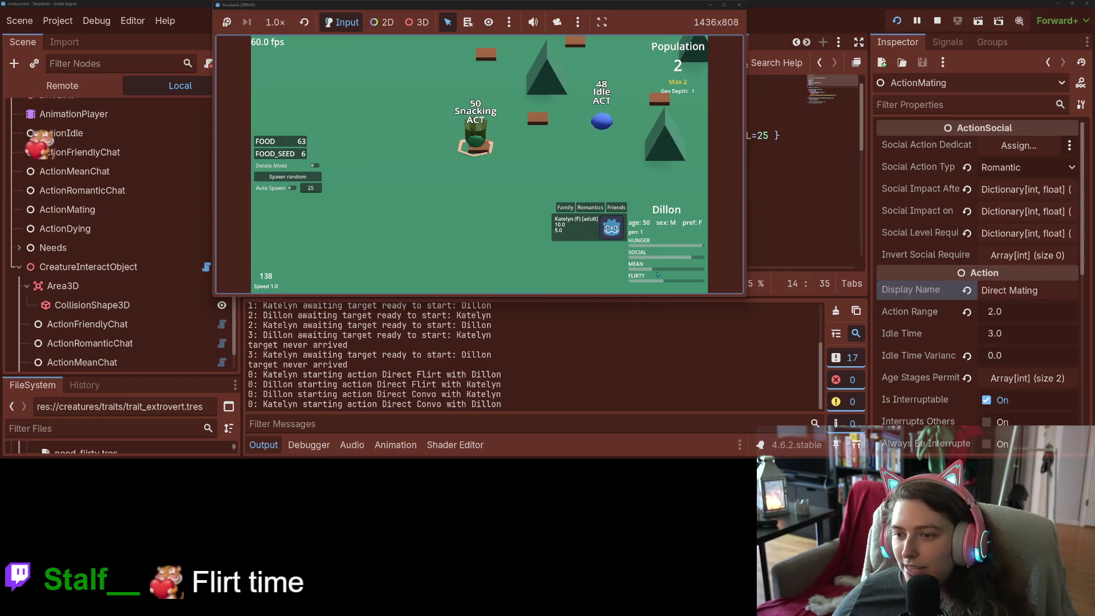
key("1")
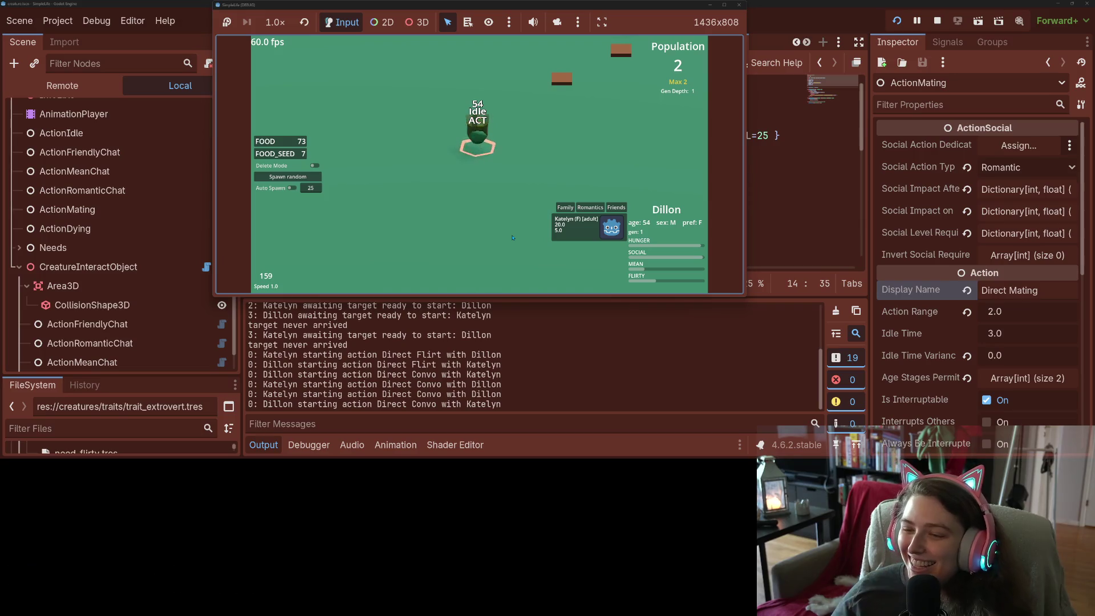
key("2")
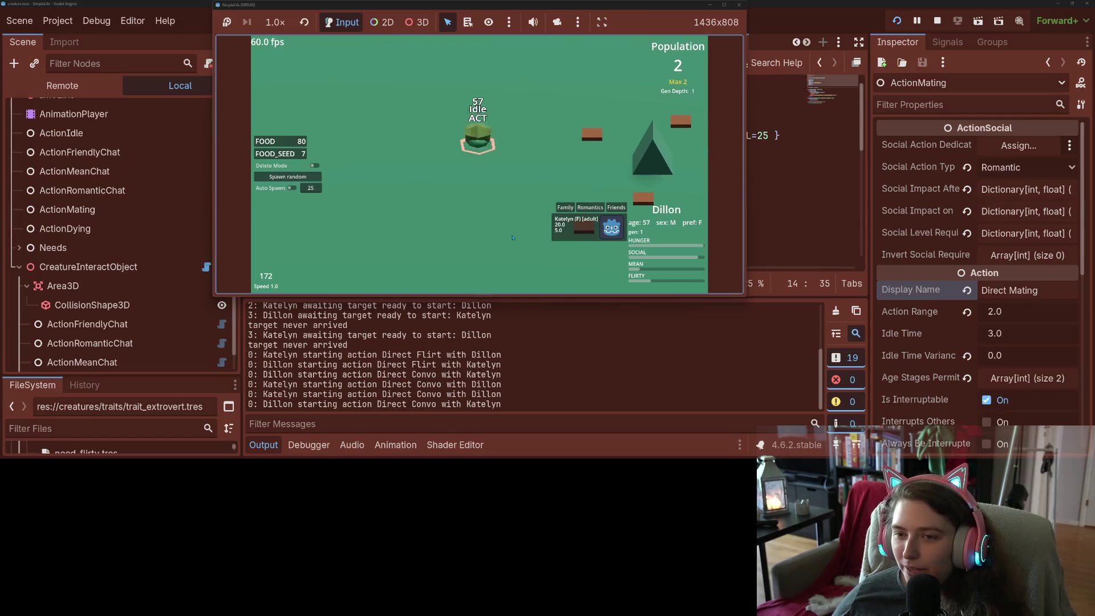
key("1")
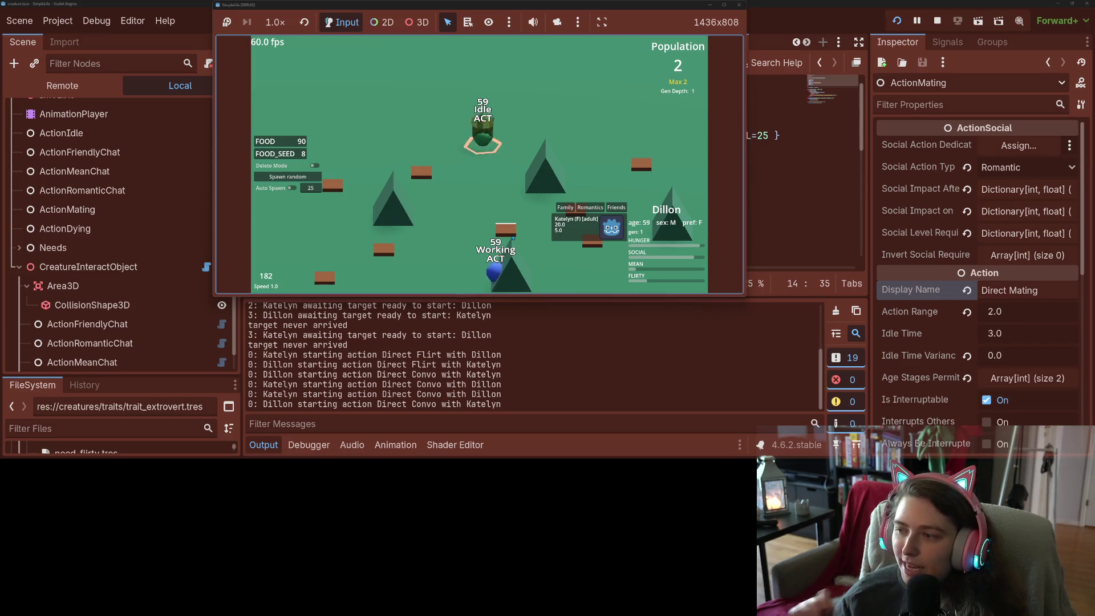
left_click_drag(68, 209, 124, 308)
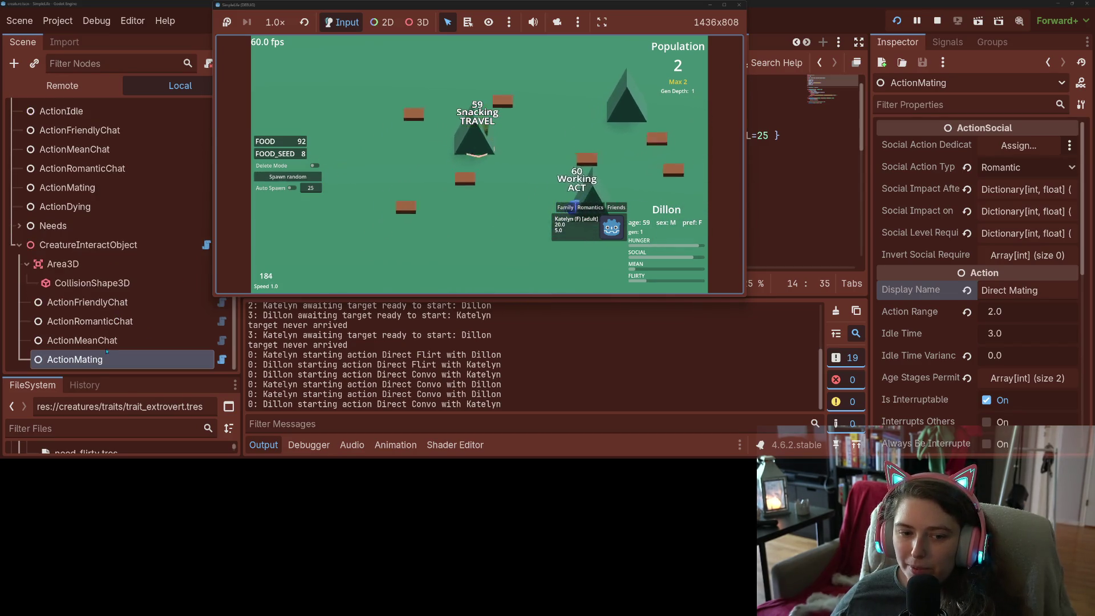
Step: Select ActionMeanChat and review its Need Impact dictionary
left_click(85, 340)
scroll(905, 340, "down", 2)
scroll(942, 354, "down", 5)
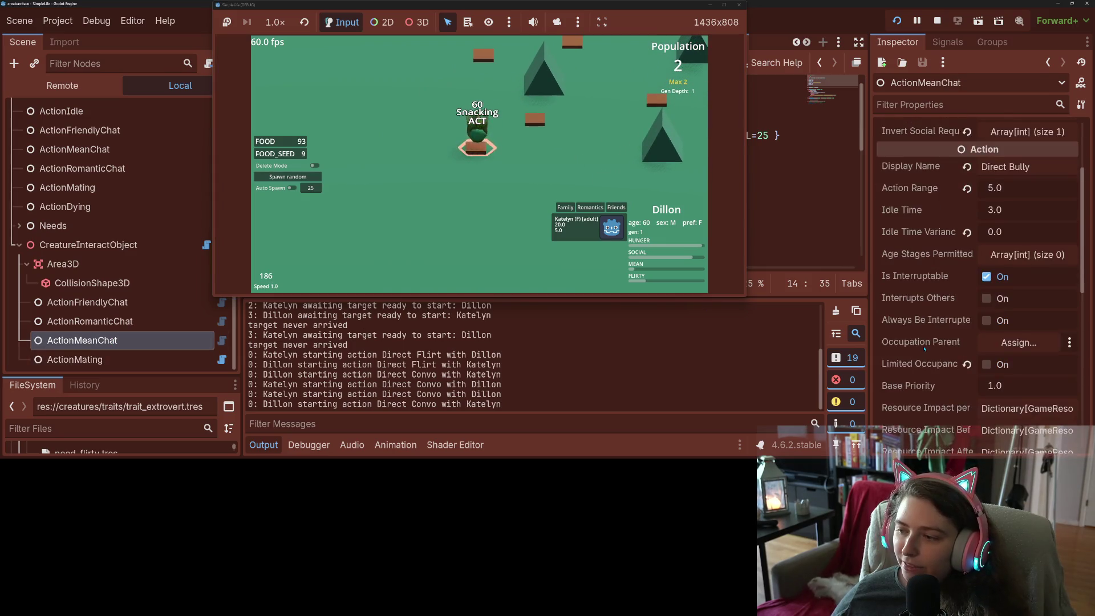
left_click(977, 374)
scroll(978, 375, "down", 2)
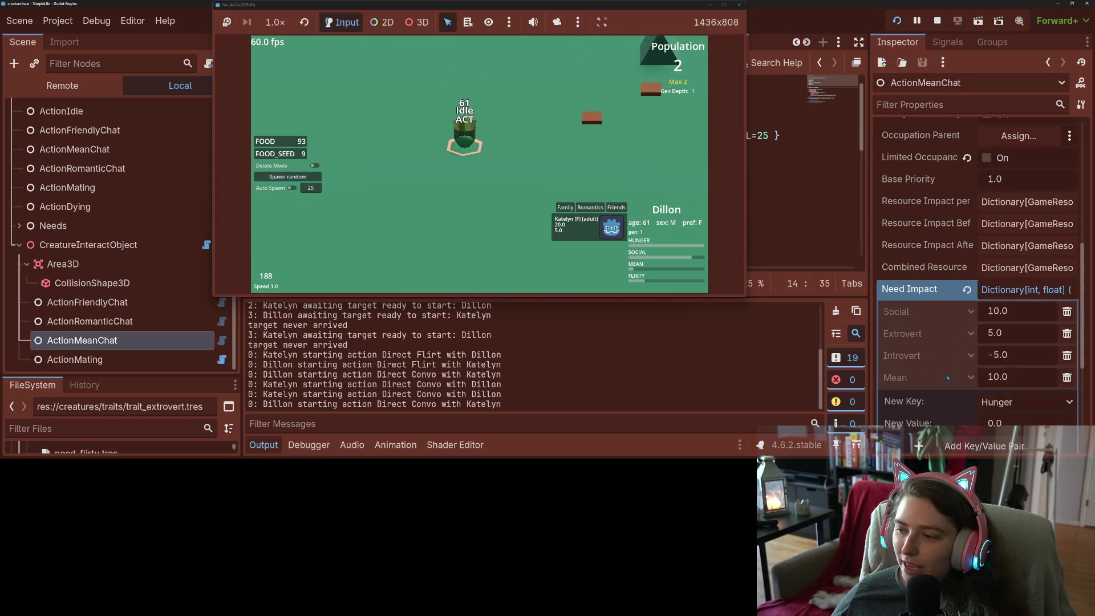
scroll(977, 375, "down", 3)
scroll(1010, 238, "up", 2)
left_click(1013, 249)
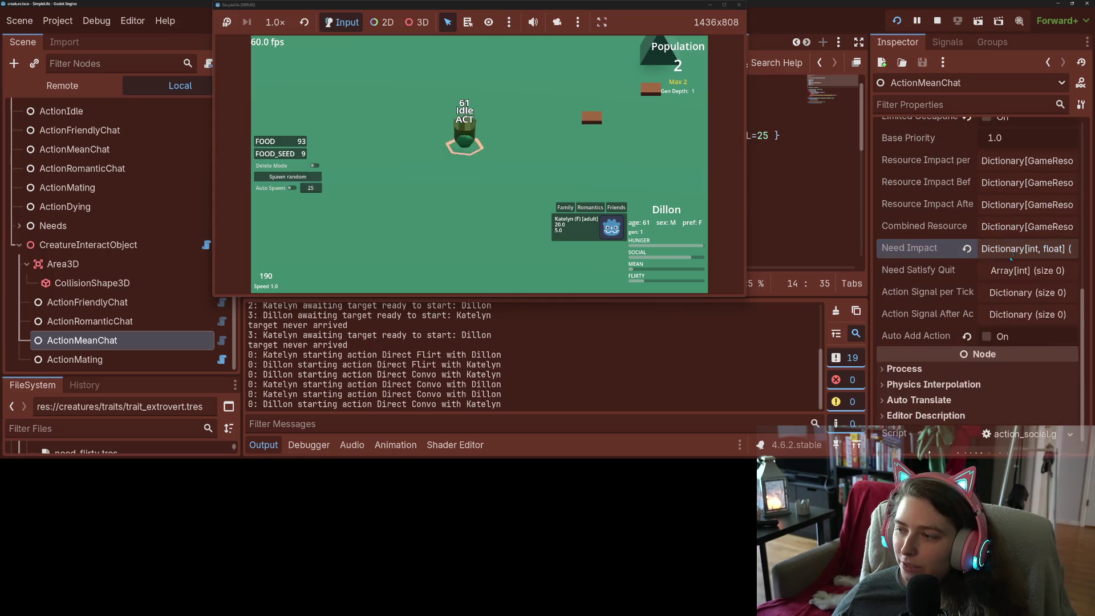
Step: Set ActionMeanChat's Friendly social requirement from -5.0 to 0.0, save, and spawn two random creatures
scroll(1020, 277, "up", 8)
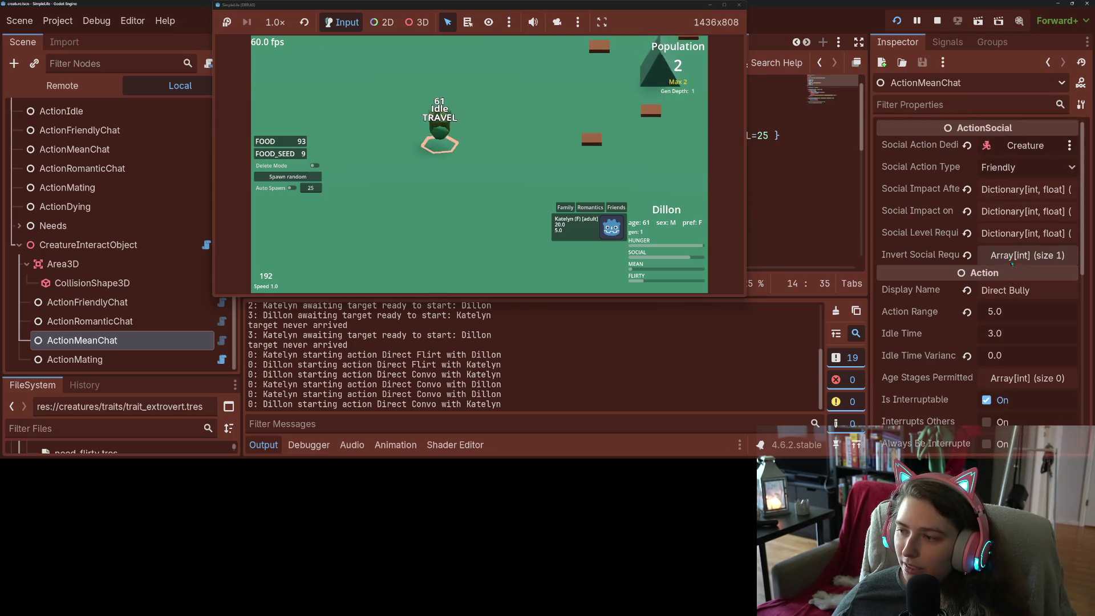
left_click(1013, 239)
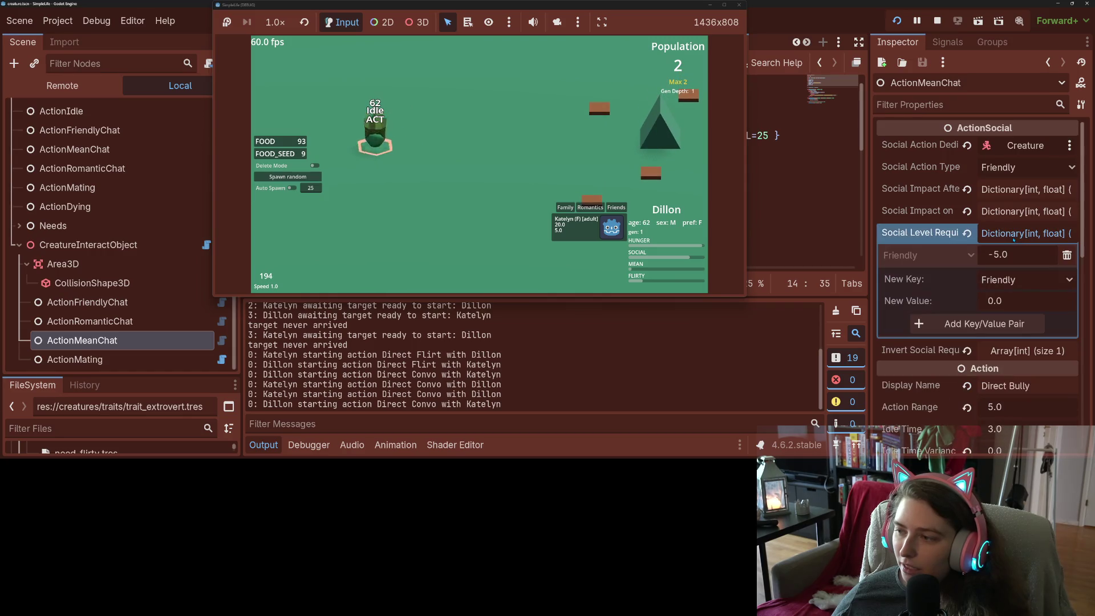
left_click(1009, 257)
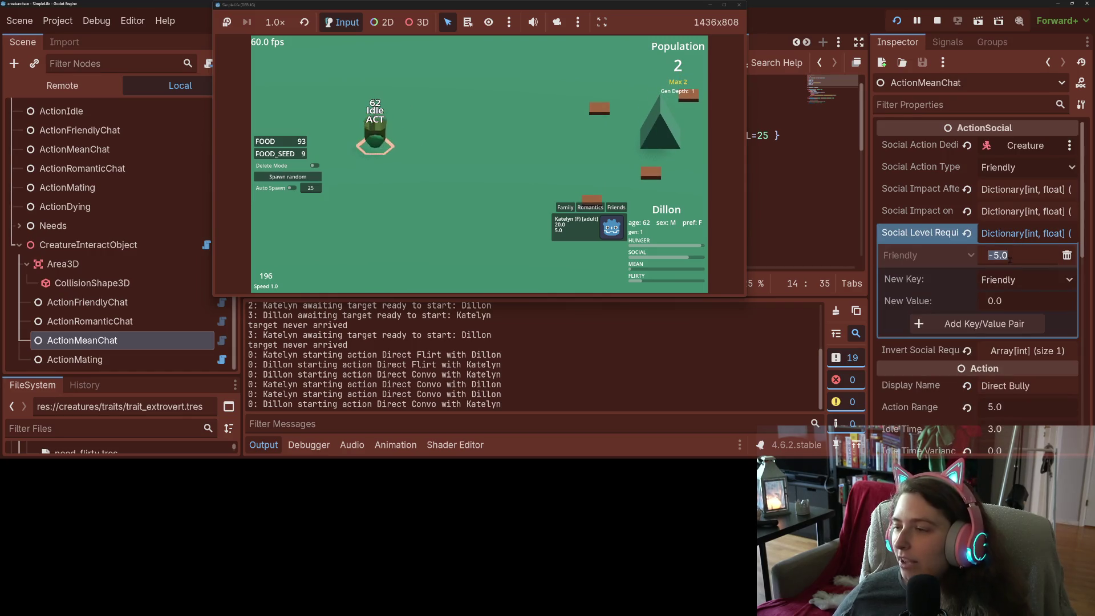
type("0")
key("Return")
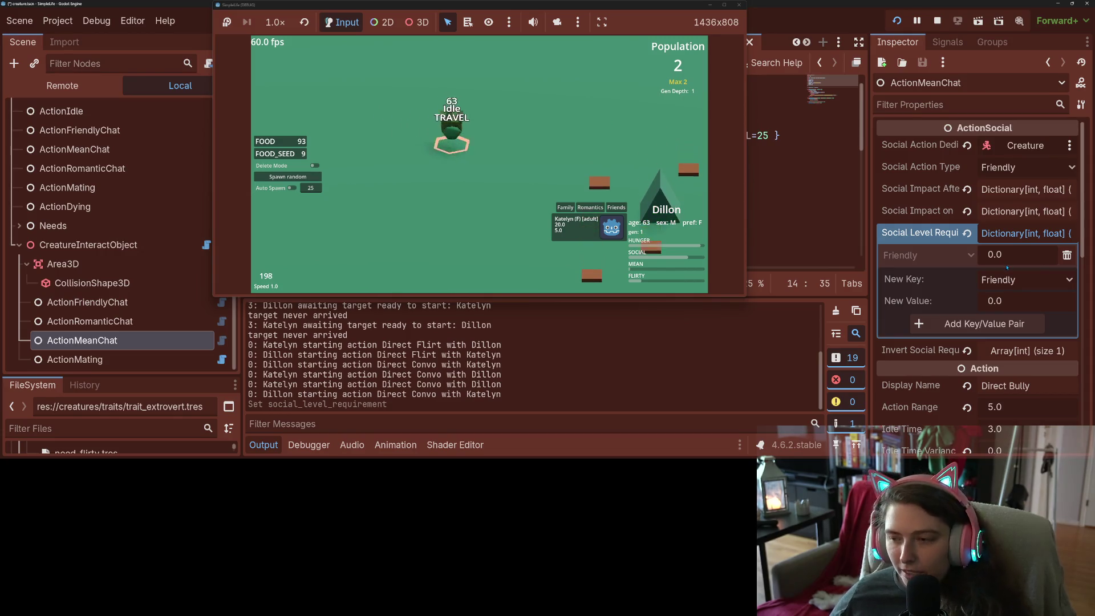
key("ctrl+s")
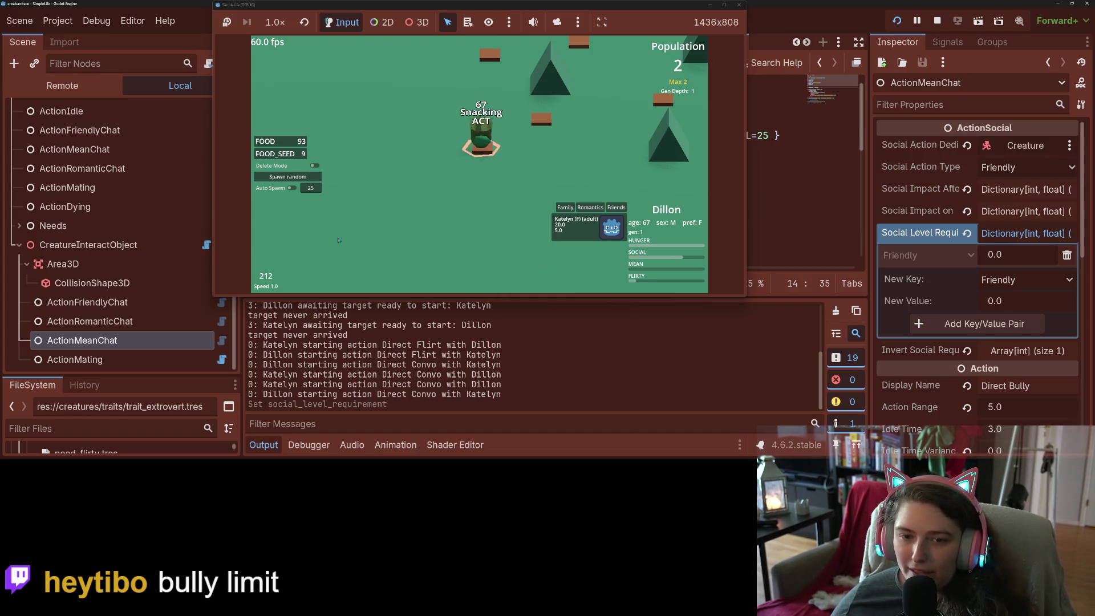
left_click(291, 177)
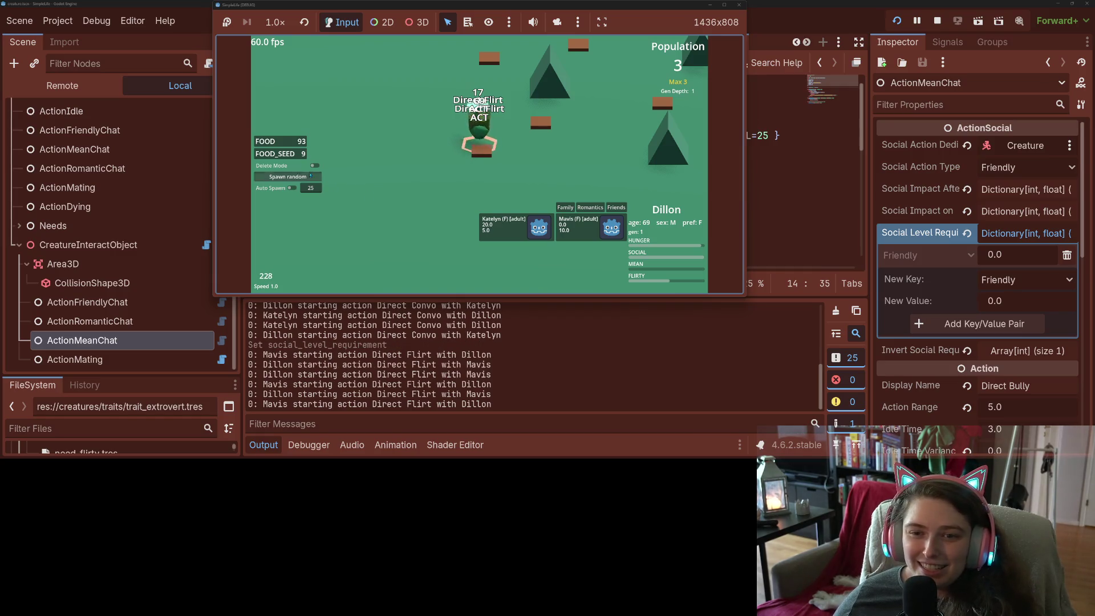
left_click(289, 177)
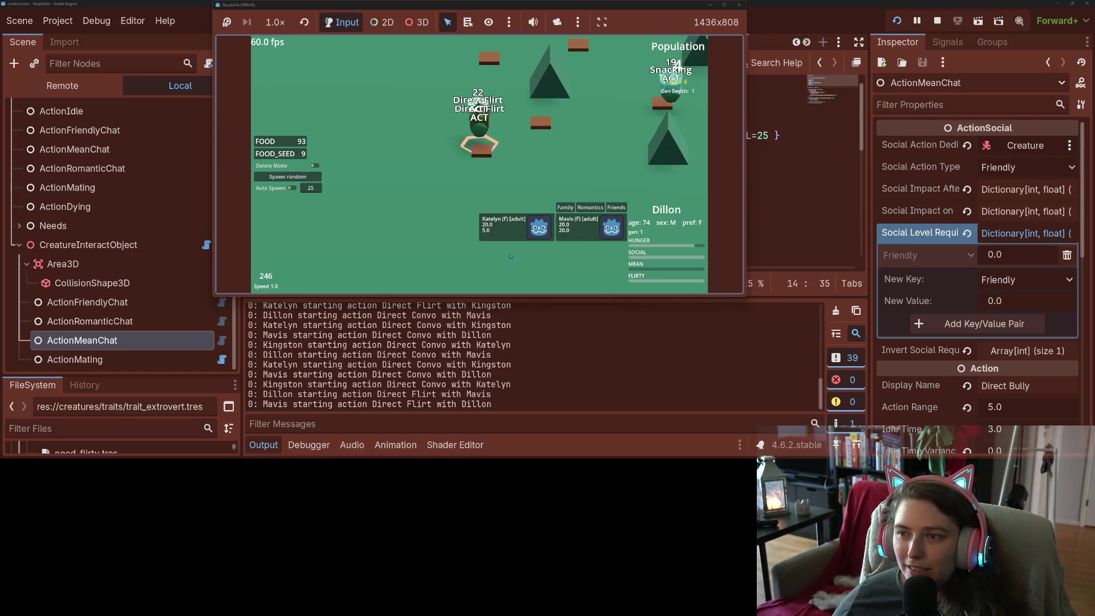
Step: Pan around the world and inspect Katelyn, Kingston, Dillon and the newborn Kingston 2
key("Up")
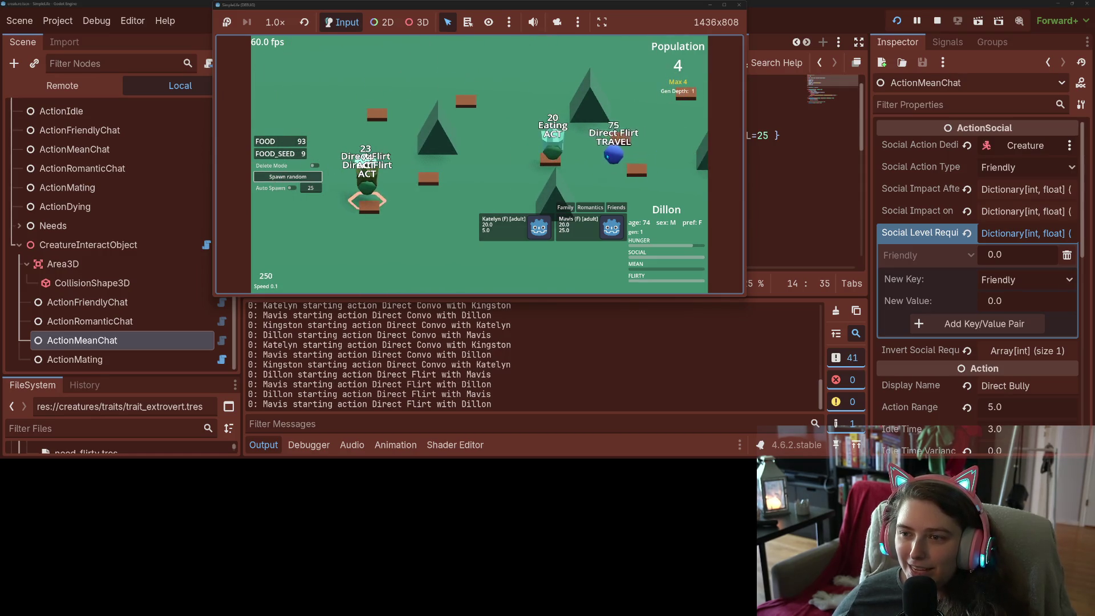
left_click(435, 138)
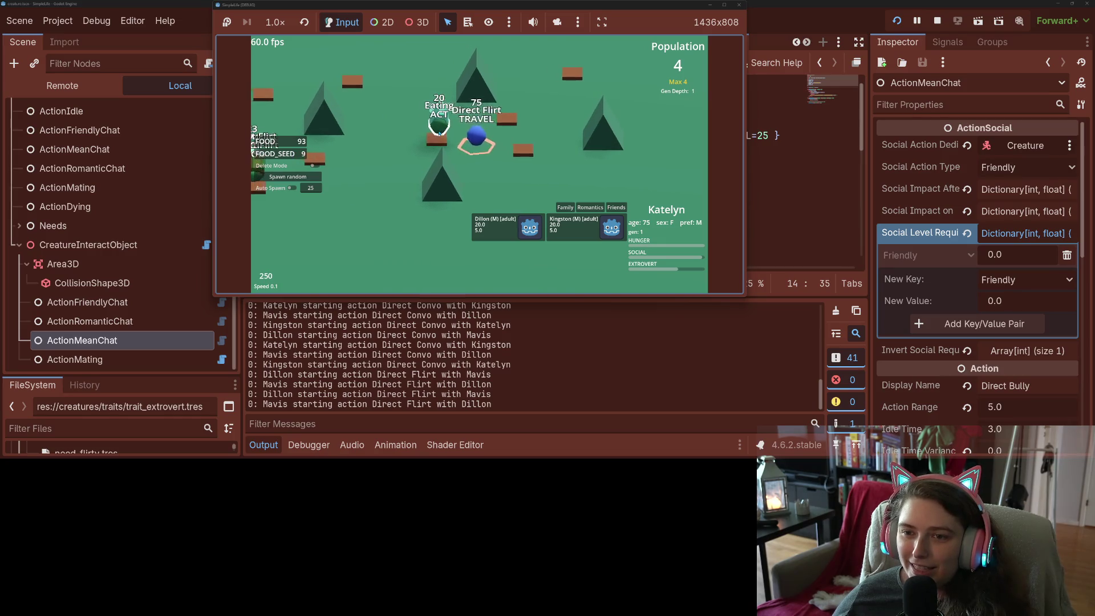
left_click(469, 147)
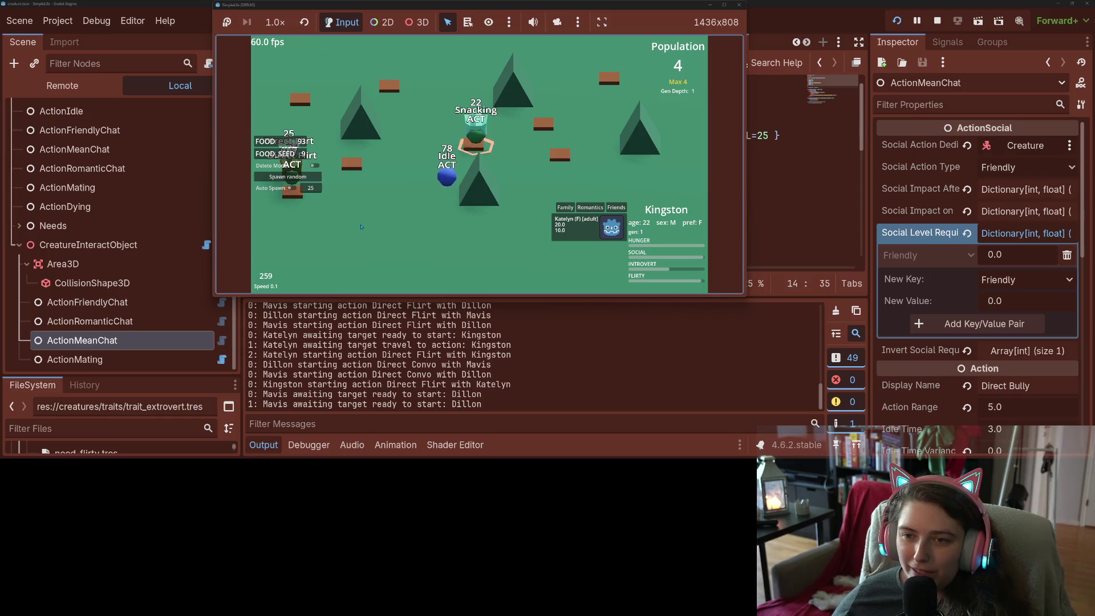
key("Left")
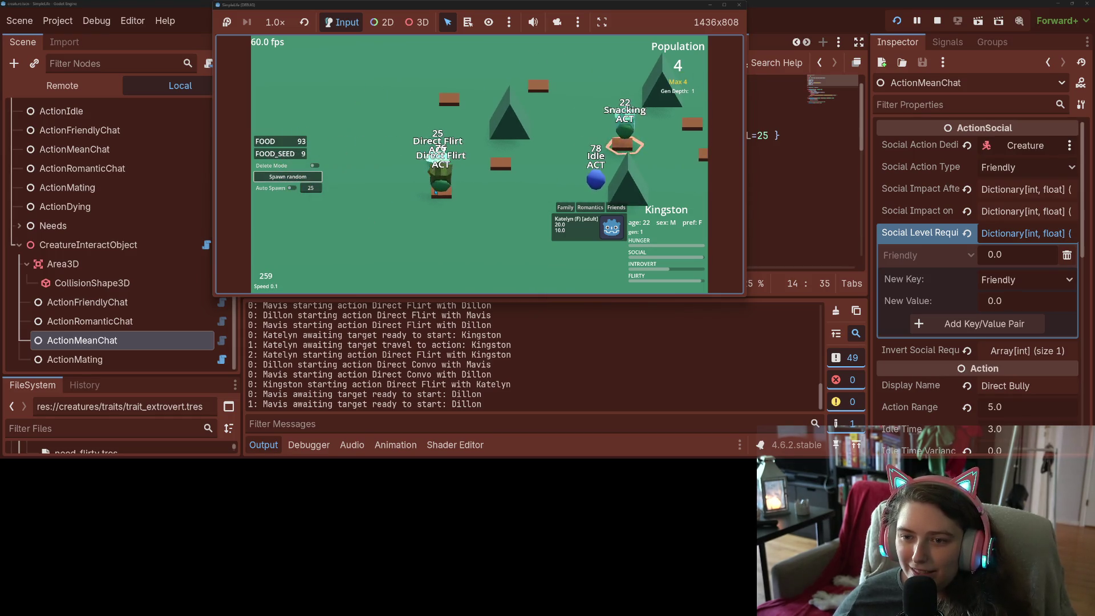
left_click(437, 192)
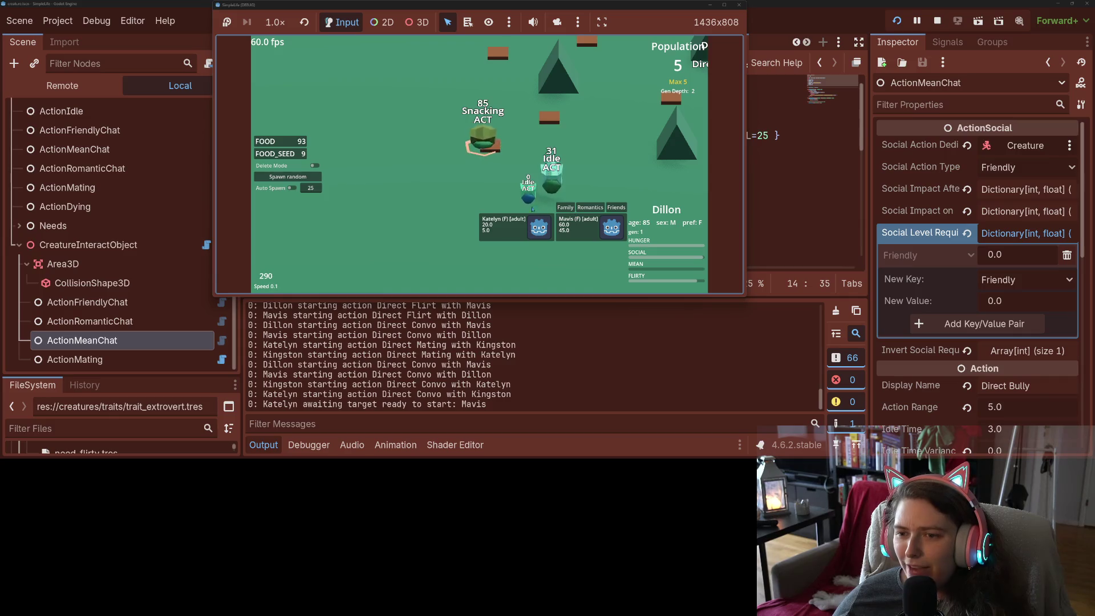
left_click(529, 195)
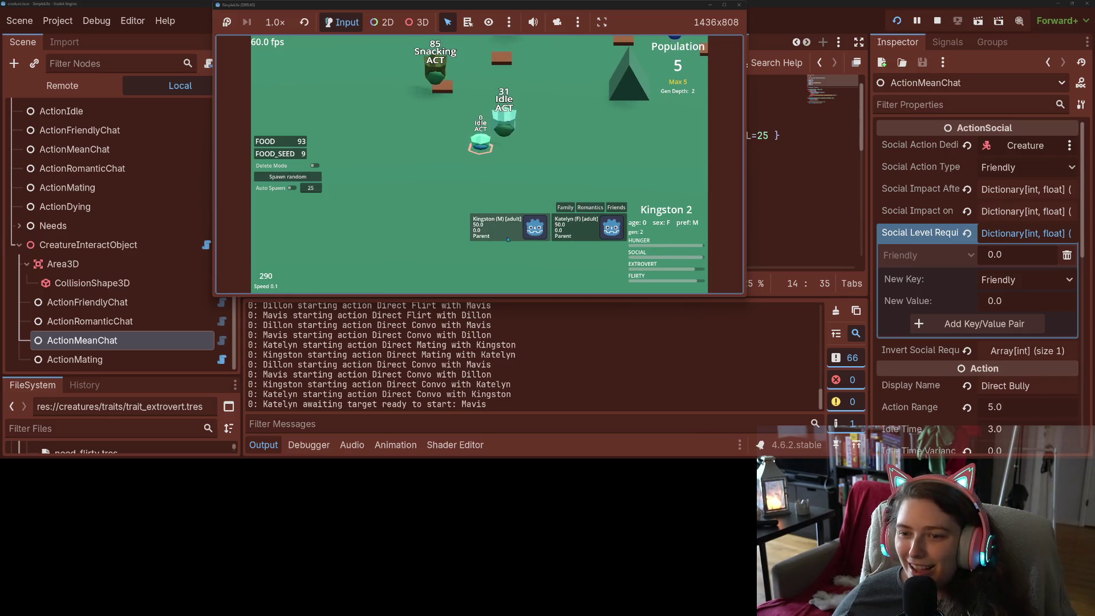
Step: Follow family links to Kingston, Katelyn, Kingston 2, Dillon and Dillon 2; reset speed to 1.0
left_click(511, 240)
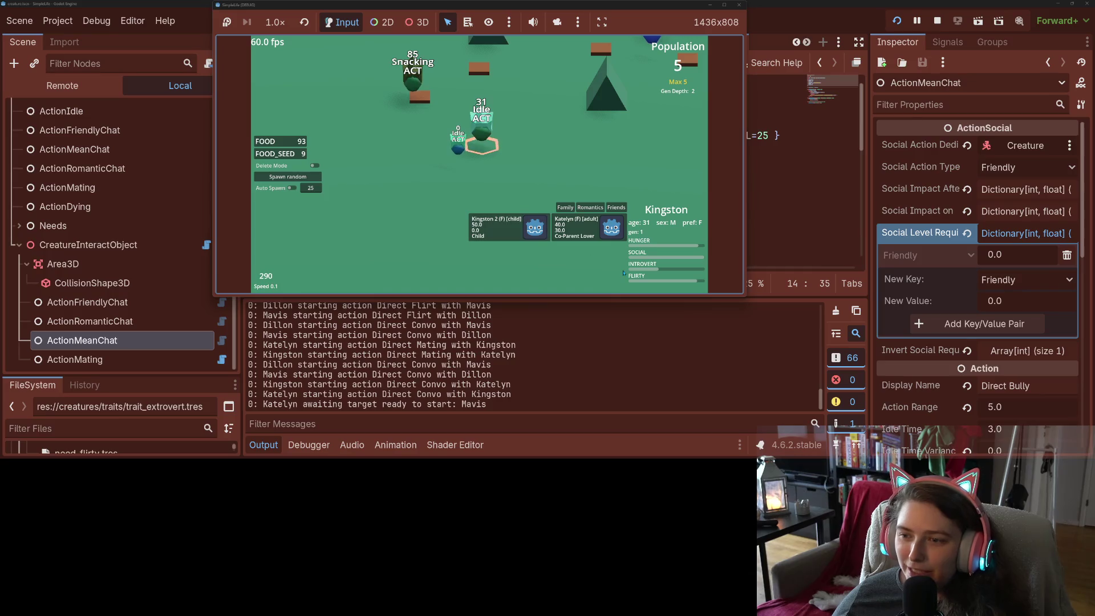
left_click(574, 236)
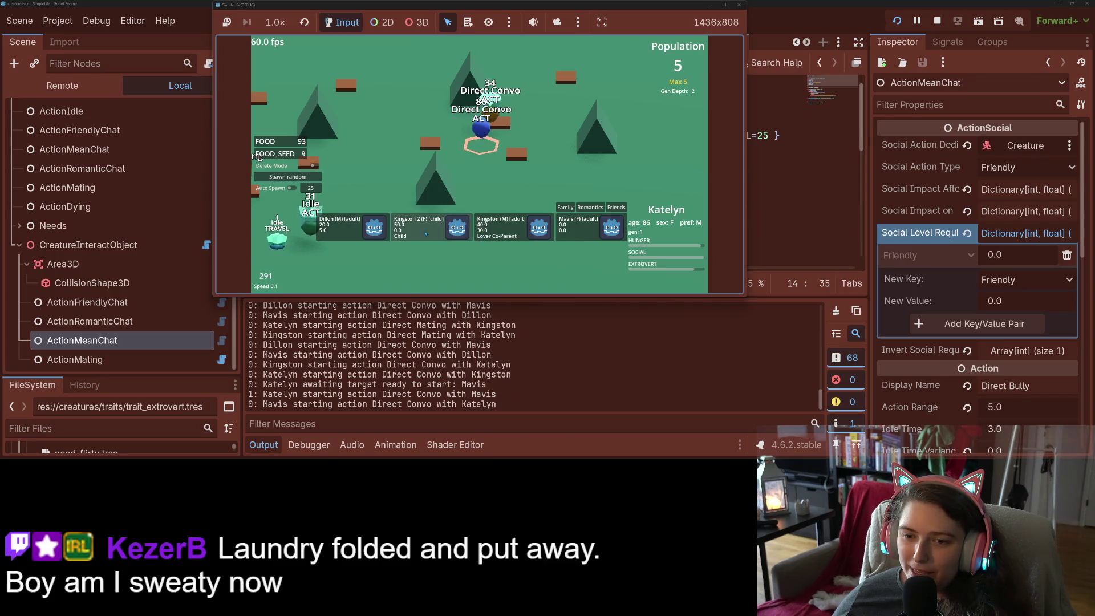
left_click(455, 231)
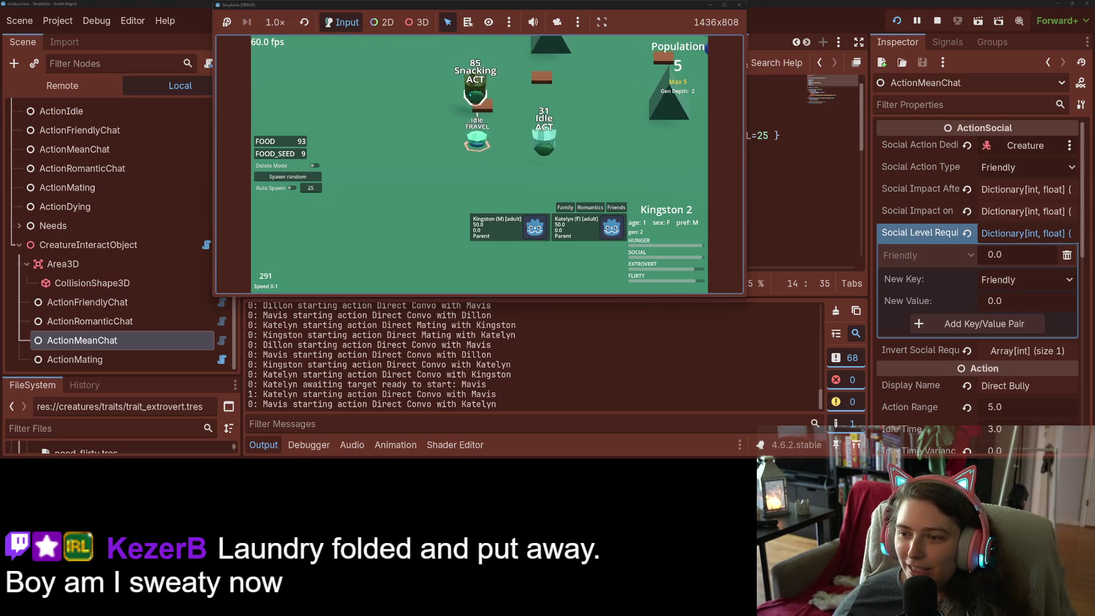
left_click(478, 111)
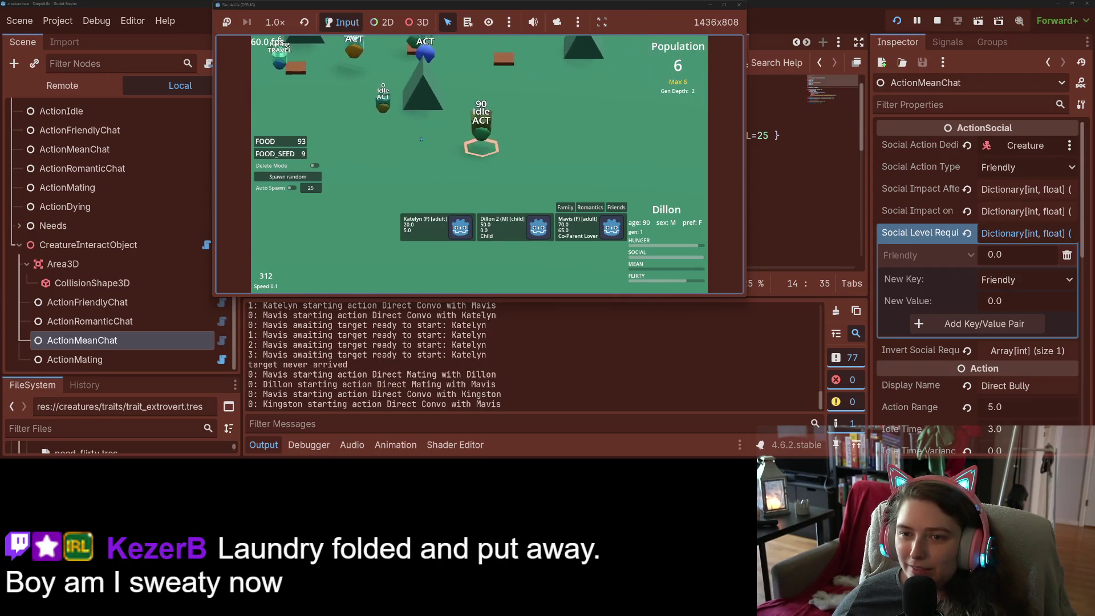
left_click(377, 104)
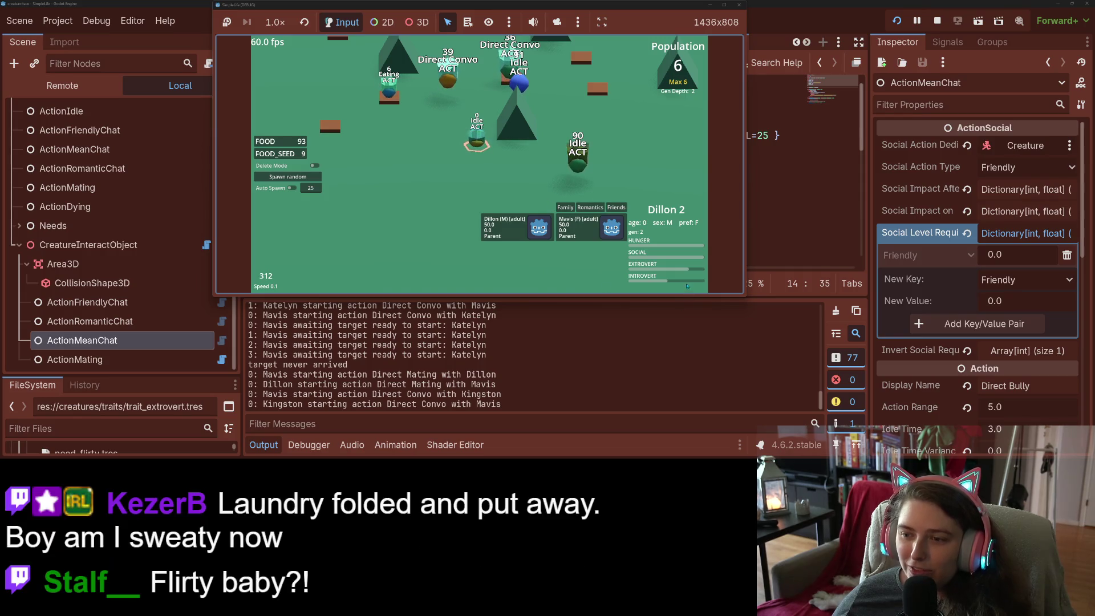
key("1")
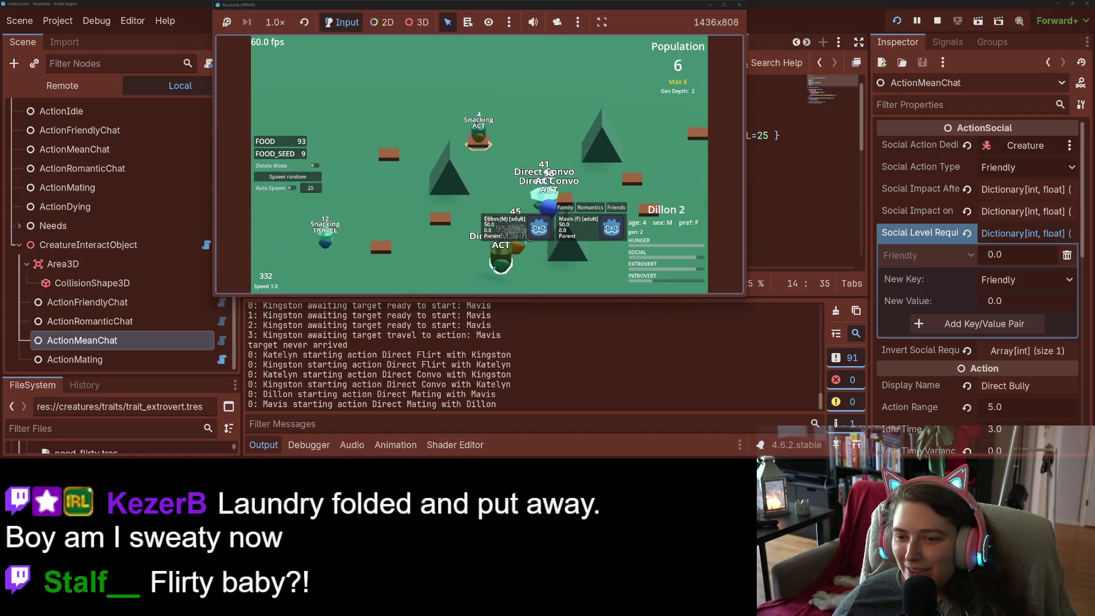
left_click(514, 227)
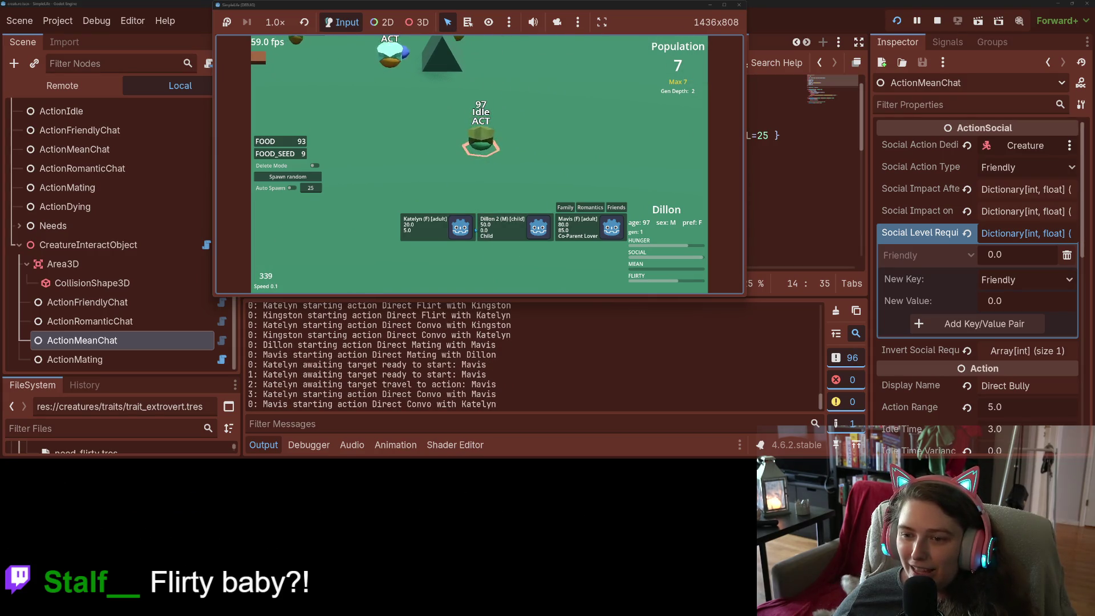
Step: Inspect Dillon 2, Mavis's relationships, then Dillon 2 and Dillon again
left_click(484, 234)
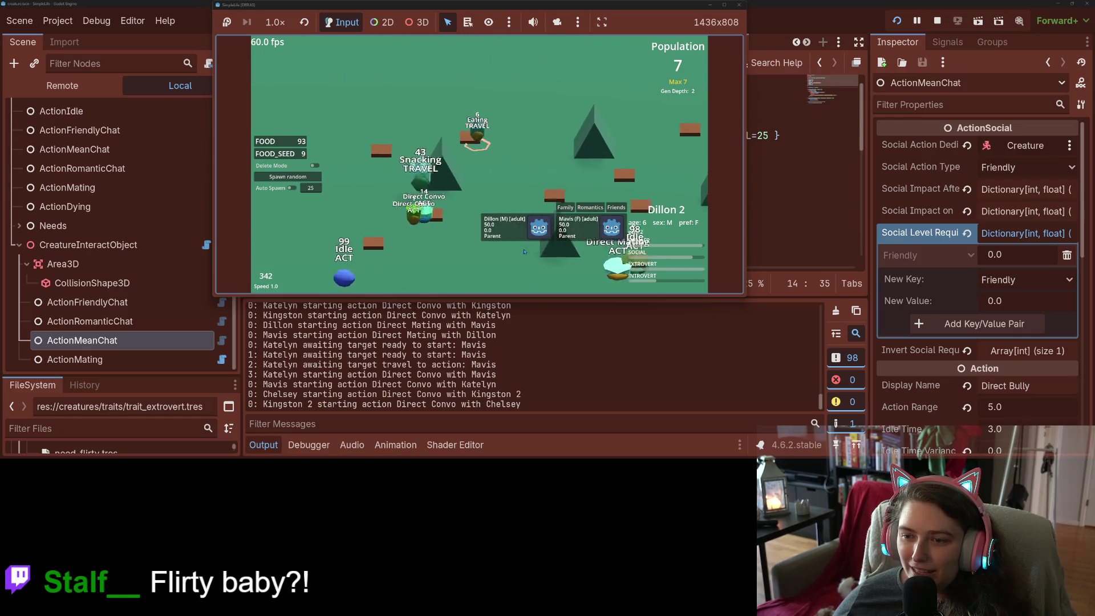
left_click(578, 227)
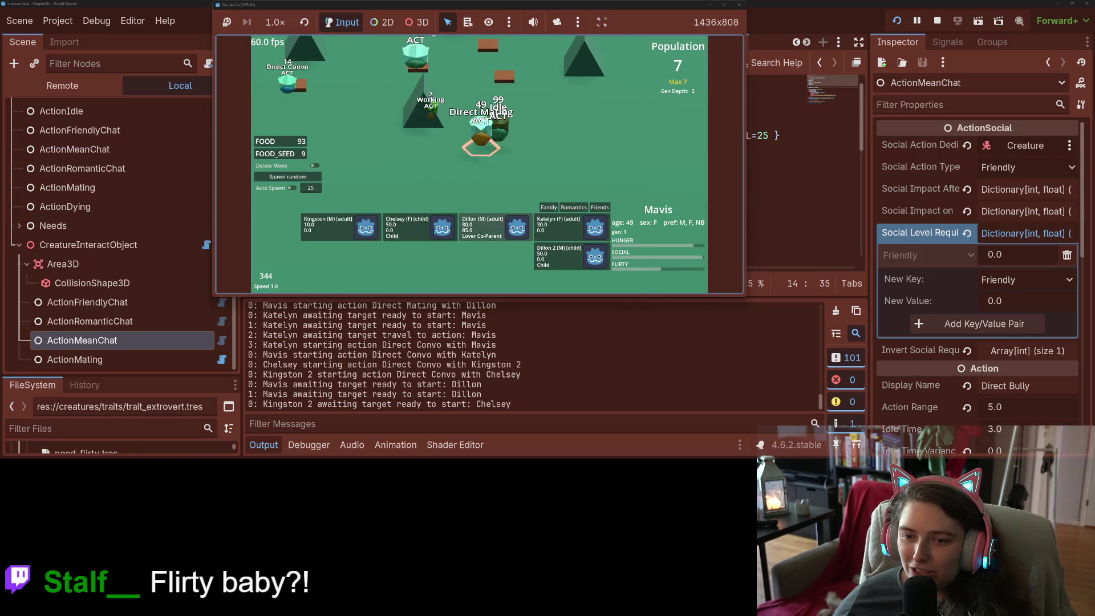
left_click(560, 255)
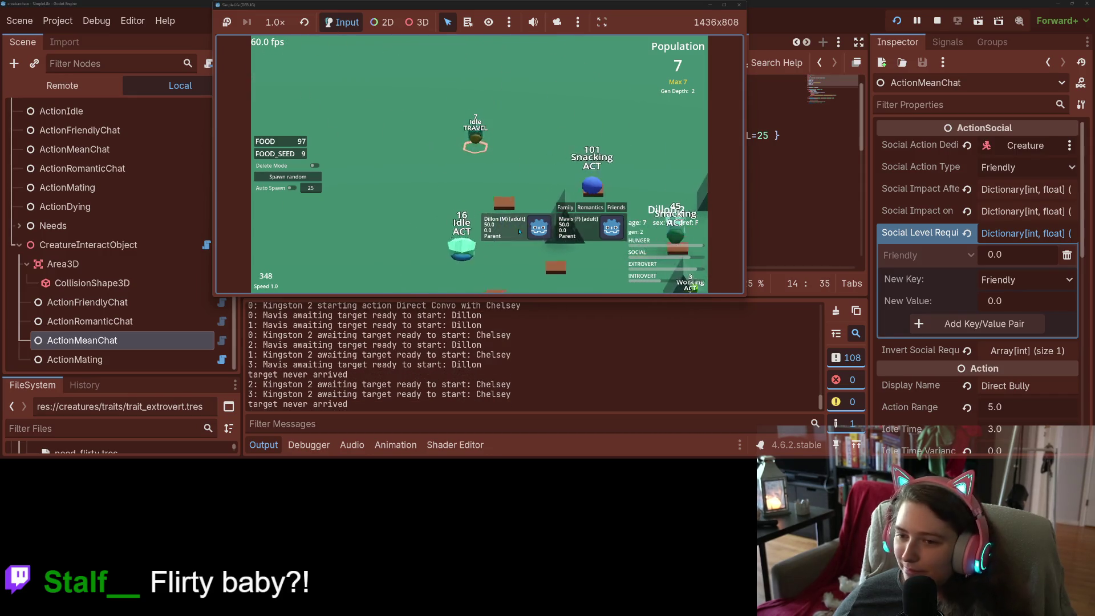
left_click(496, 235)
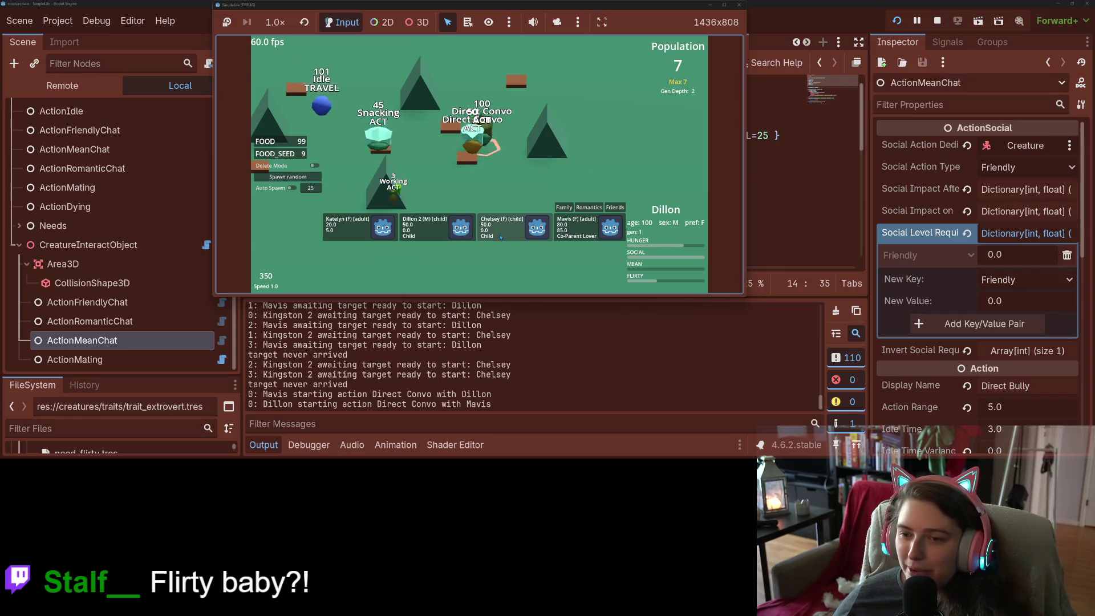
Step: Inspect Chelsey, set the sim speed to 1.0, and stop the running game
left_click(496, 236)
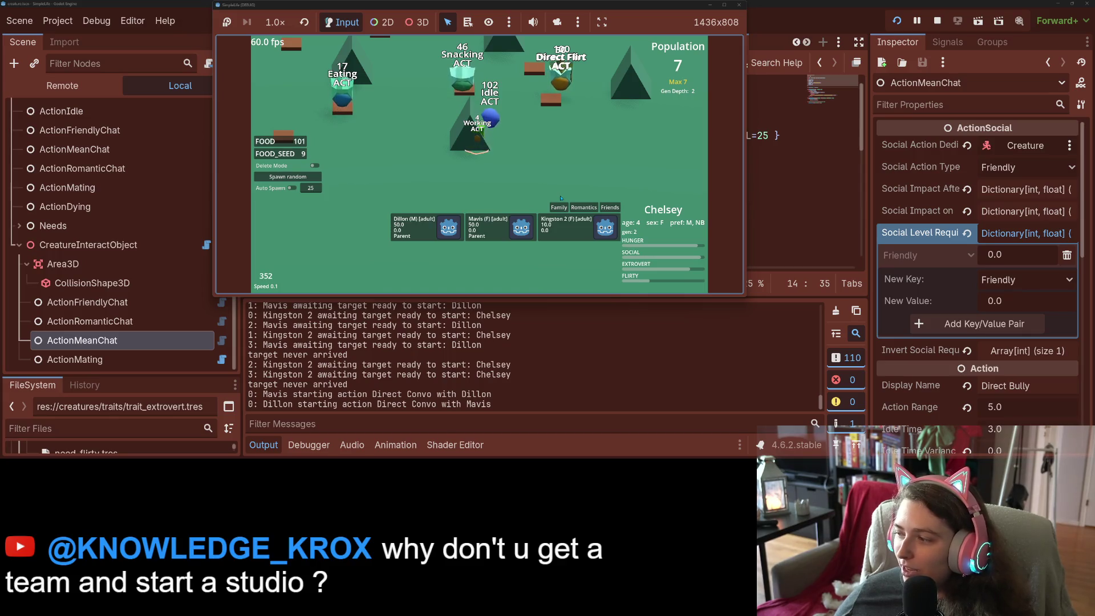
key("1")
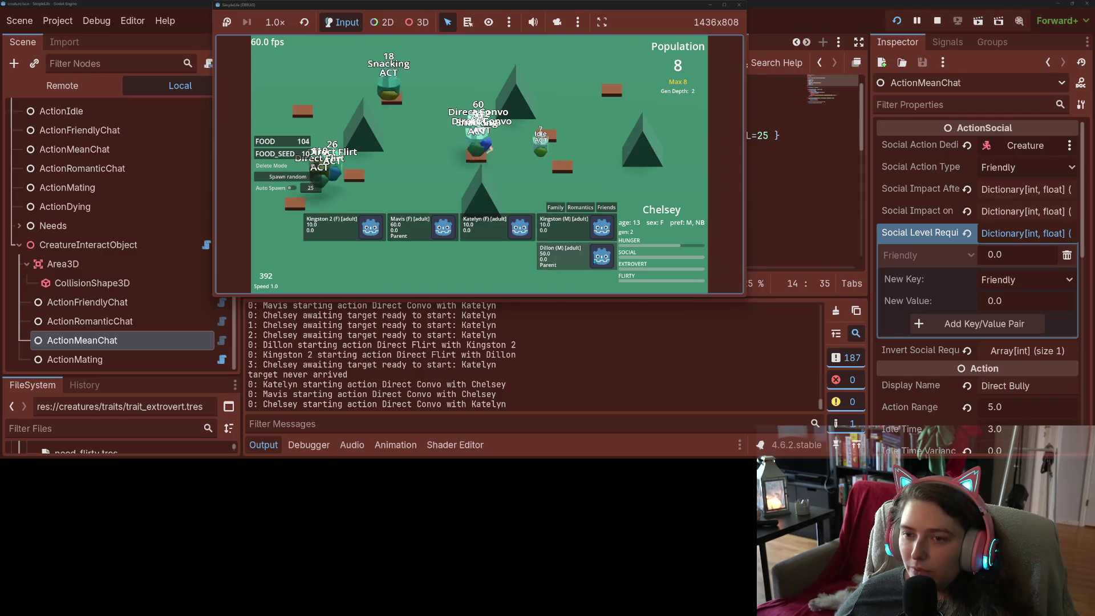
key("F8")
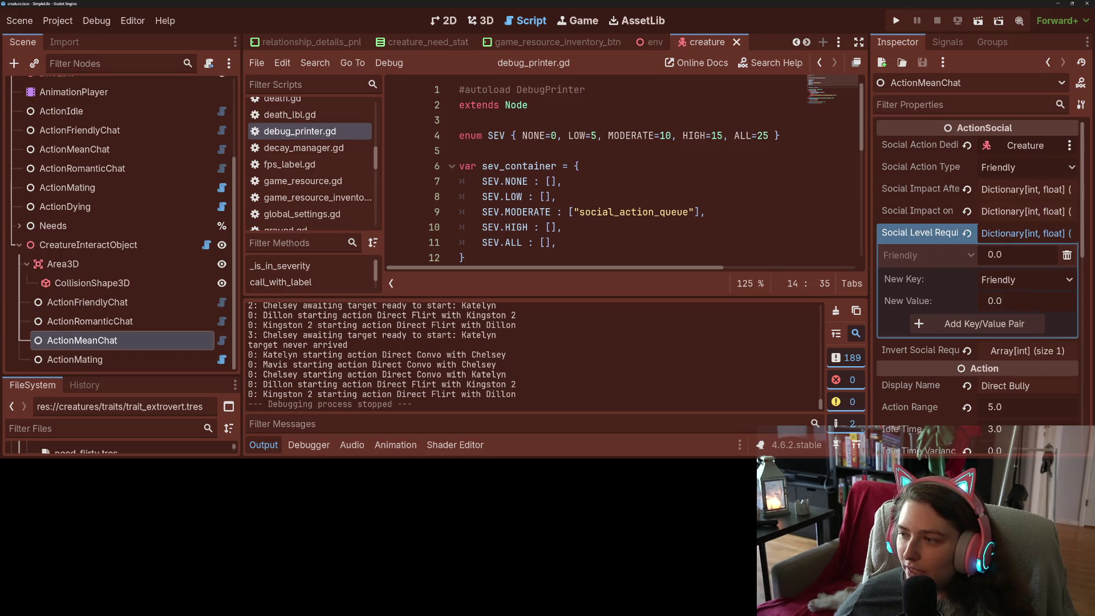
Step: Browse the Social Level Requirement, Invert Social Requirement and Social Impact dictionaries in the Inspector
left_click(1010, 233)
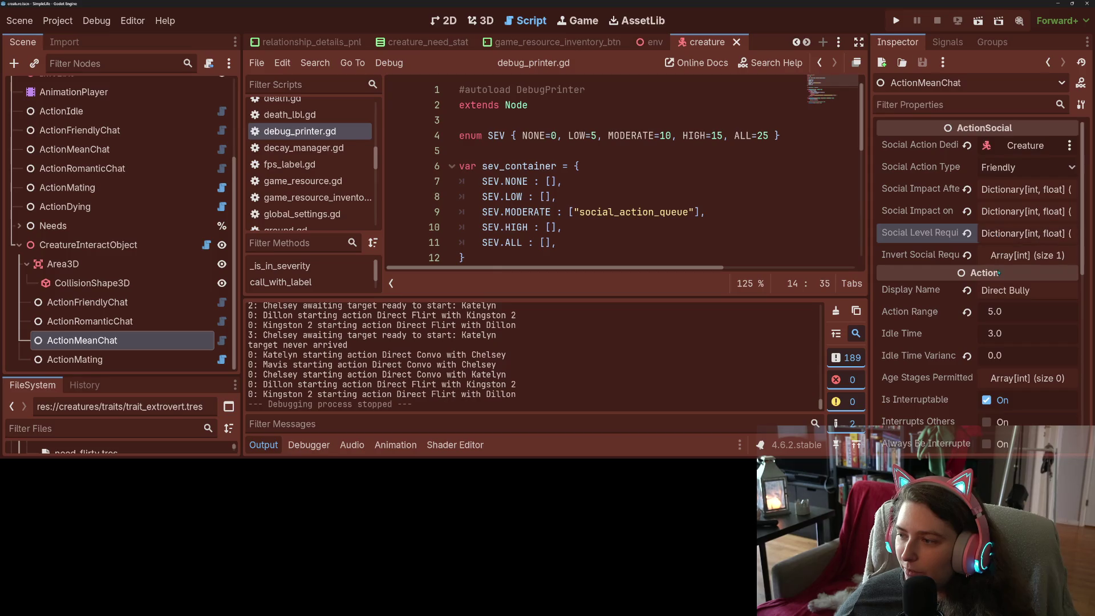
left_click(1005, 255)
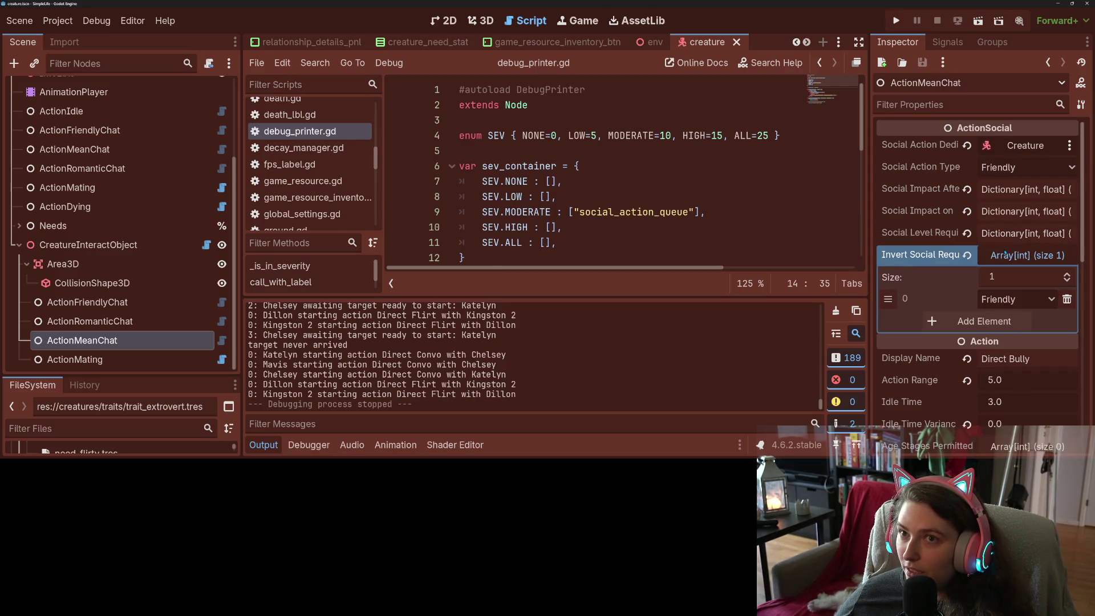
left_click(1005, 255)
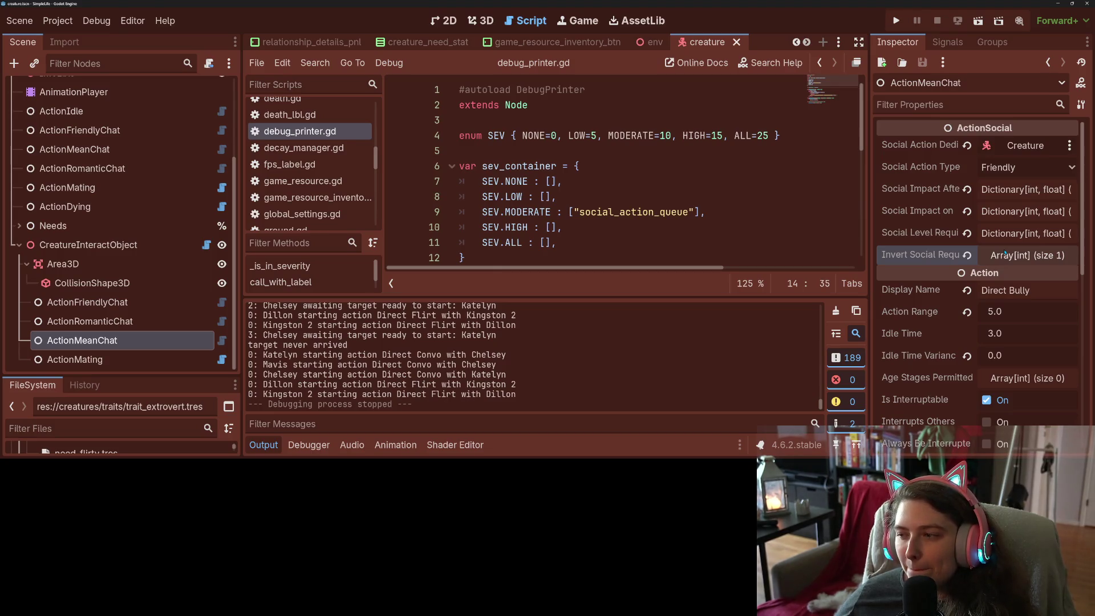
left_click(1010, 233)
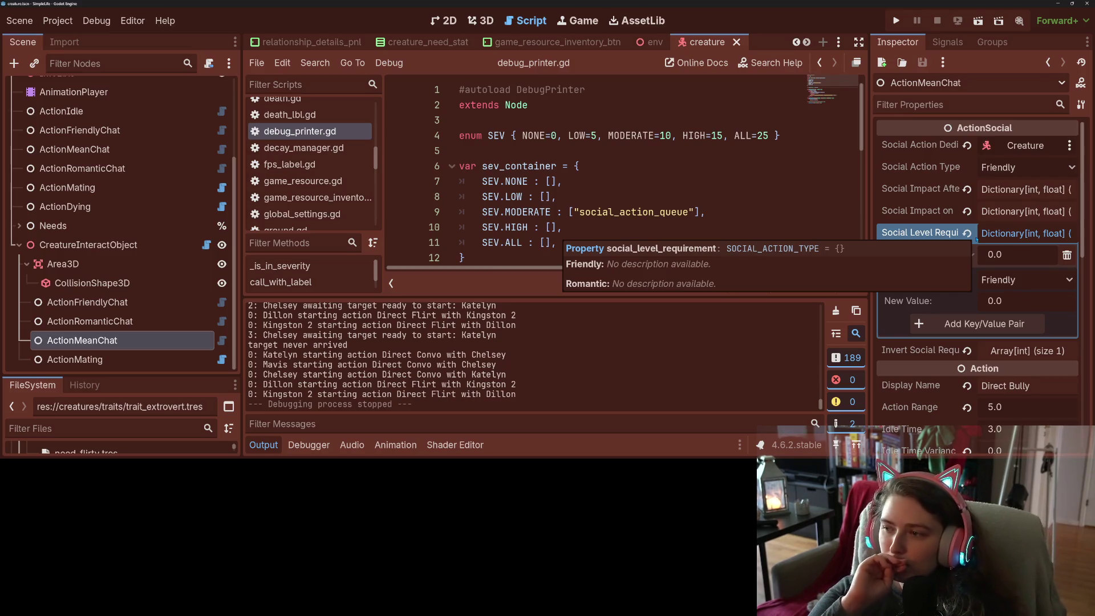
left_click(1000, 190)
left_click(1000, 190)
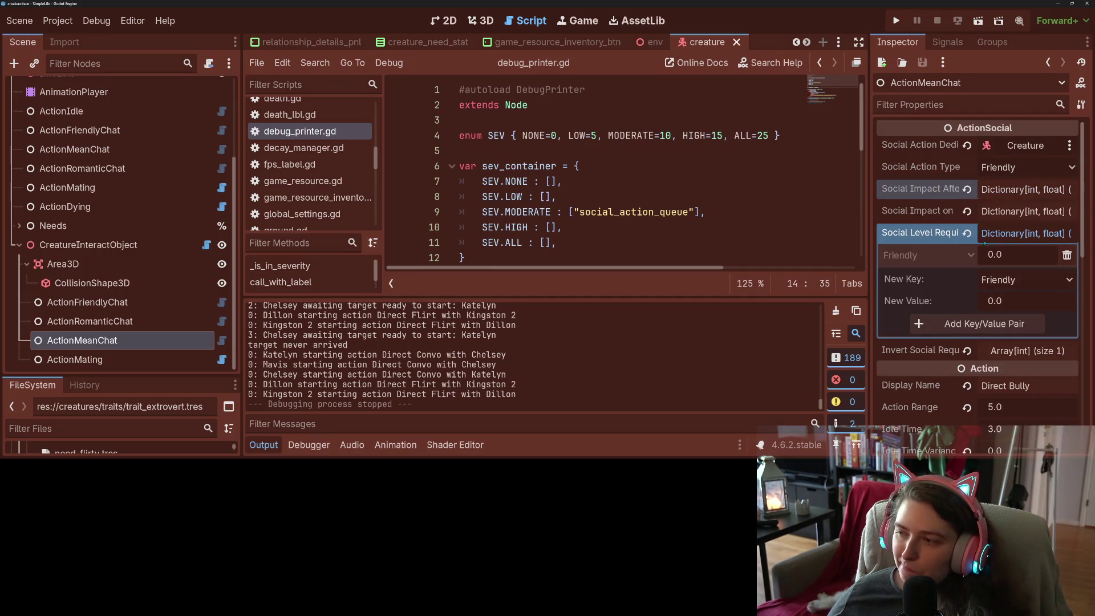
left_click(1014, 216)
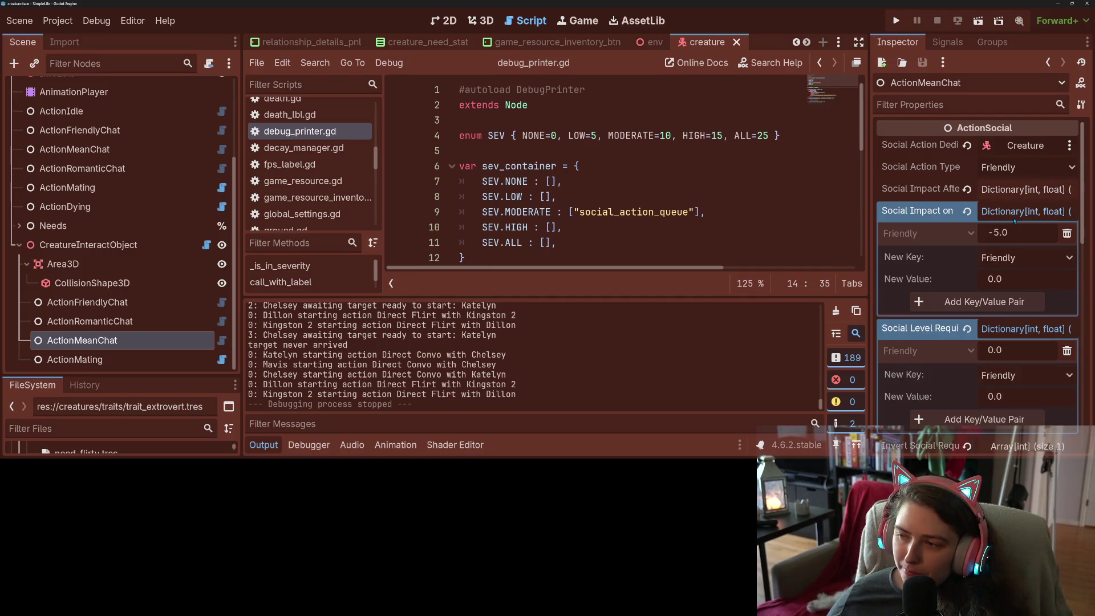
left_click(1015, 215)
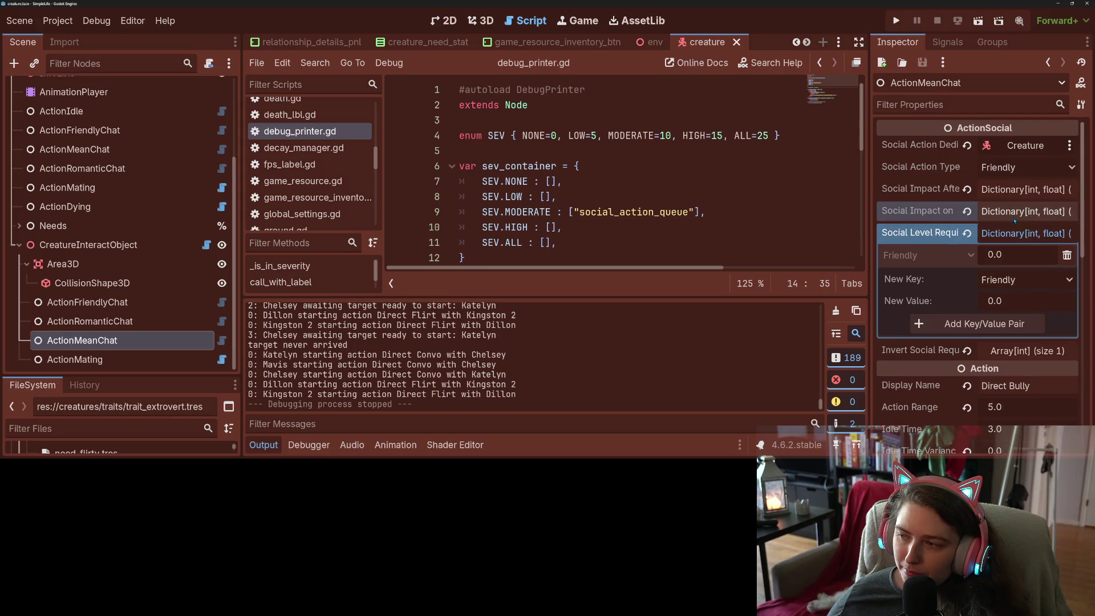
Step: Set the Friendly social level requirement to -5.0 and save
left_click(1006, 255)
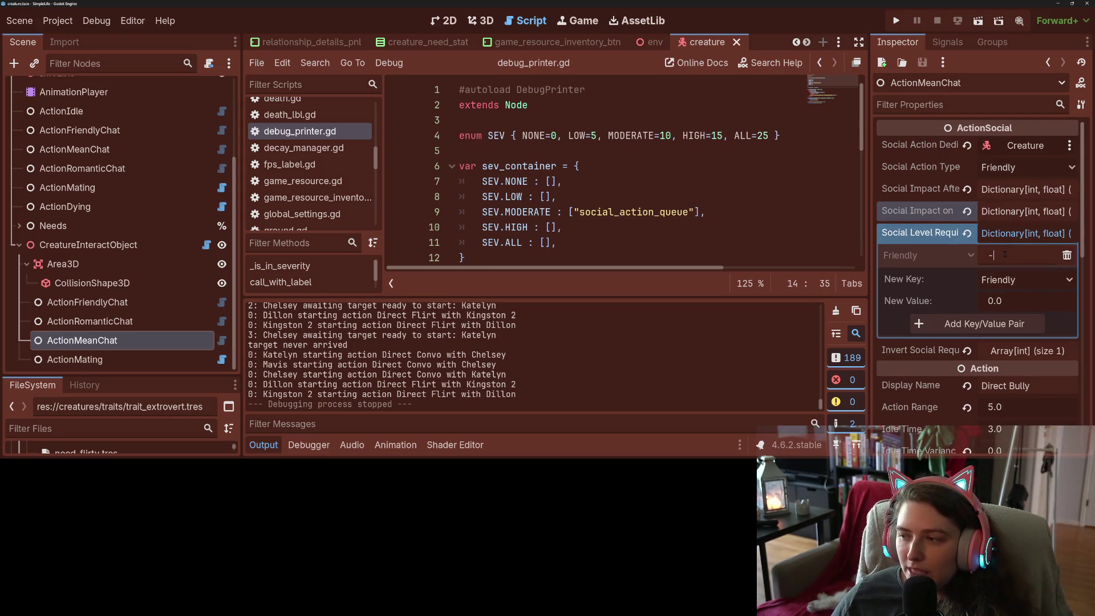
key("Return")
key("ctrl+s")
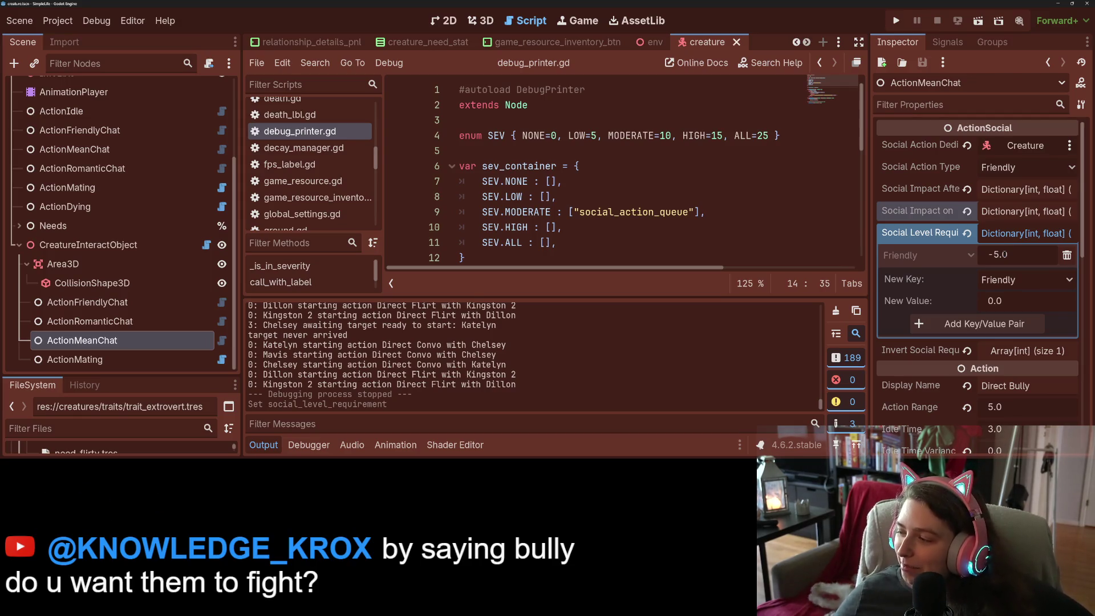
Step: Hide the Output panel and collapse the Social Impact and Social Level Requirement dictionaries
left_click(273, 448)
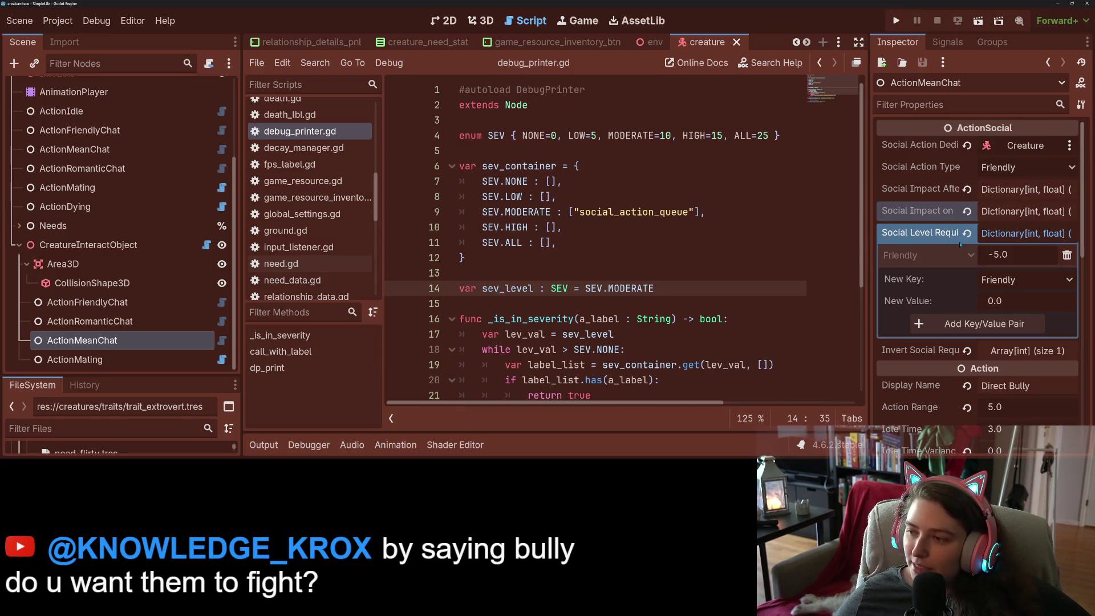
left_click(1012, 213)
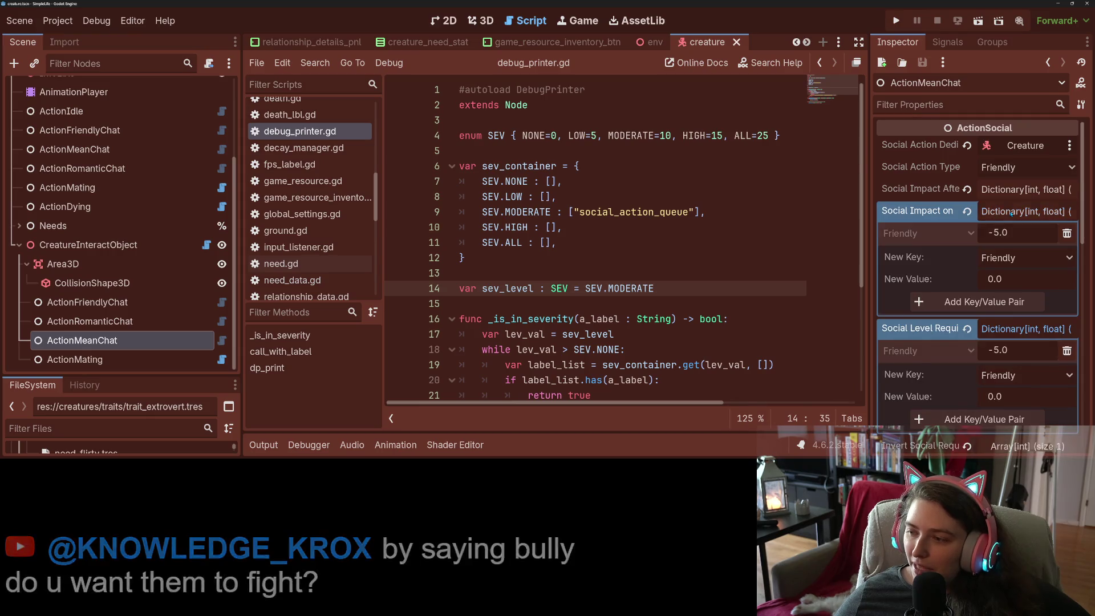
left_click(1011, 213)
left_click(1015, 233)
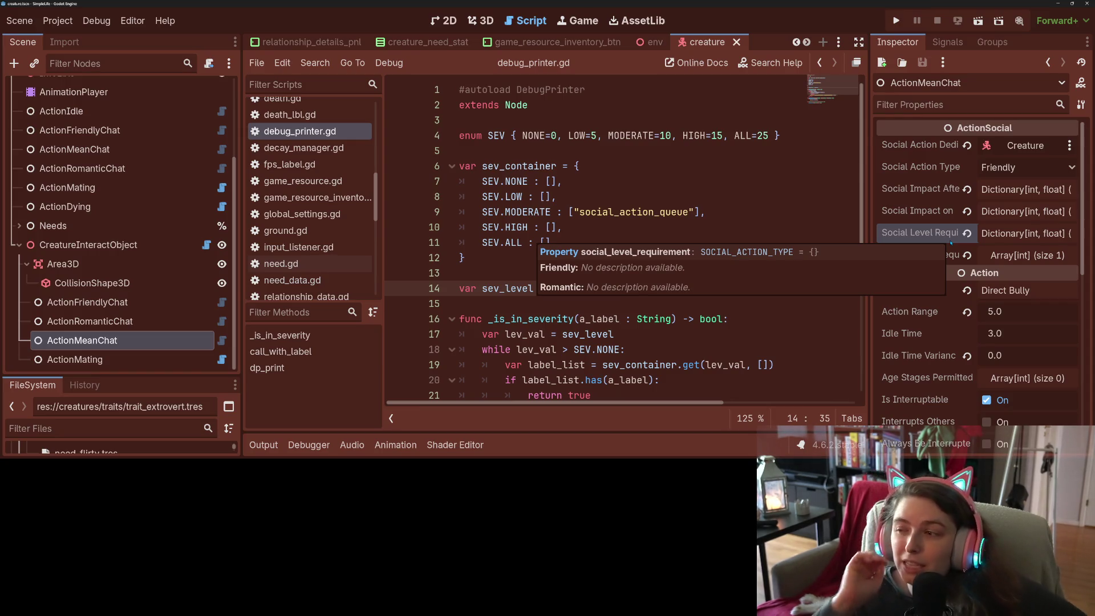
Step: Open action_social.gd and scroll through its target-waiting code
scroll(311, 200, "up", 5)
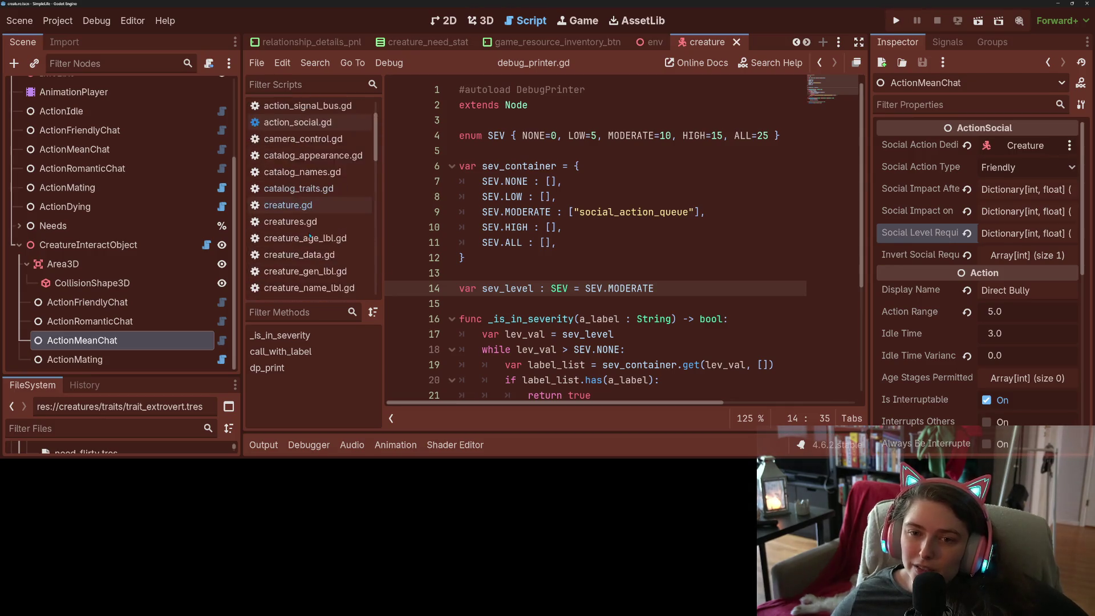
left_click(317, 174)
scroll(587, 238, "down", 7)
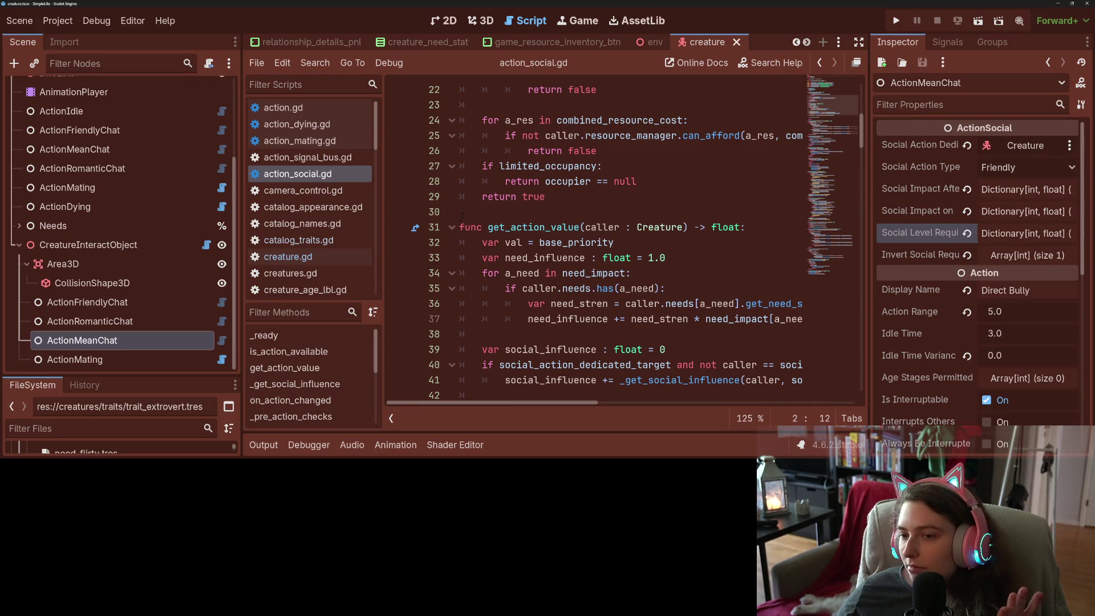
scroll(523, 288, "down", 2)
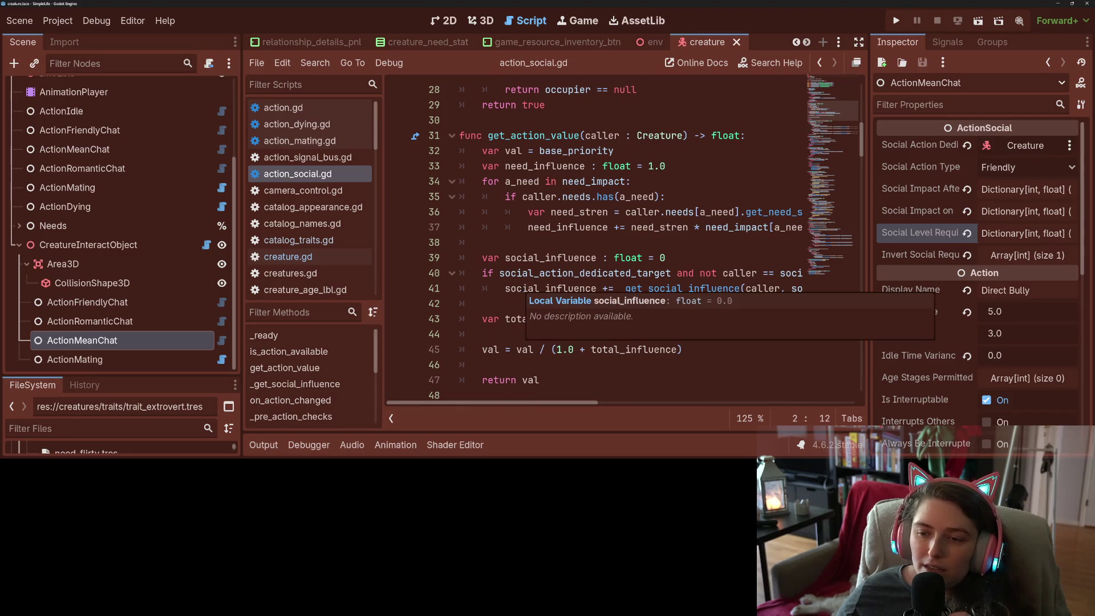
scroll(522, 289, "down", 7)
scroll(523, 289, "down", 13)
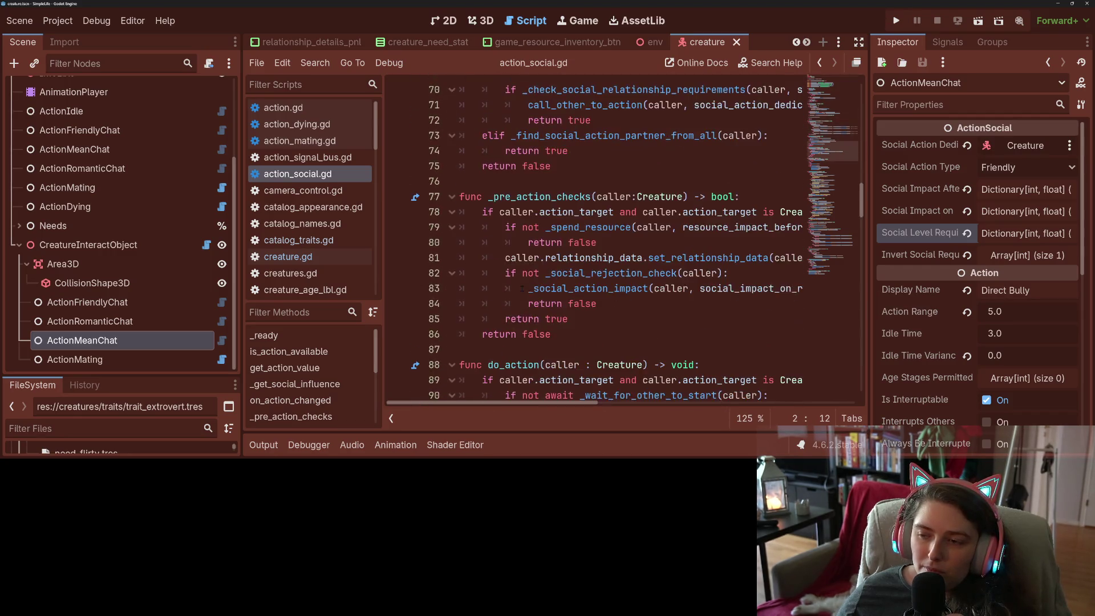
scroll(522, 289, "down", 6)
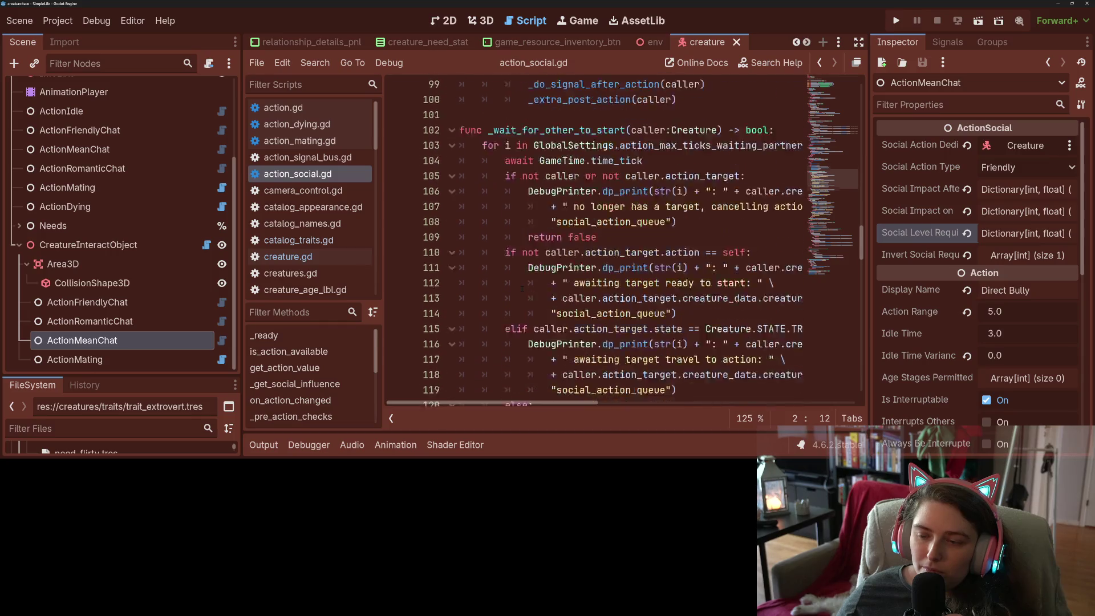
Step: Expand and collapse the social requirement dictionaries and save the creature scene
left_click(1000, 255)
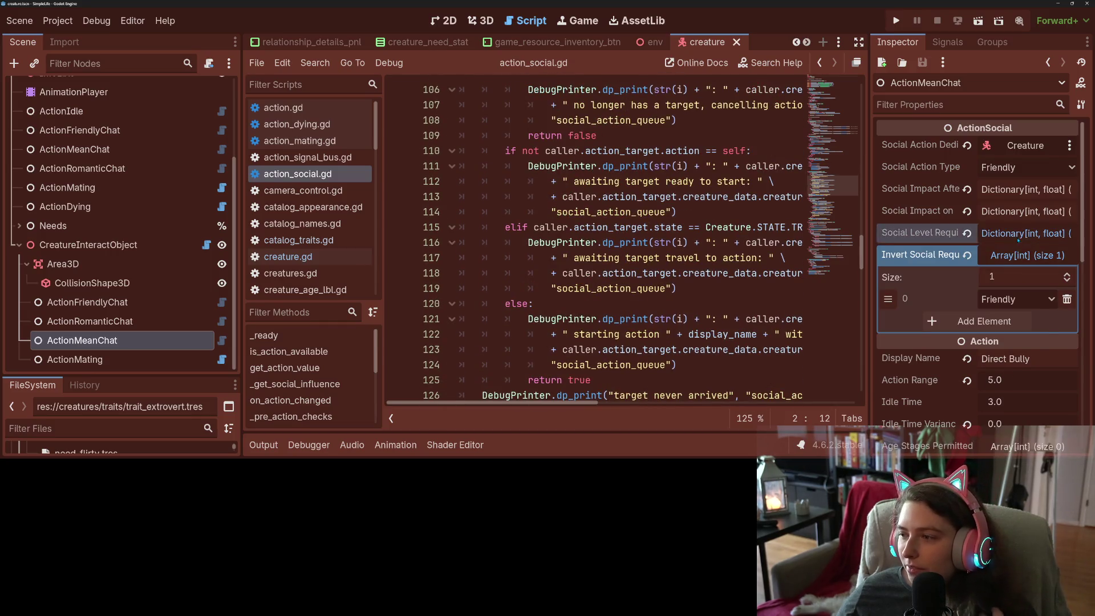
left_click(1021, 233)
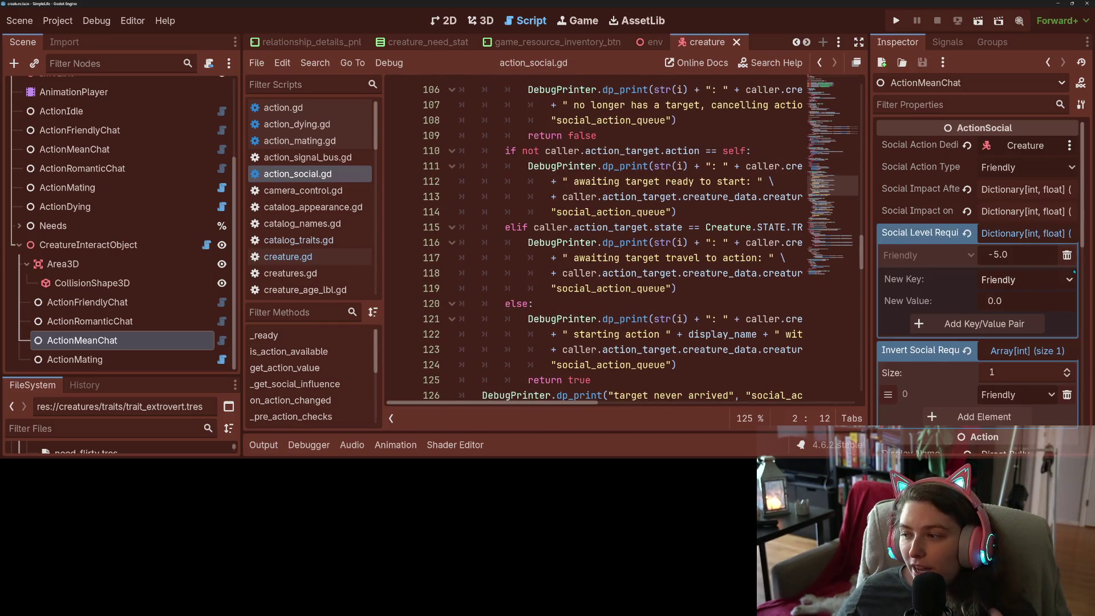
key("ctrl+s")
left_click(1024, 234)
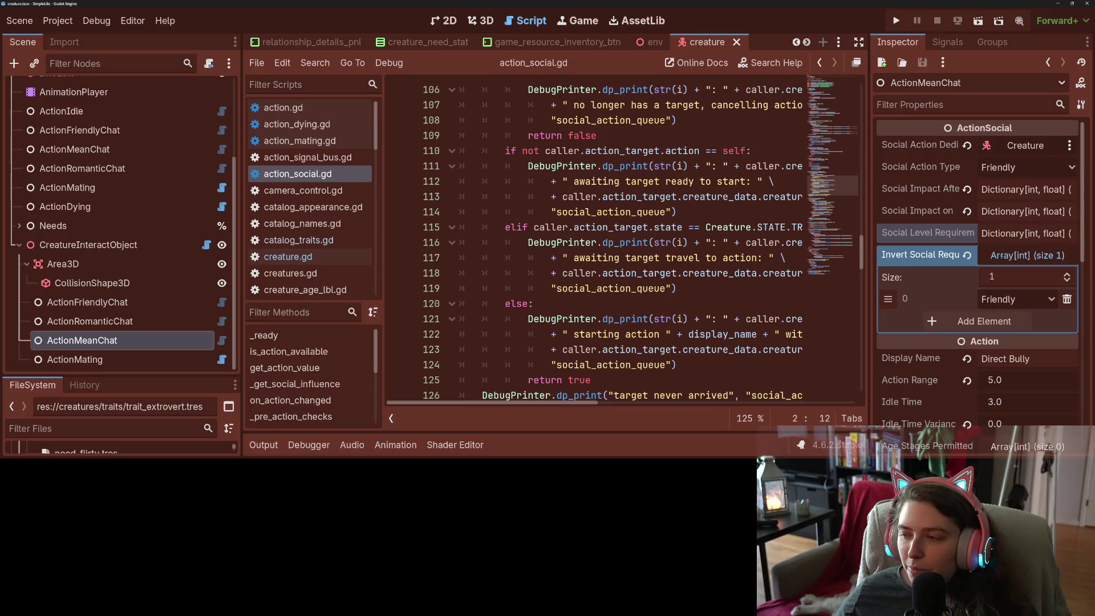
key("ctrl+s")
Step: Select the ActionMeanChat node under the creature root and collapse its Need Impact dictionary
scroll(167, 264, "up", 3)
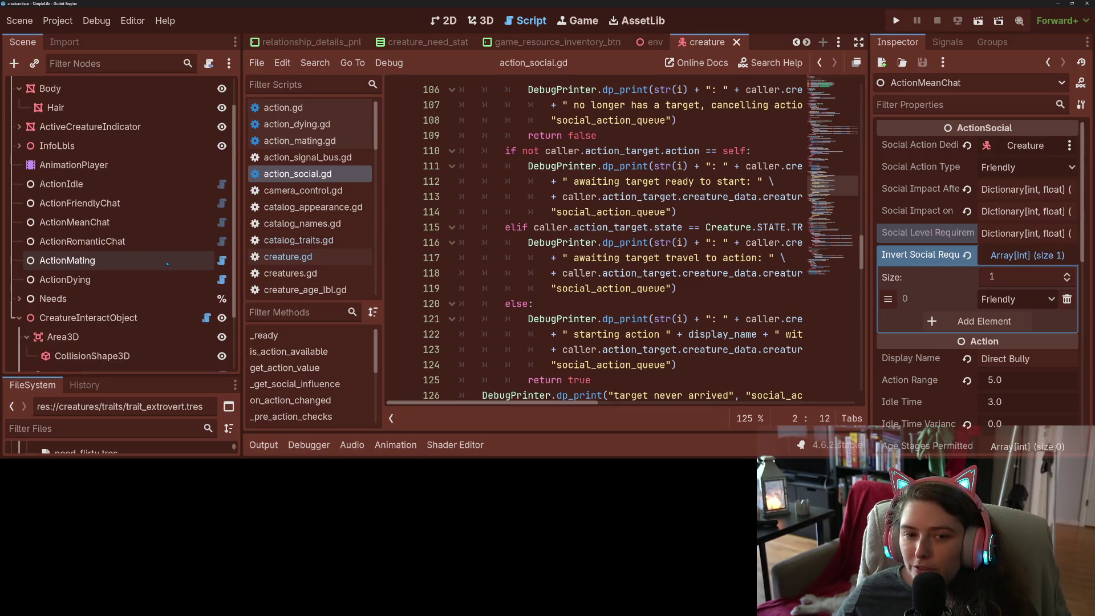
left_click(74, 222)
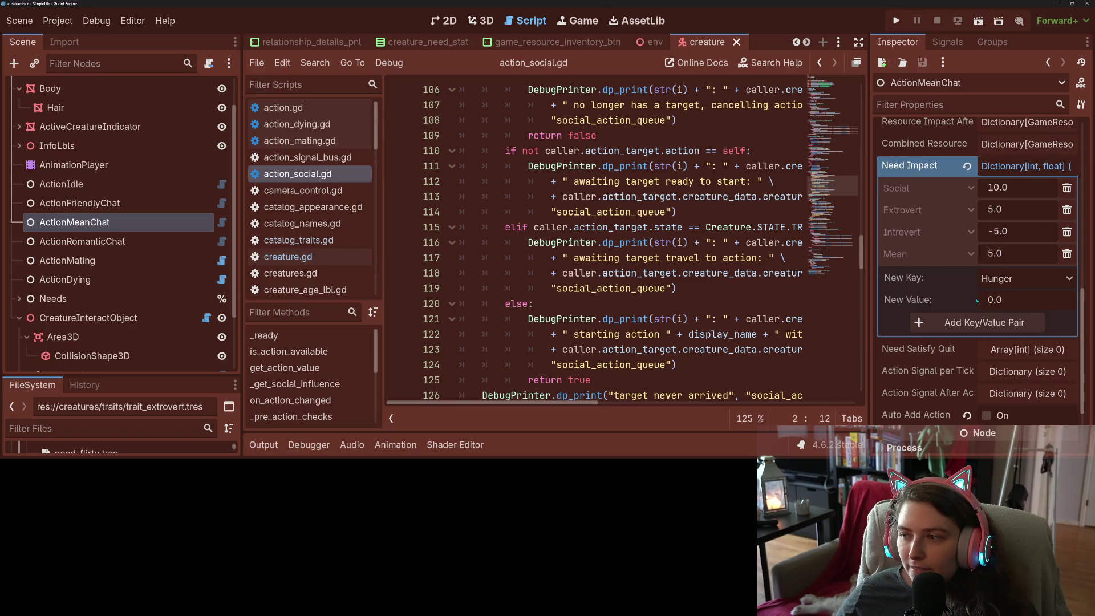
scroll(1004, 263, "up", 4)
scroll(970, 306, "down", 3)
scroll(970, 305, "down", 2)
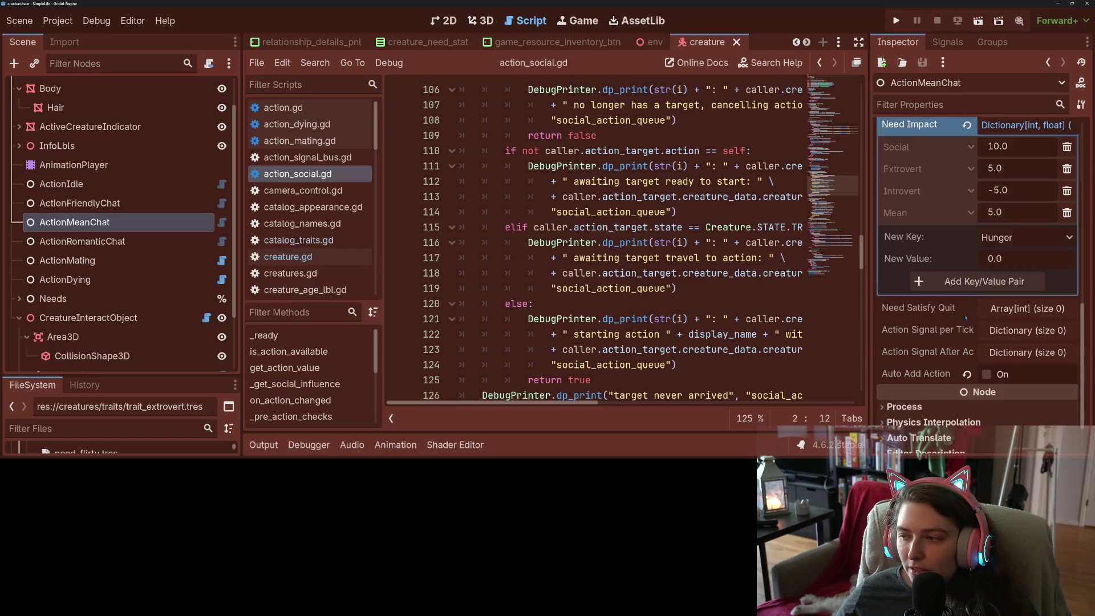
scroll(973, 300, "up", 4)
scroll(975, 294, "down", 4)
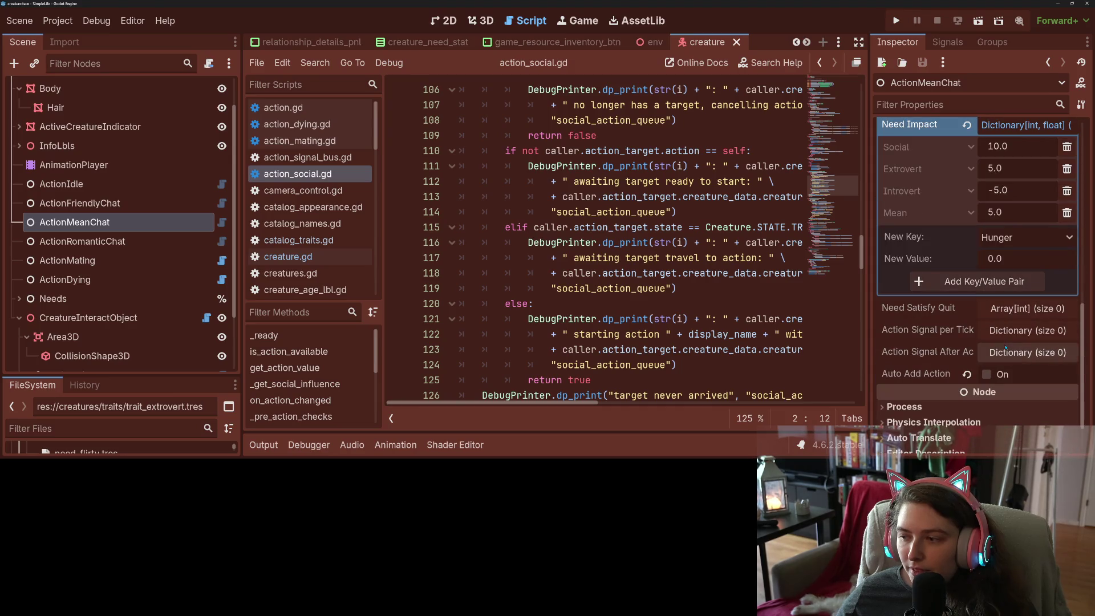
scroll(1010, 336, "up", 5)
scroll(1015, 342, "down", 2)
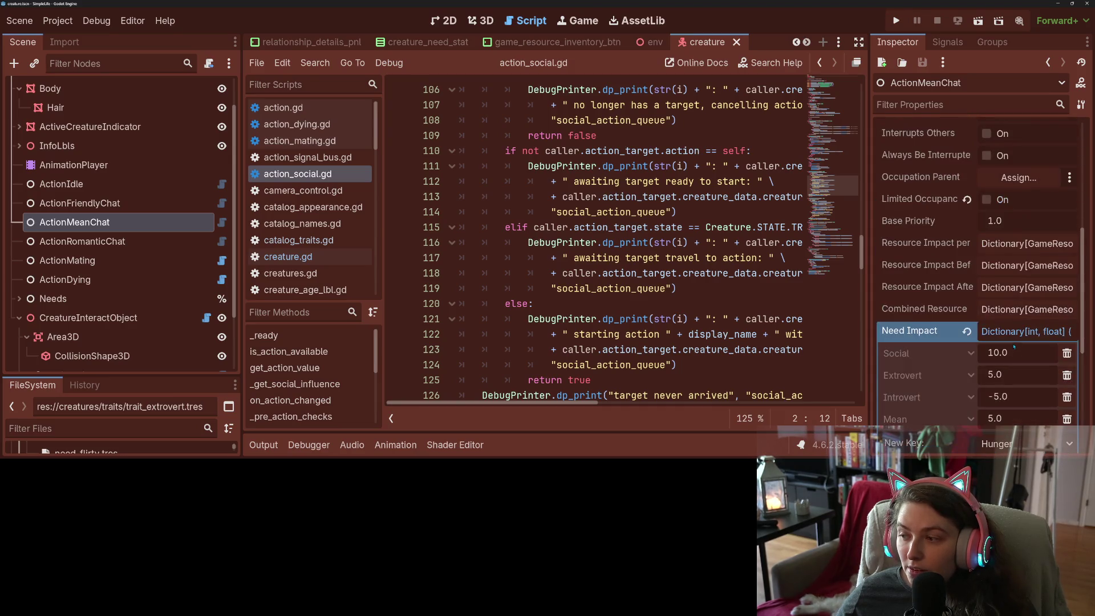
left_click(1019, 333)
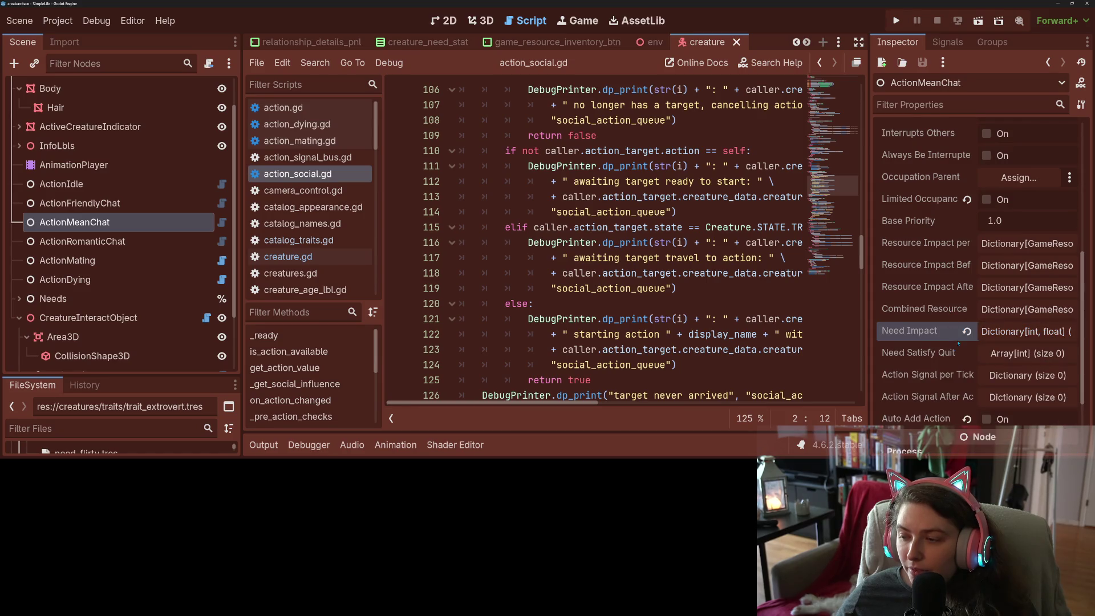
scroll(959, 344, "up", 5)
Step: Delete the Friendly -5.0 social level requirement entry and save the creature scene
left_click(1024, 233)
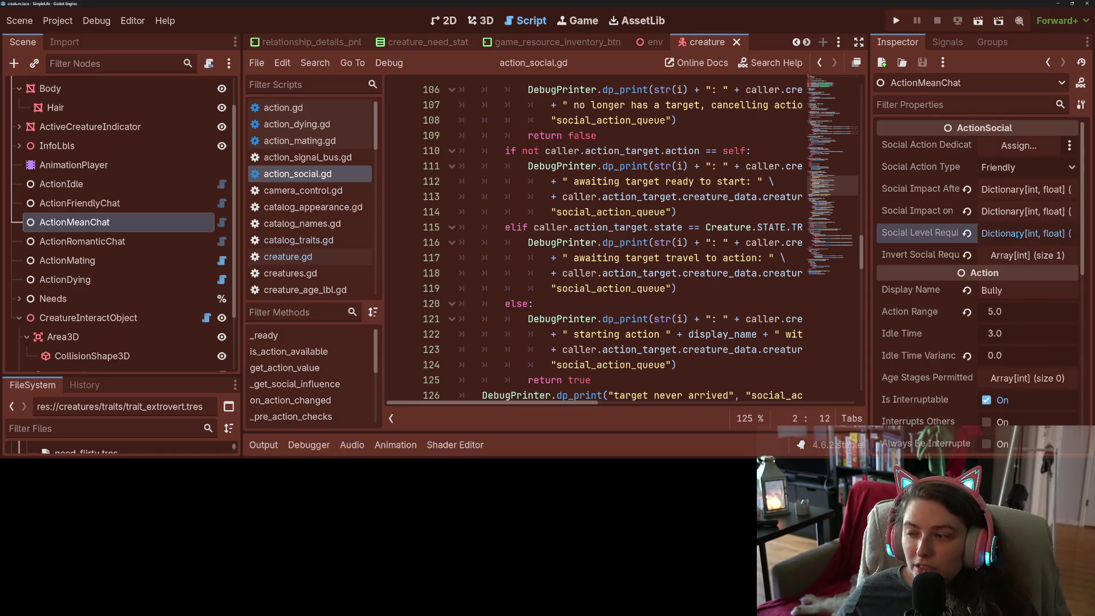
left_click(1067, 256)
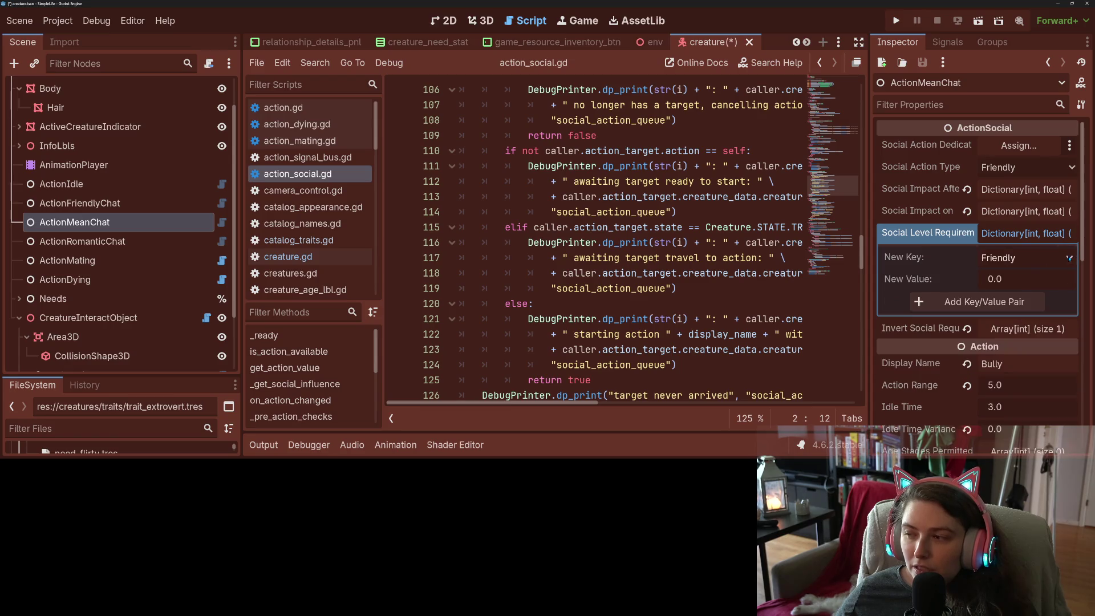
left_click(1022, 235)
key("ctrl+s")
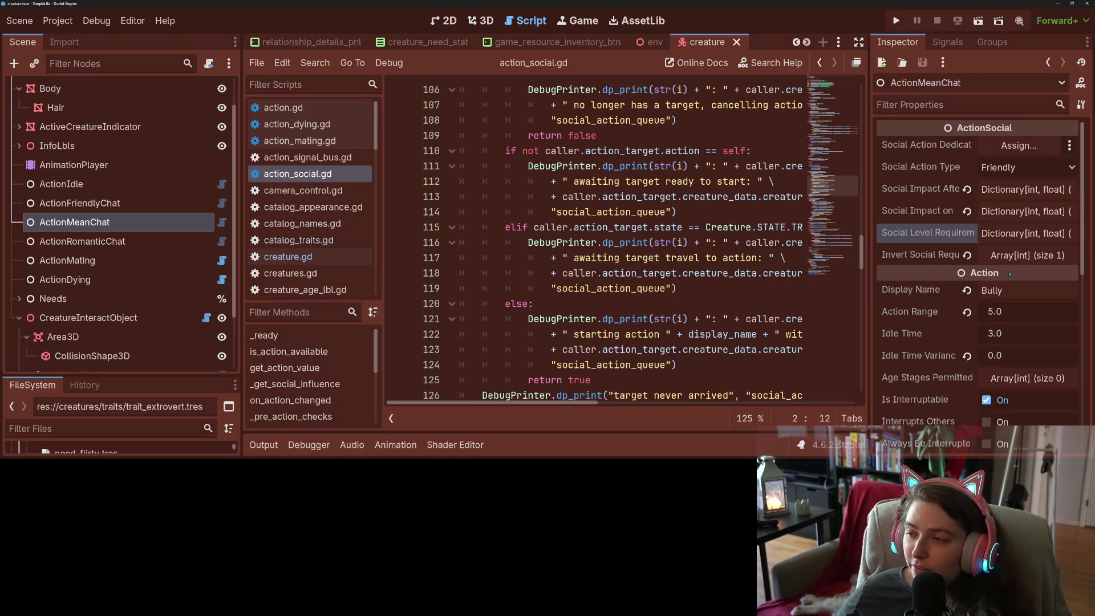
Step: Check the Invert Social Requirement list, then run the game to test the changes
left_click(1013, 255)
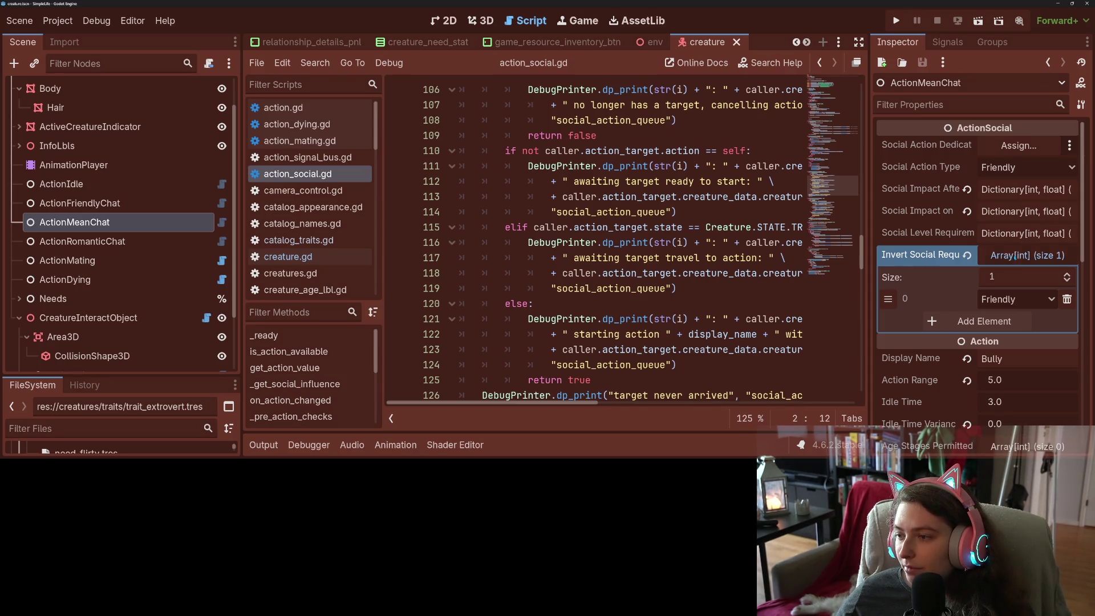
left_click(1011, 255)
left_click(1011, 255)
left_click(1011, 255)
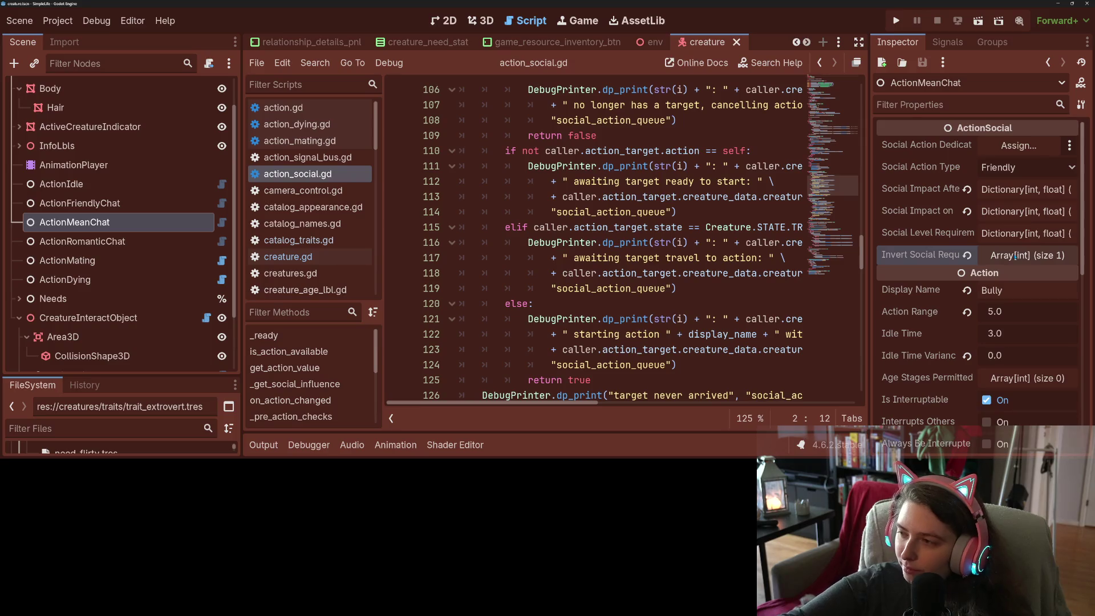
left_click(896, 21)
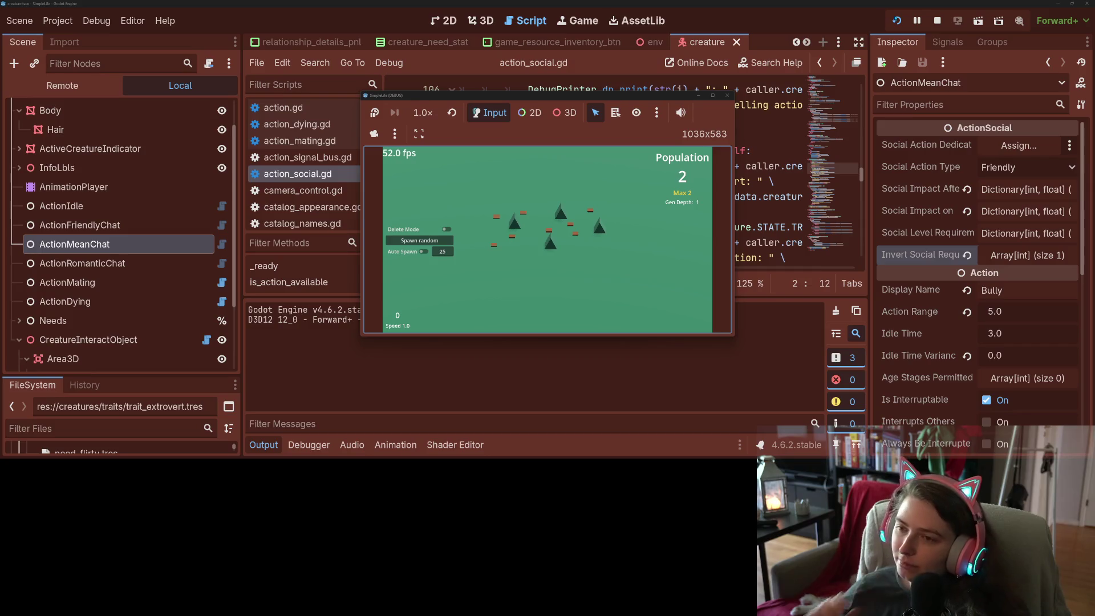
Step: Maximize the game window, inspect both creatures, and spawn and select a third random creature
left_click(713, 95)
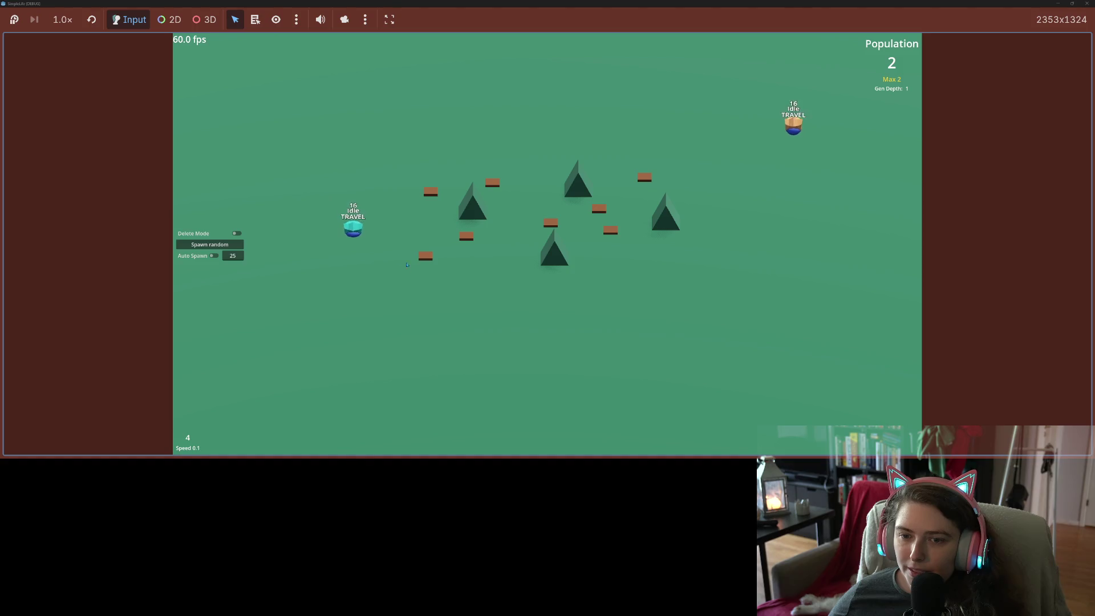
left_click(357, 238)
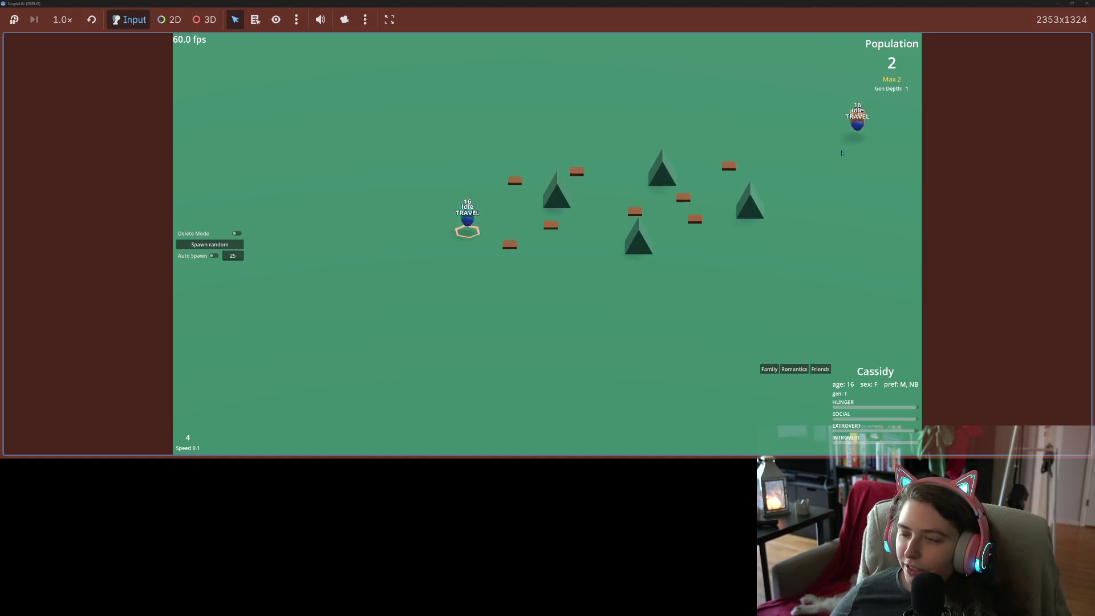
left_click(855, 125)
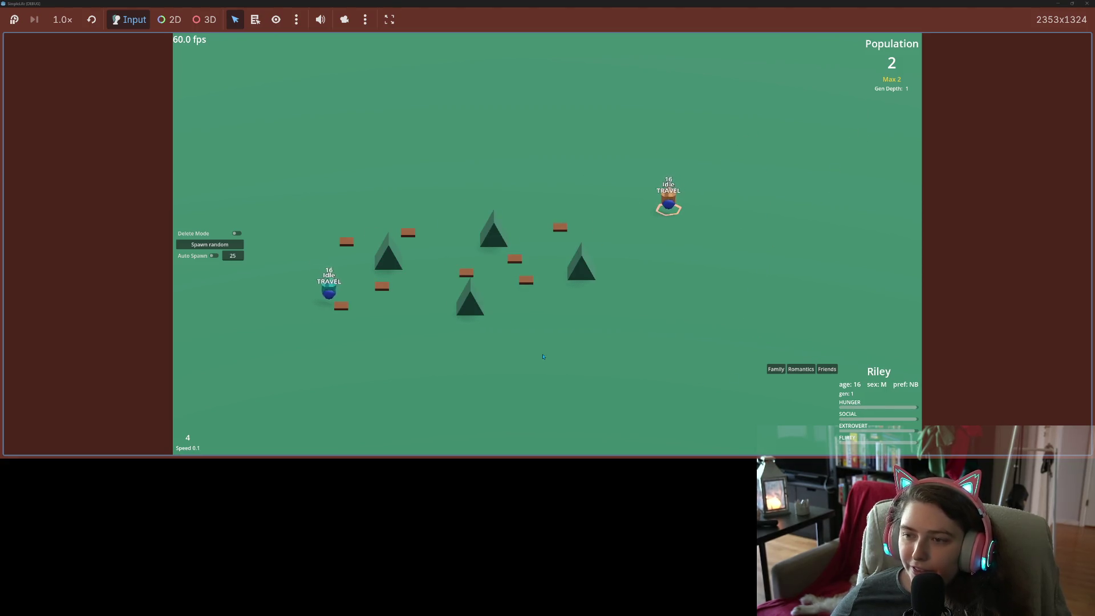
left_click(207, 245)
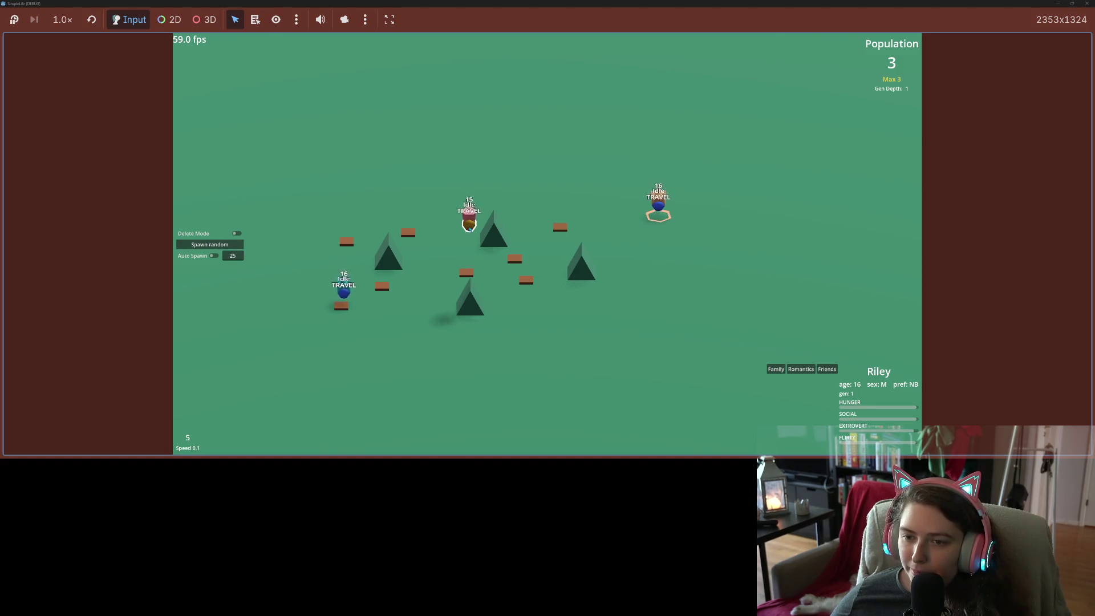
left_click(472, 229)
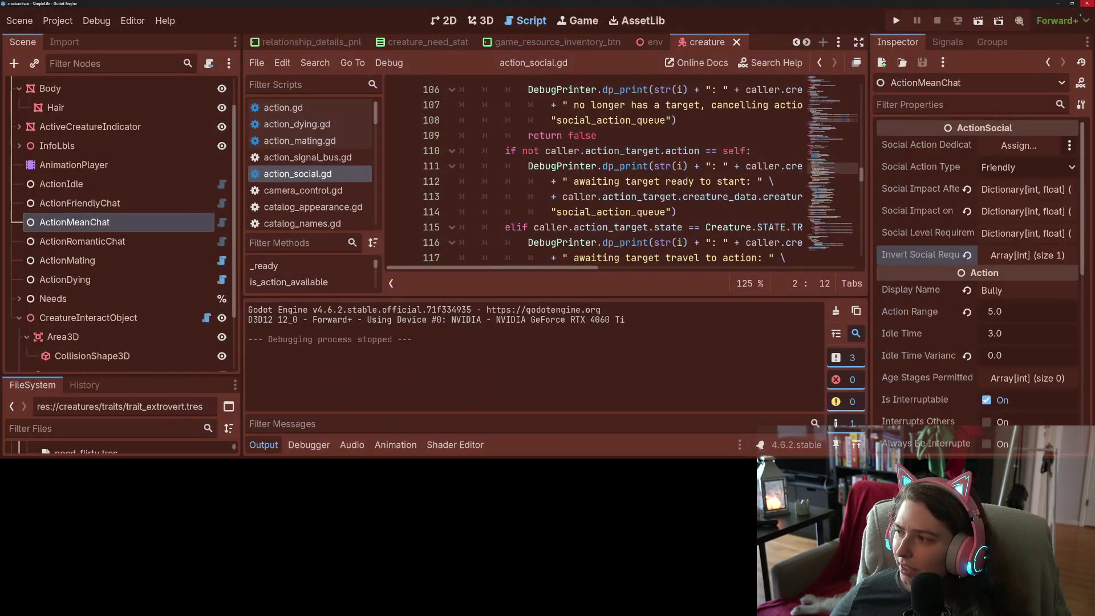
Step: Stop the game, hide the Output panel, and enlarge the FileSystem dock
key("F8")
left_click(263, 446)
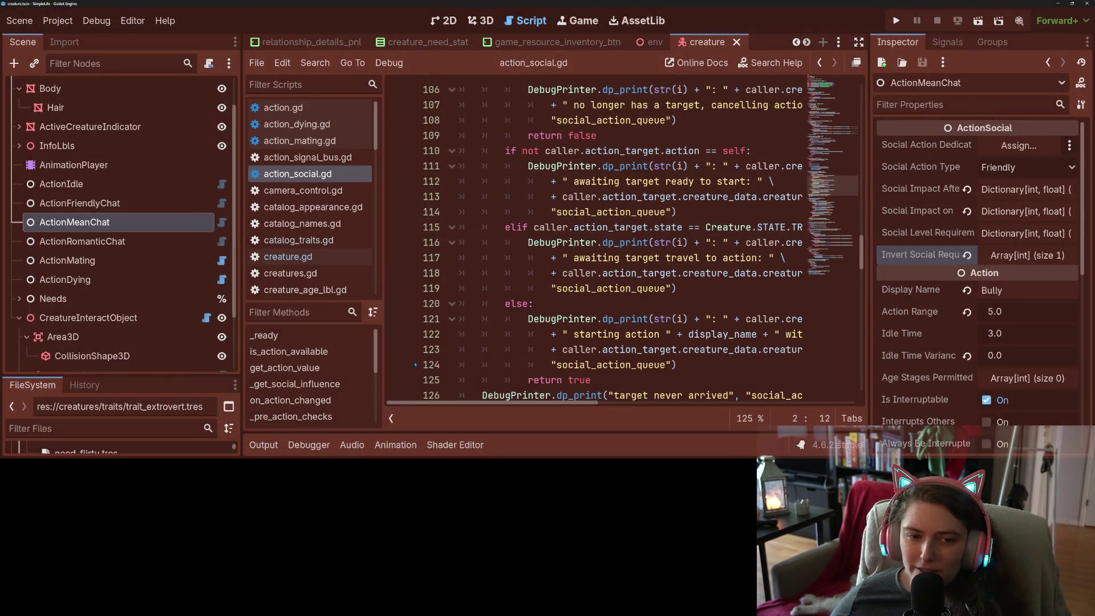
left_click_drag(195, 374, 195, 108)
Step: Inspect the Flirty, Introvert, Extrovert and Mean trait resources, collapsing their arrays
left_click(85, 321)
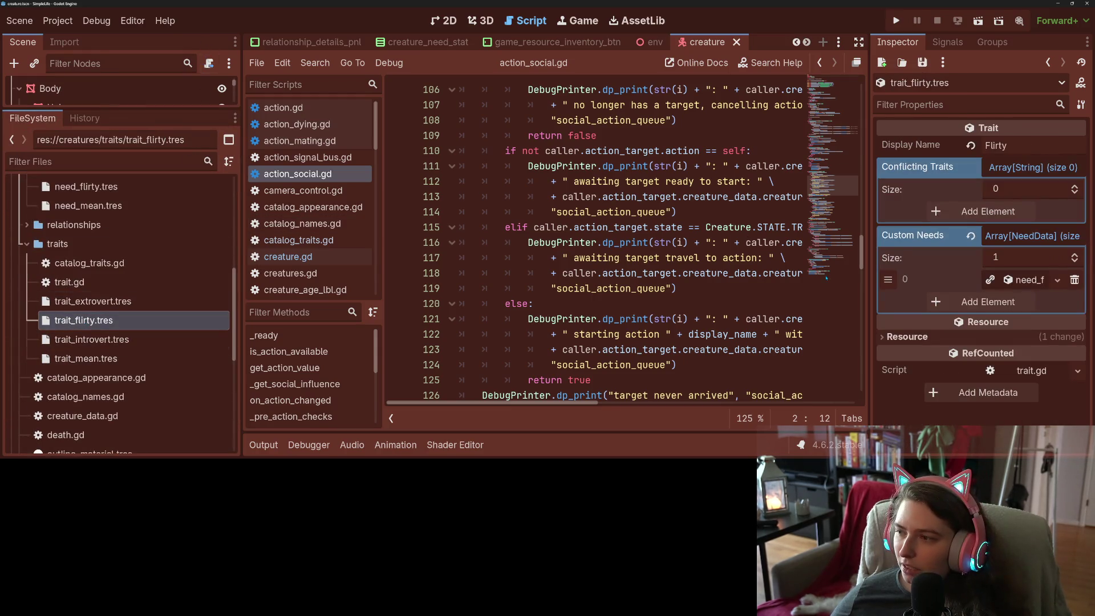
left_click(1019, 168)
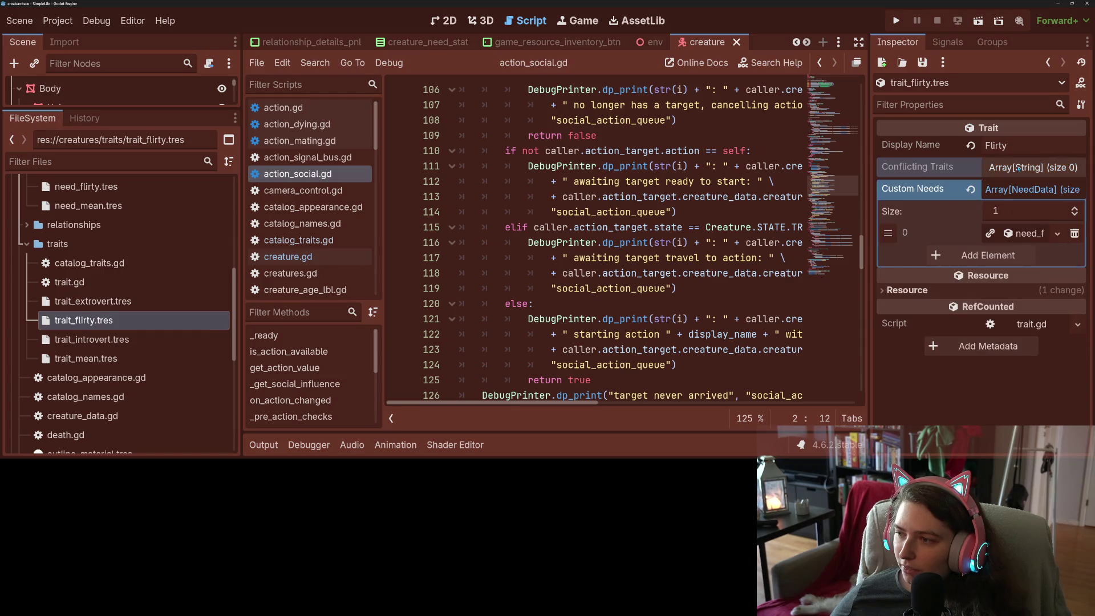
left_click(95, 346)
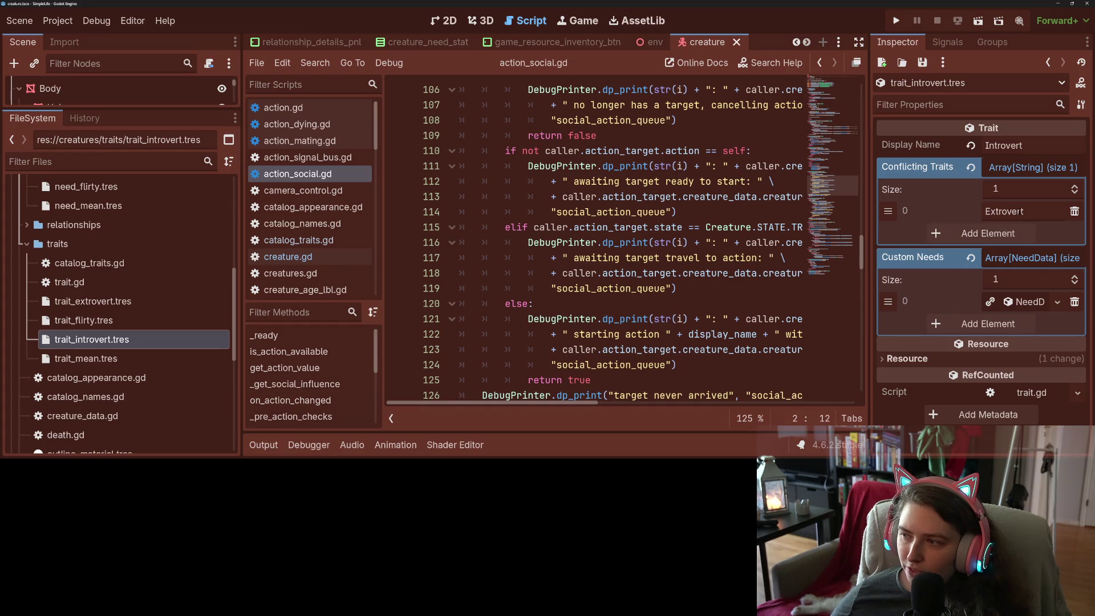
left_click(112, 300)
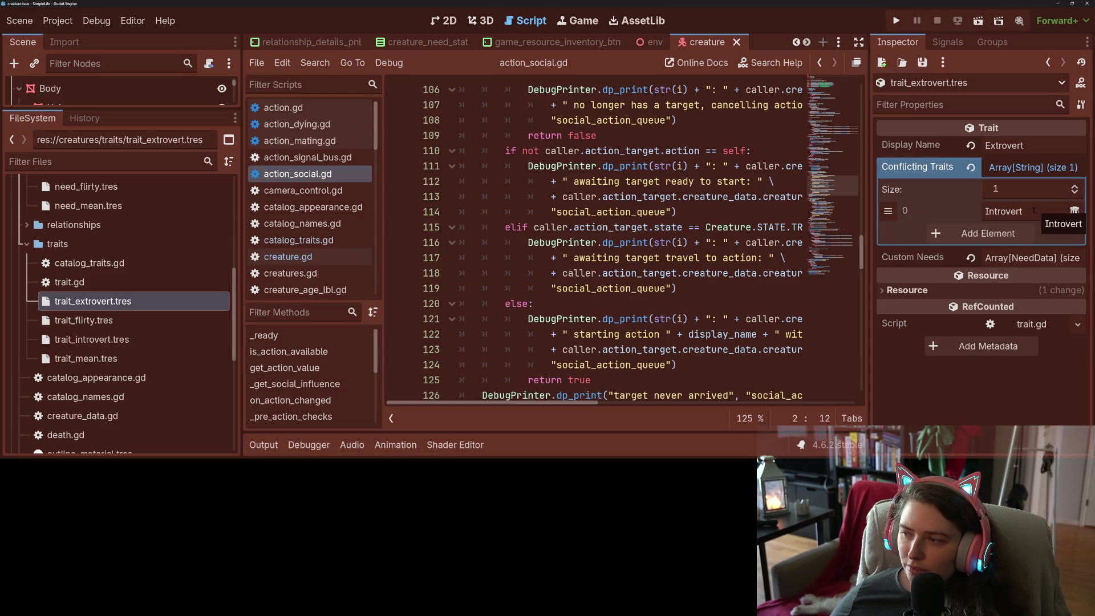
left_click(130, 364)
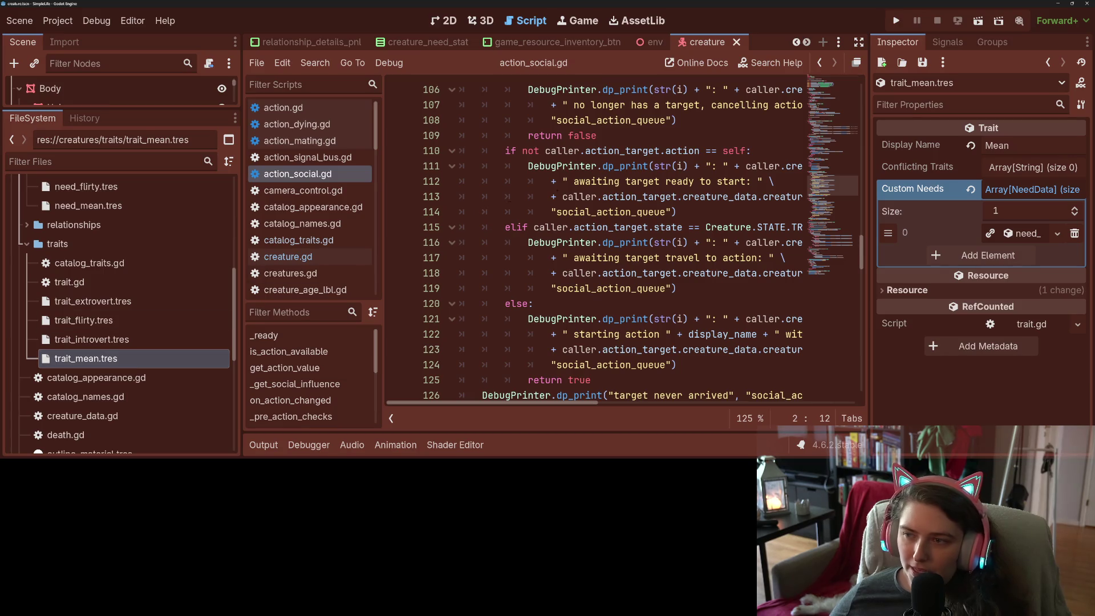
left_click(1012, 193)
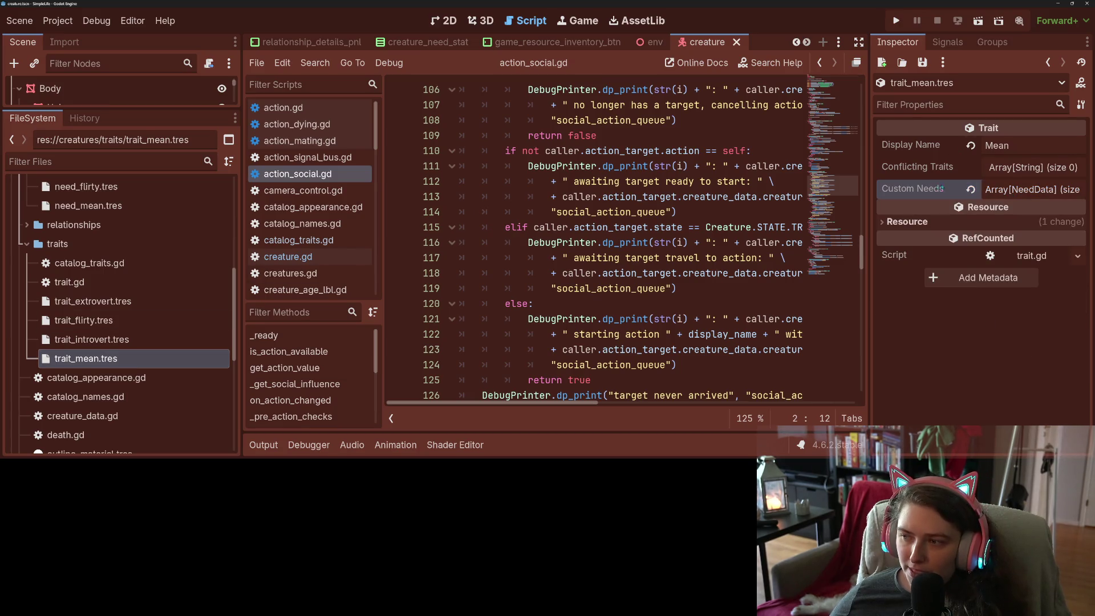
scroll(596, 240, "up", 2)
scroll(596, 240, "up", 1)
scroll(120, 314, "up", 3)
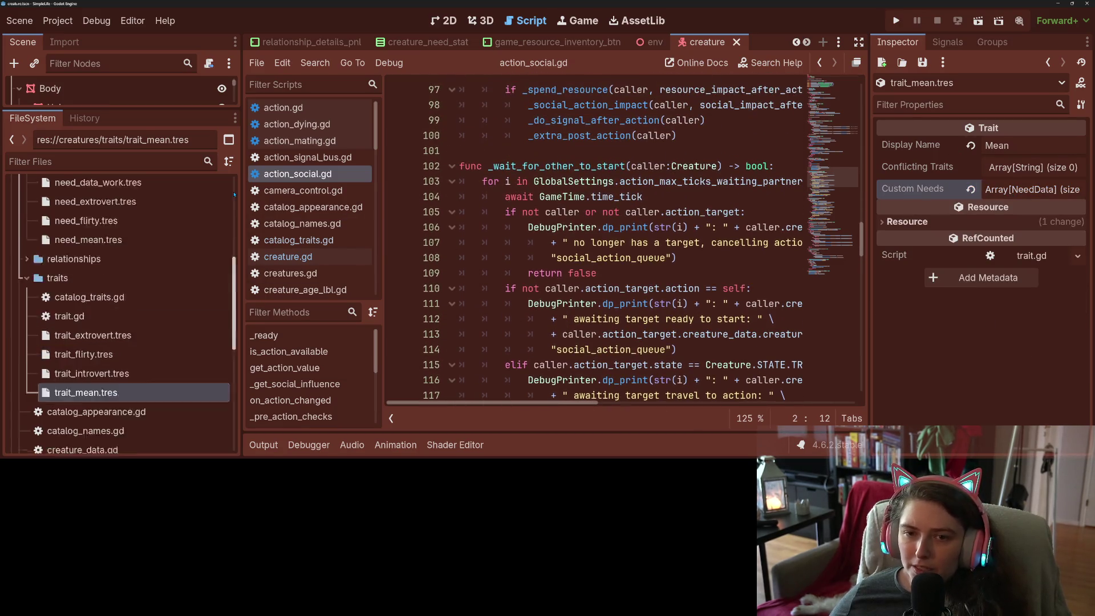
Step: Open creature.gd, scroll to _randomize_traits, and select a_trait on line 82
left_click(288, 257)
scroll(596, 239, "down", 10)
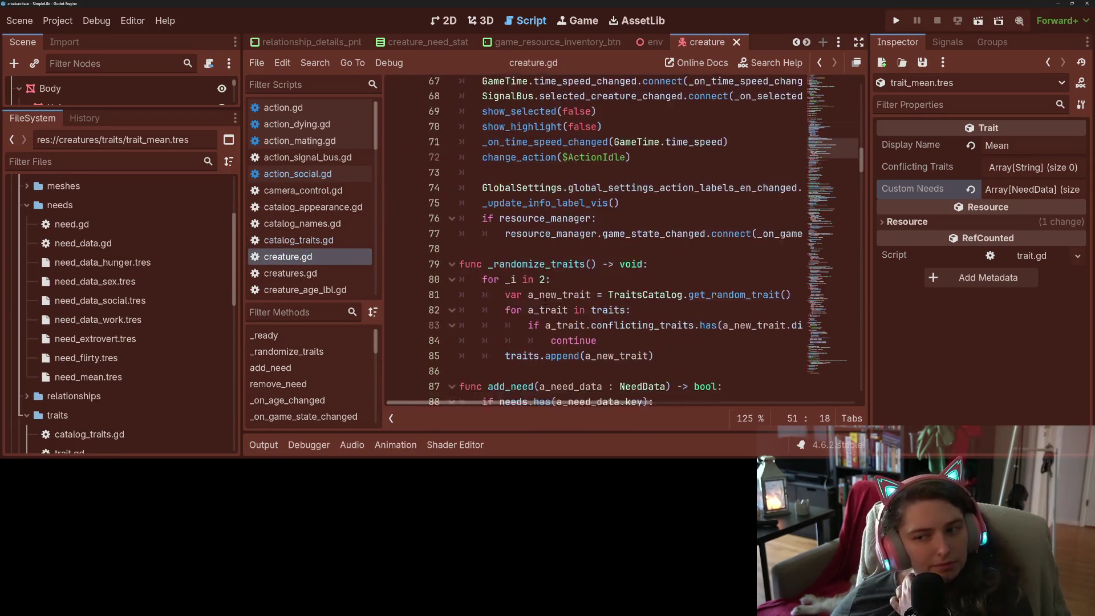
scroll(540, 399, "up", 2)
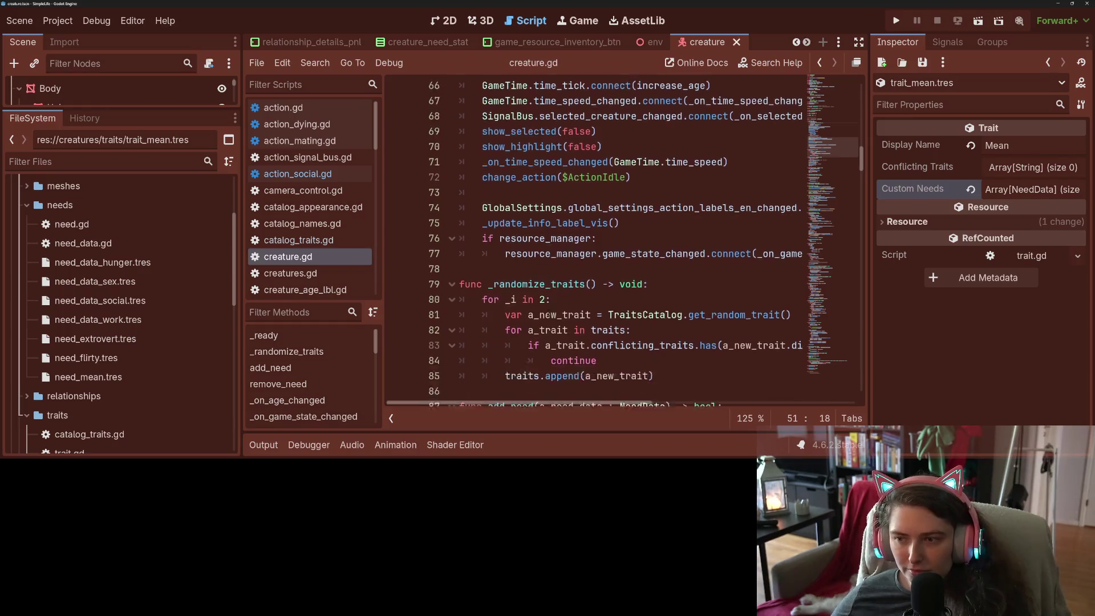
scroll(541, 400, "down", 1)
scroll(538, 357, "down", 3)
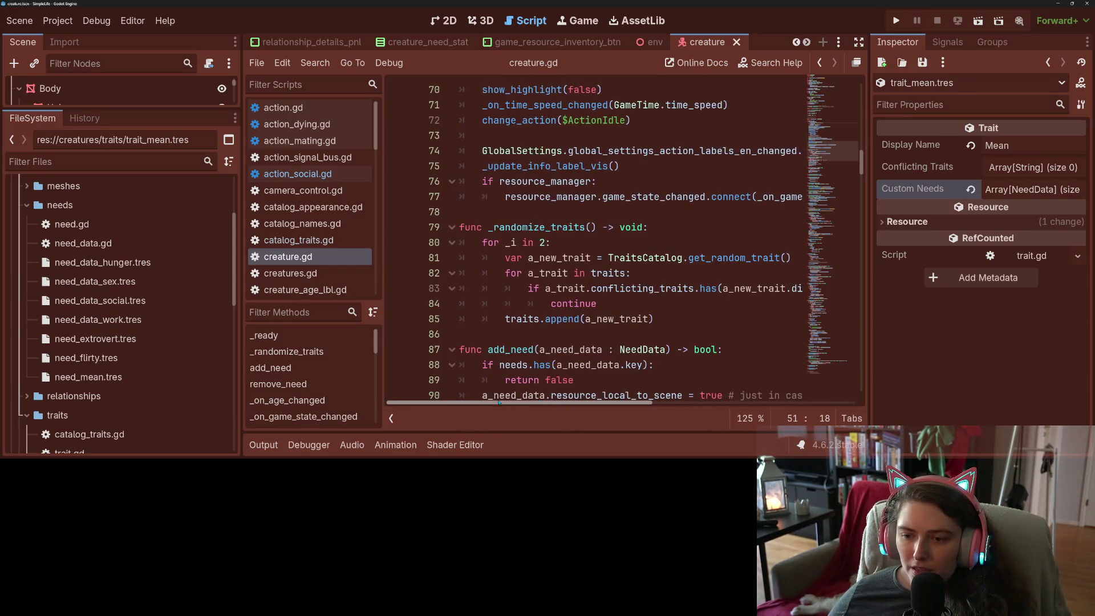
scroll(537, 357, "down", 3)
scroll(538, 356, "up", 9)
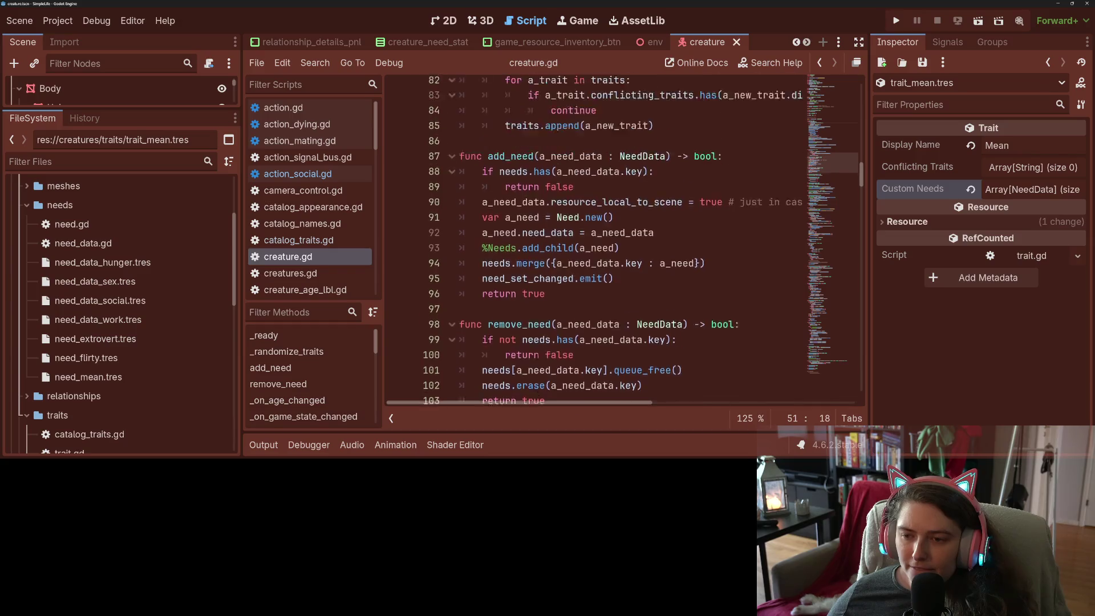
scroll(537, 355, "down", 3)
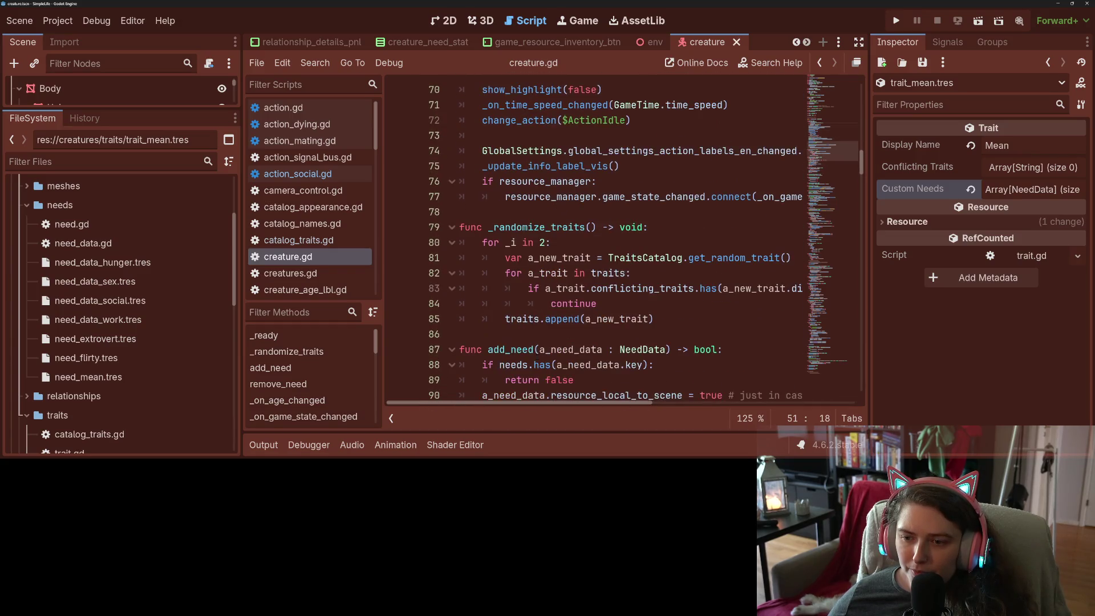
double_click(548, 274)
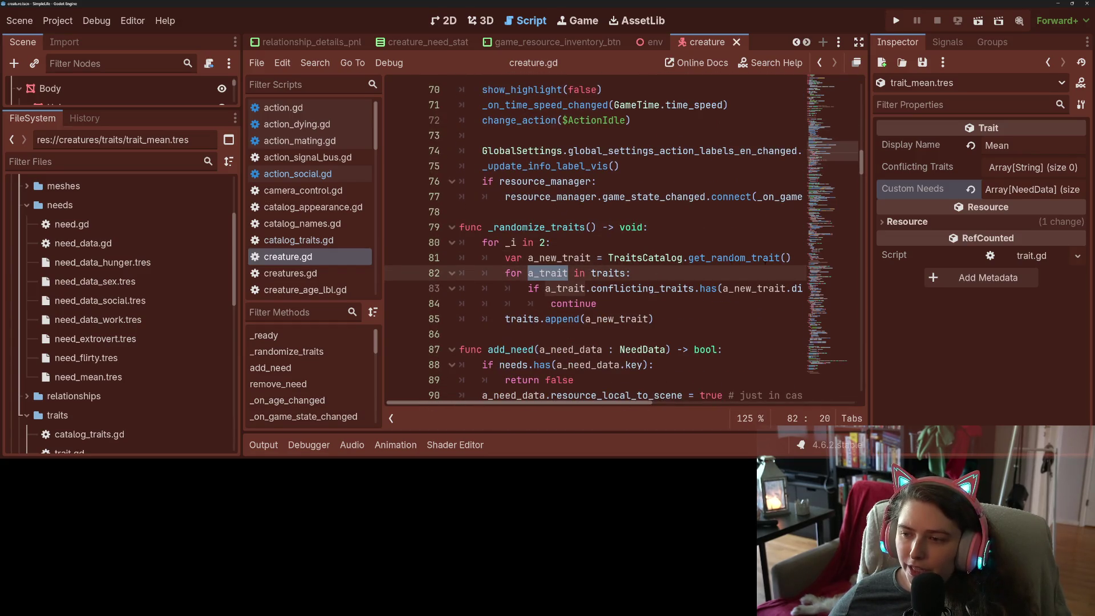
Step: Narrow the left dock to widen the code editor and examine a_new_trait and a_trait
left_click_drag(242, 246, 67, 249)
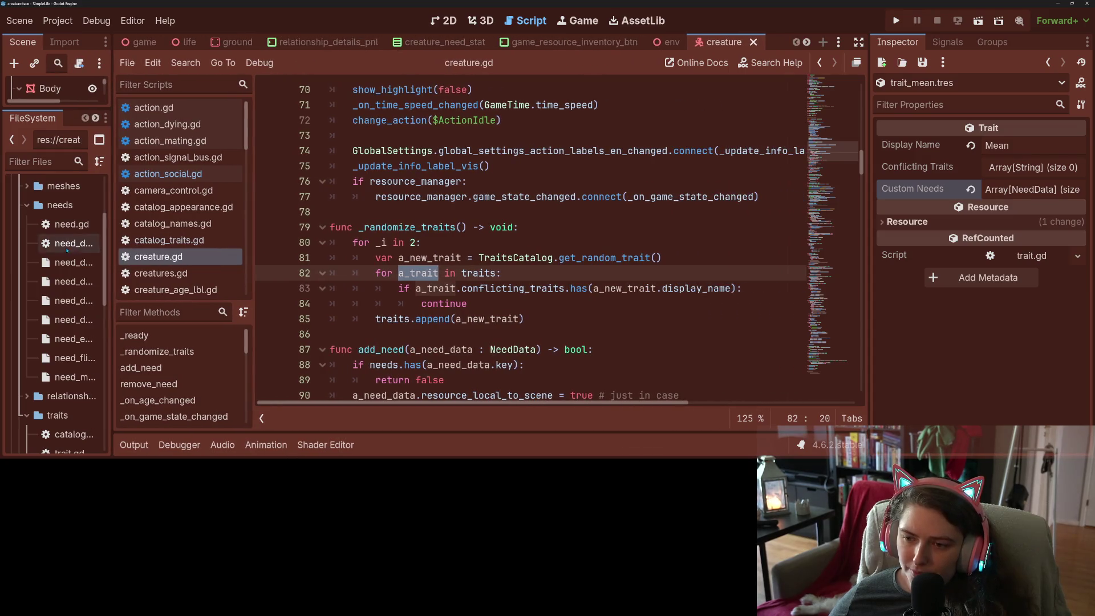
double_click(430, 258)
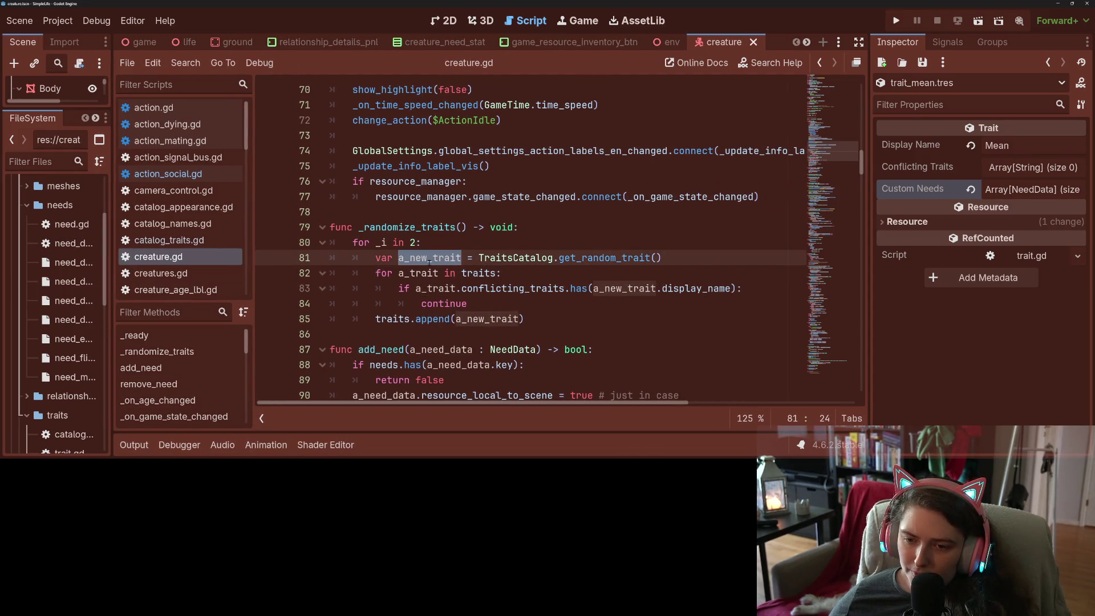
double_click(407, 274)
left_click(435, 273)
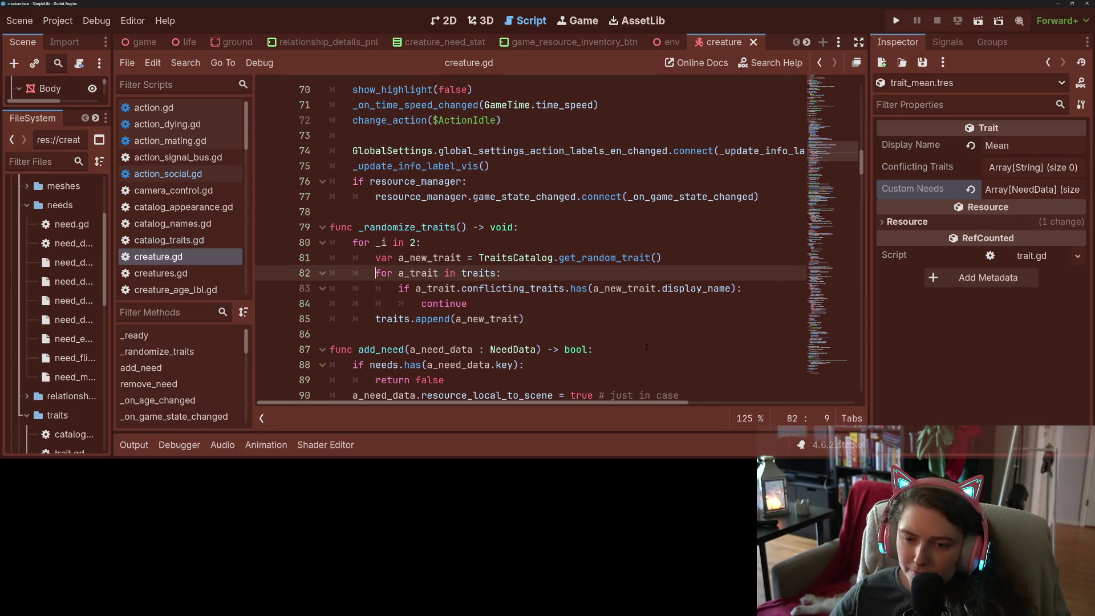
Step: Start a new empty line inside the for loop of _randomize_traits
key("ctrl+shift+Return")
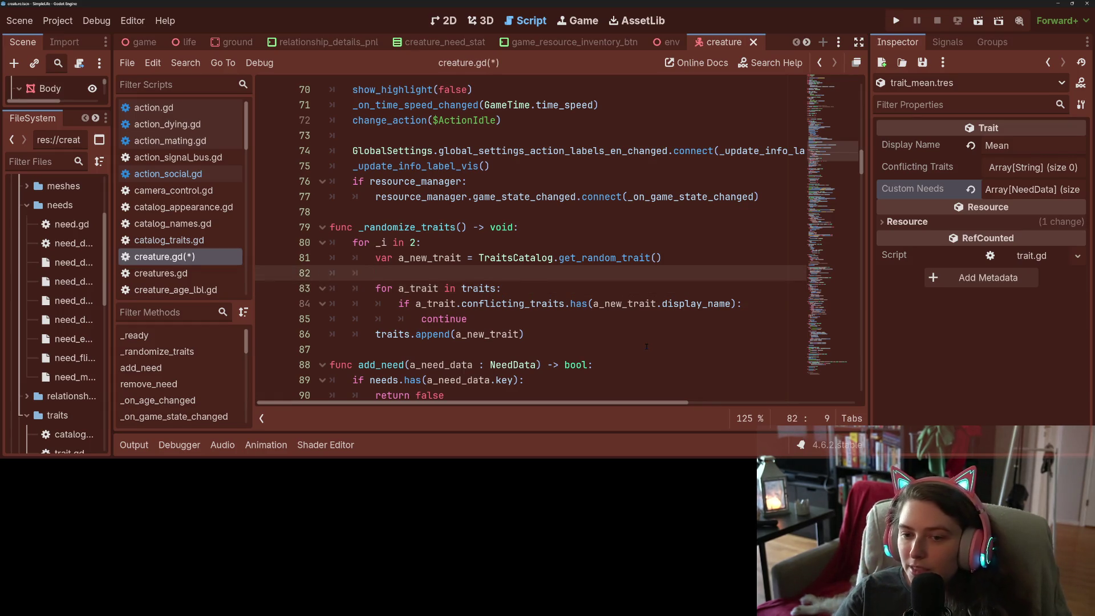
type("i")
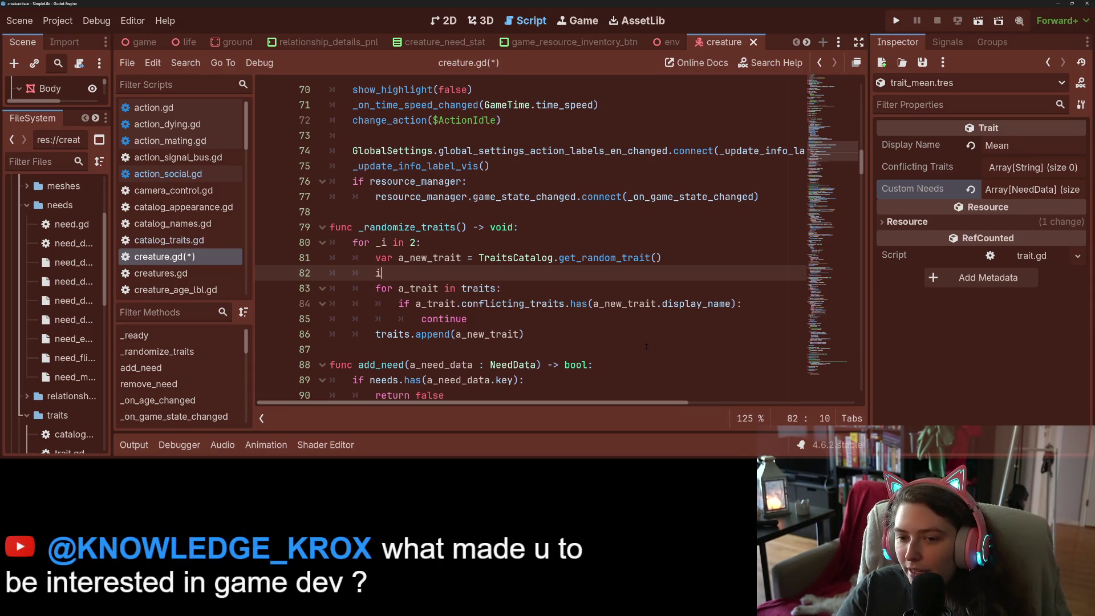
key("BackSpace")
key("BackSpace")
key("BackSpace")
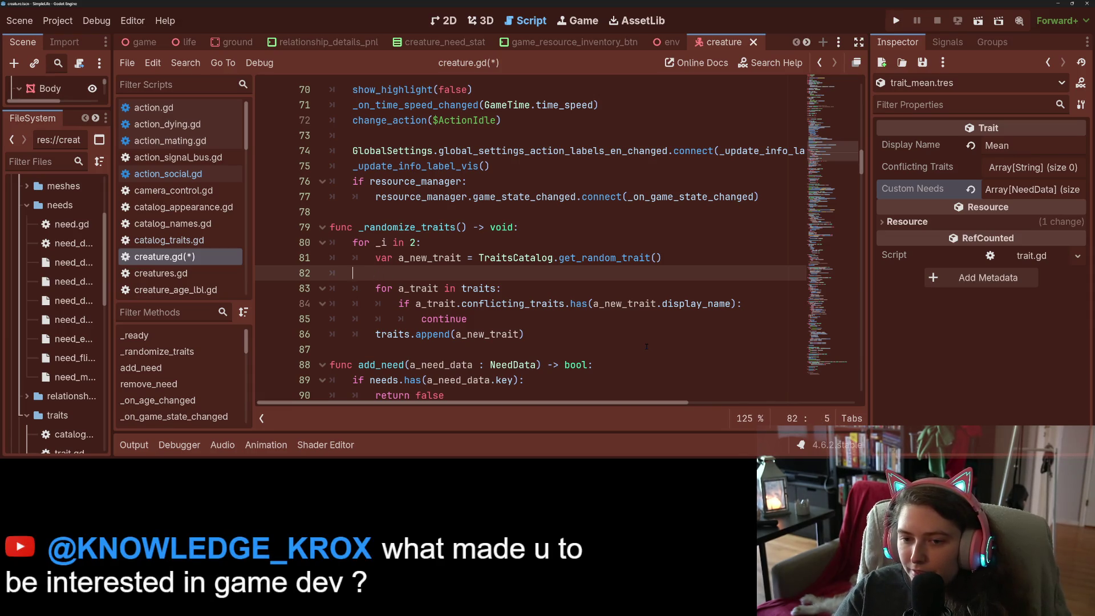
key("Down")
key("Return")
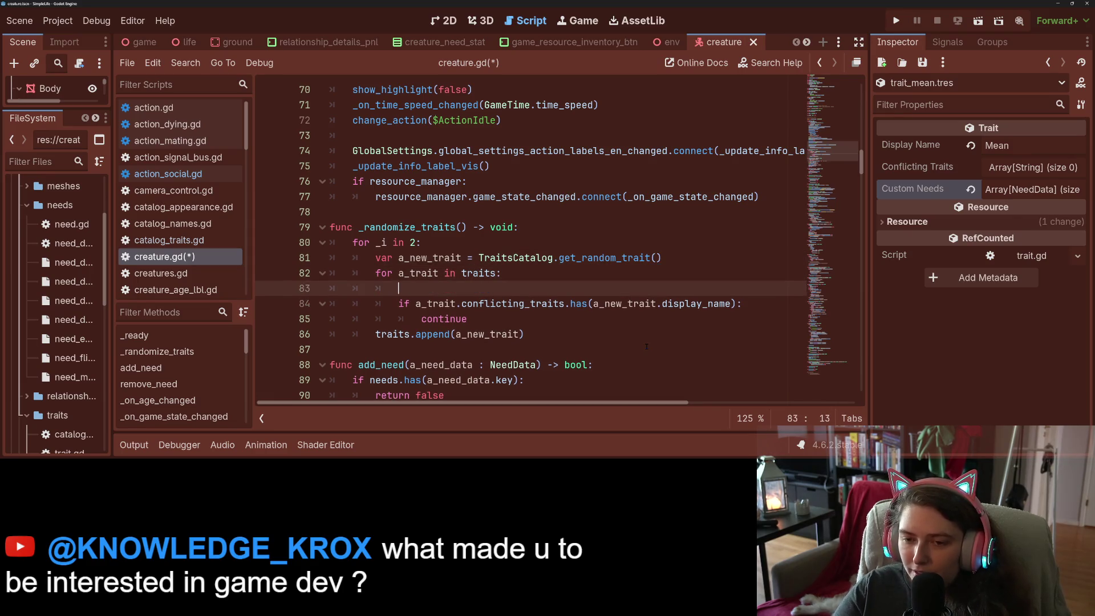
Step: Add 'if a_trait == a_new_trait: continue' with autocomplete and save creature.gd
type("if a_tr")
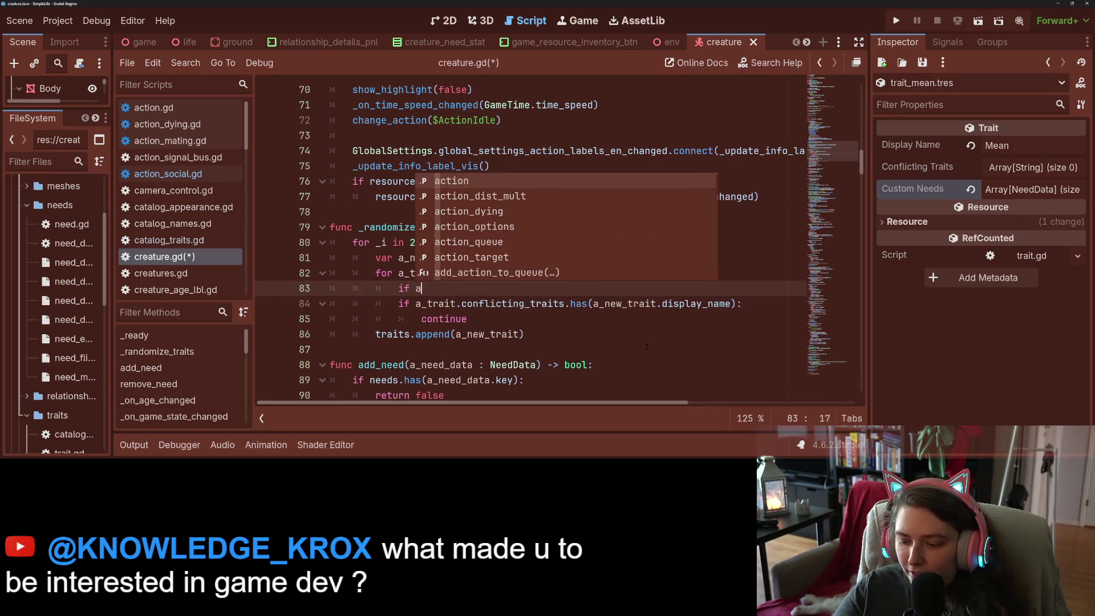
key("Return")
type("== ")
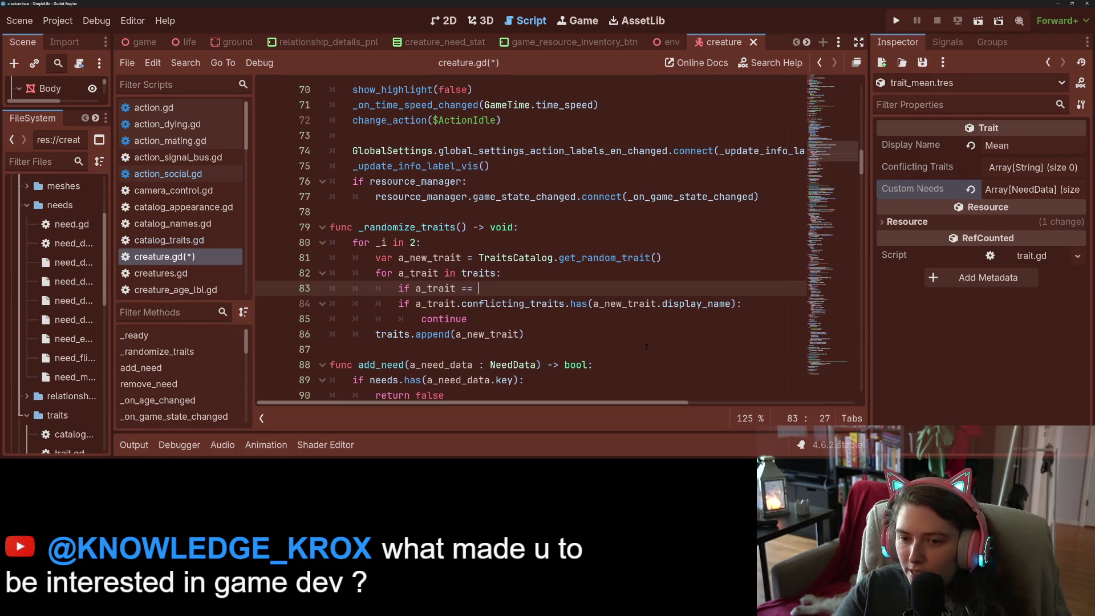
type("a_n")
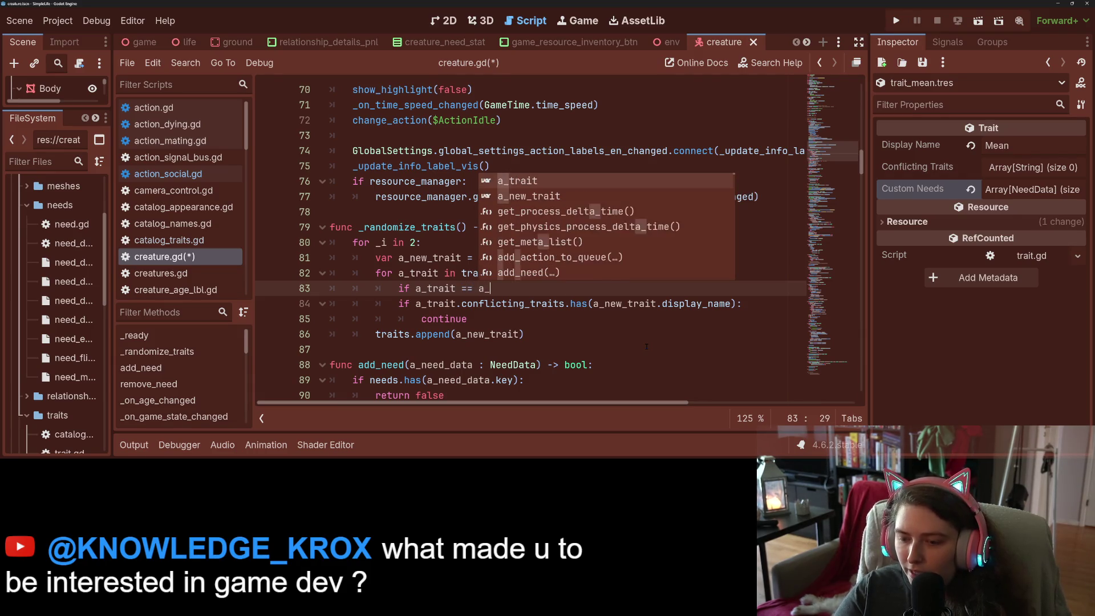
key("Return")
type(":")
key("Return")
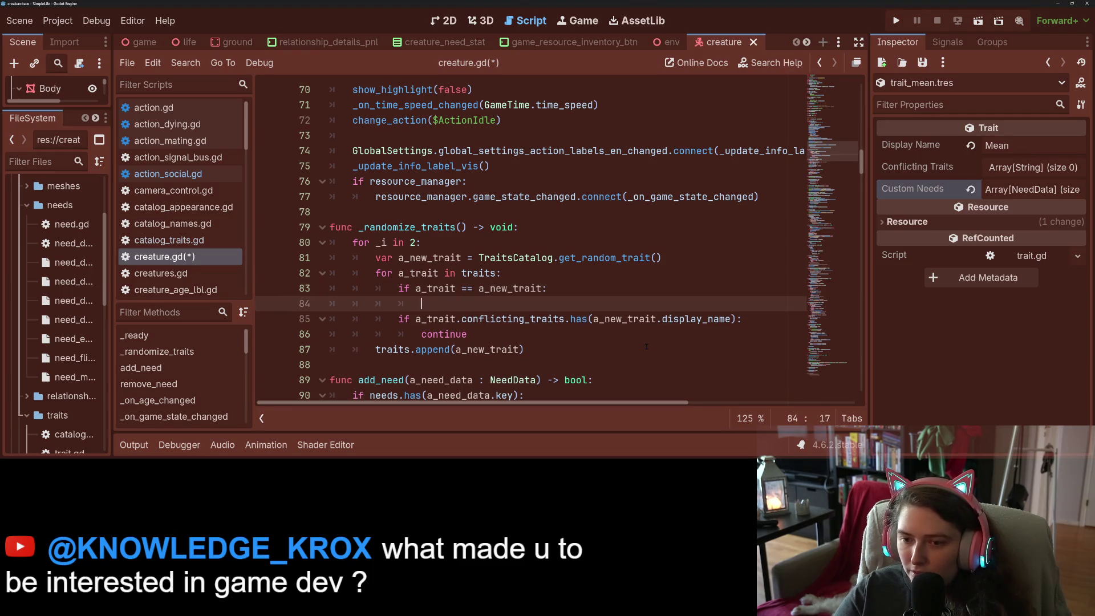
type("con")
key("Return")
key("BackSpace")
key("BackSpace")
key("BackSpace")
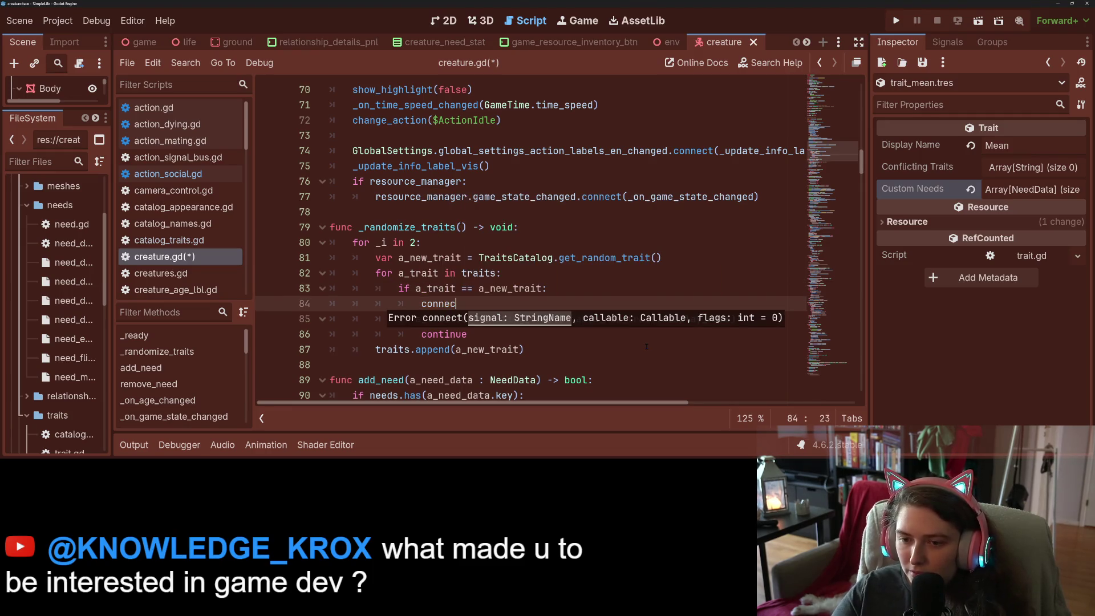
type("t")
key("Return")
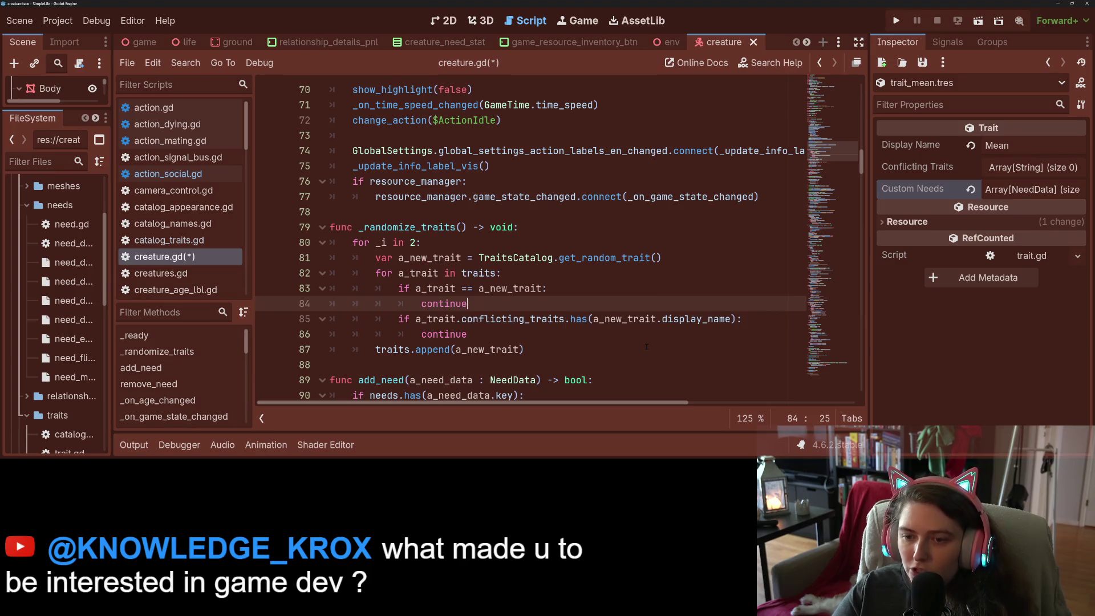
key("ctrl+s")
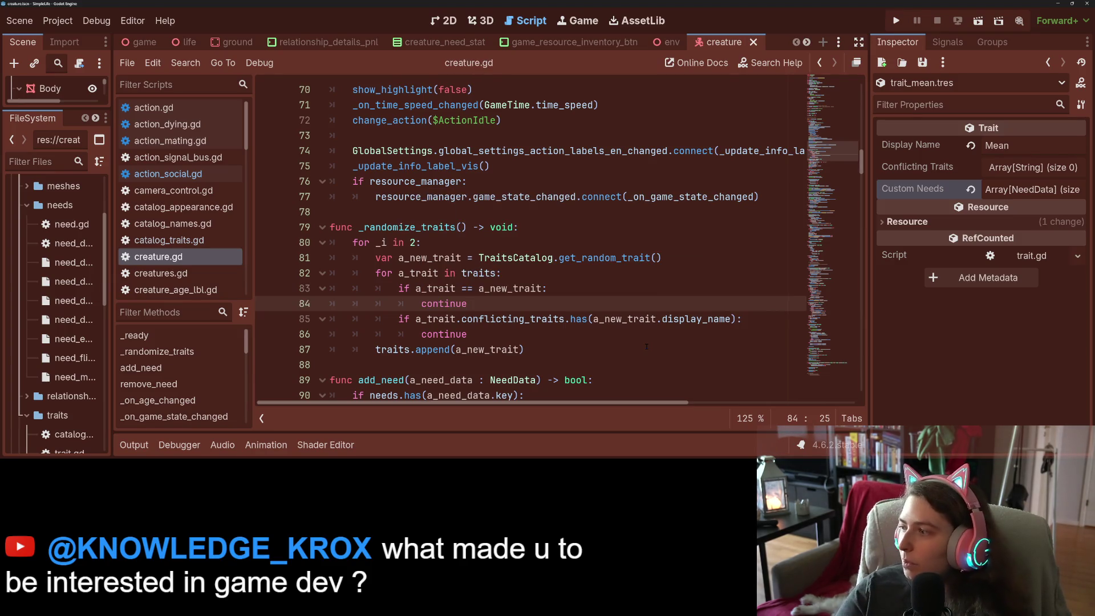